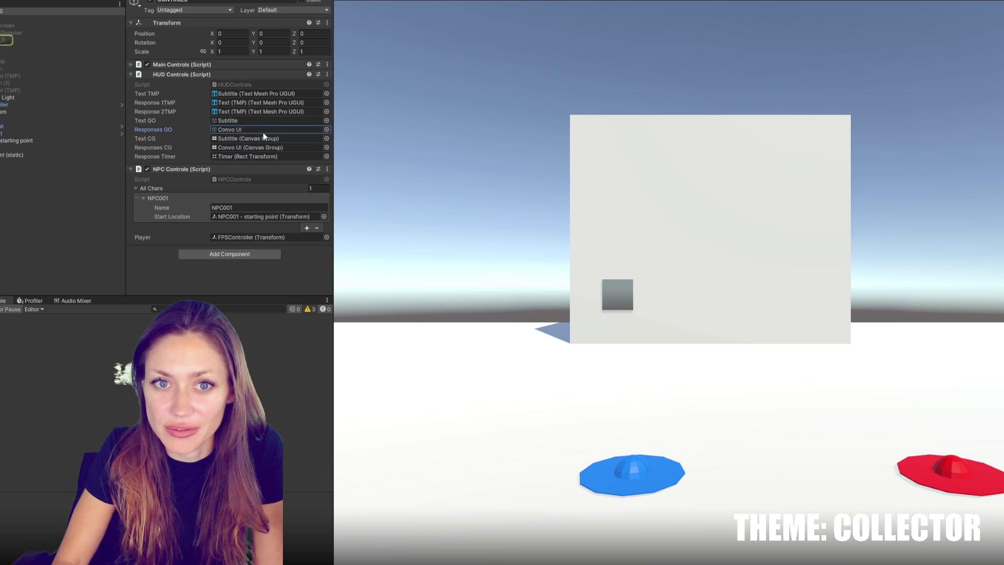
Pause and stop the play test, then select the ground plane in the Scene view
{"action": "left_click", "coordinate": [274, 93]}
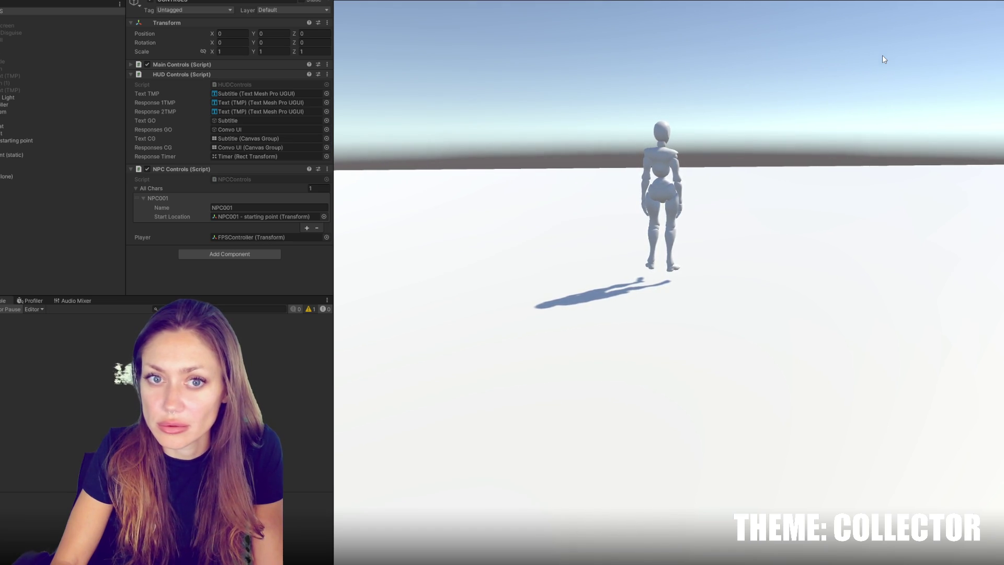
{"action": "key", "text": "Escape"}
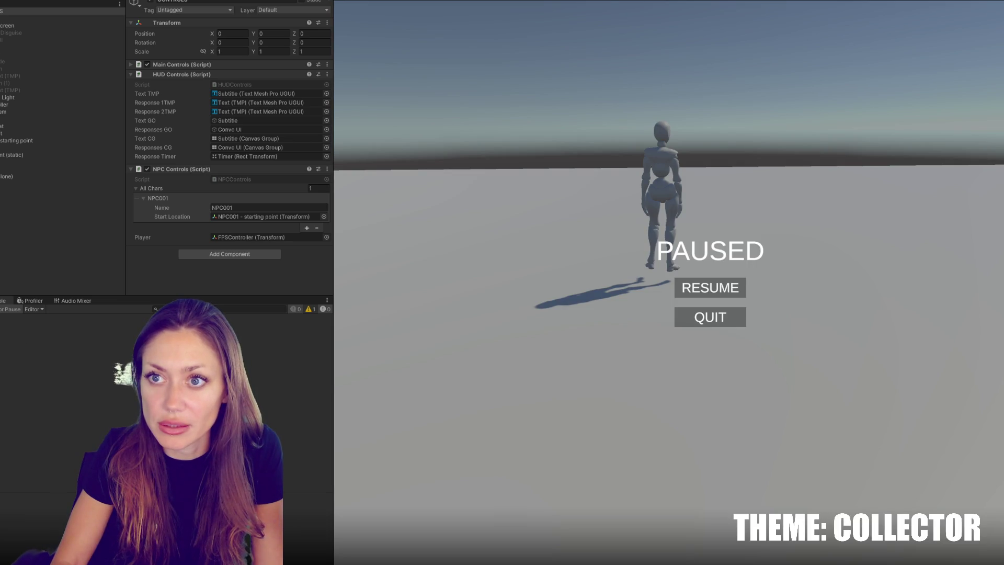
{"action": "key", "text": "ctrl+p"}
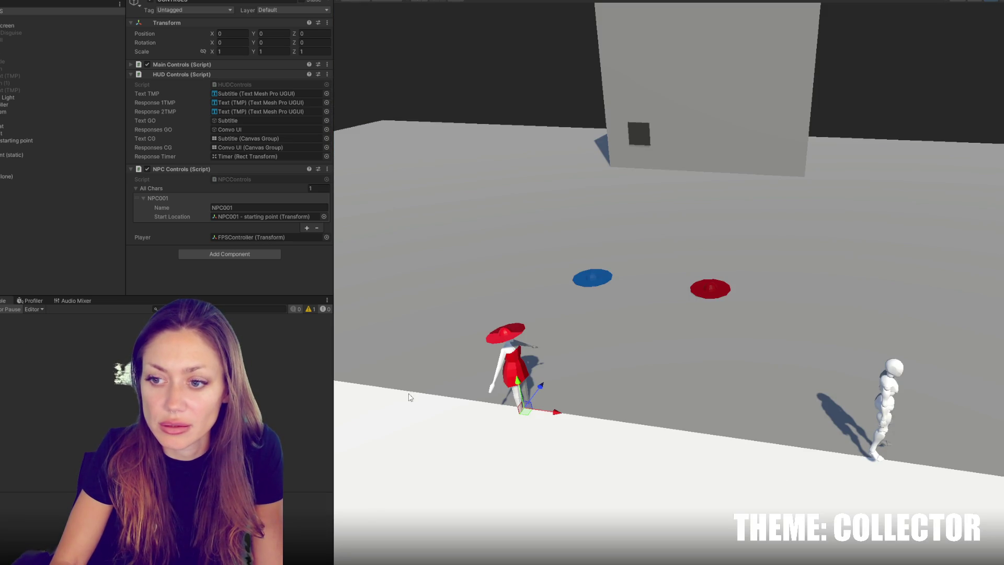
{"action": "left_click", "coordinate": [898, 392]}
Frame the character's feet and select the NPC clone to show its Nav Mesh Agent
{"action": "key", "text": "f"}
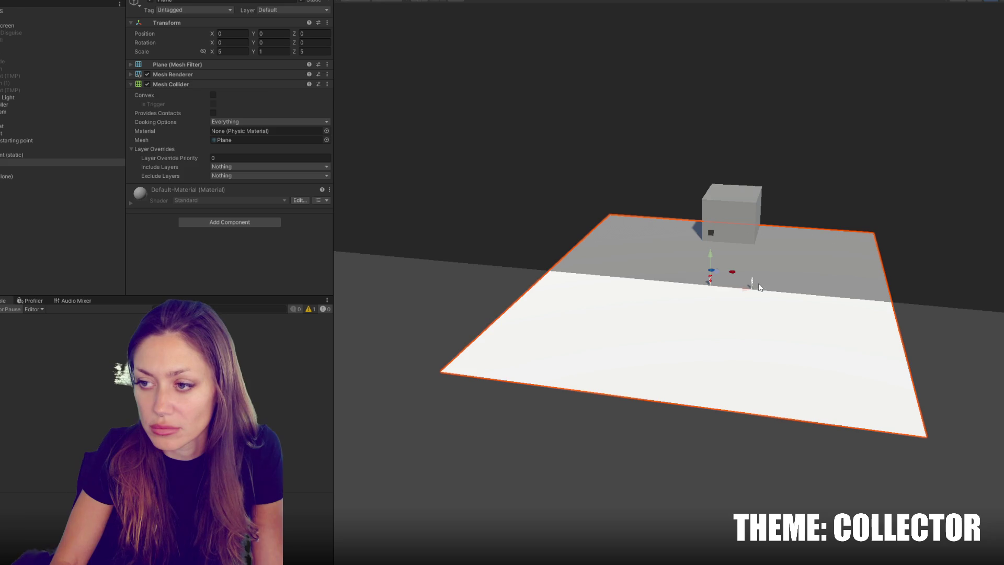
{"action": "left_click", "coordinate": [758, 287]}
{"action": "key", "text": "f"}
{"action": "left_click_drag", "start_coordinate": [584, 264], "coordinate": [517, 162]}
{"action": "left_click", "coordinate": [26, 170]}
{"action": "left_click", "coordinate": [30, 177]}
{"action": "scroll", "coordinate": [180, 137], "scroll_direction": "down", "scroll_amount": 3}
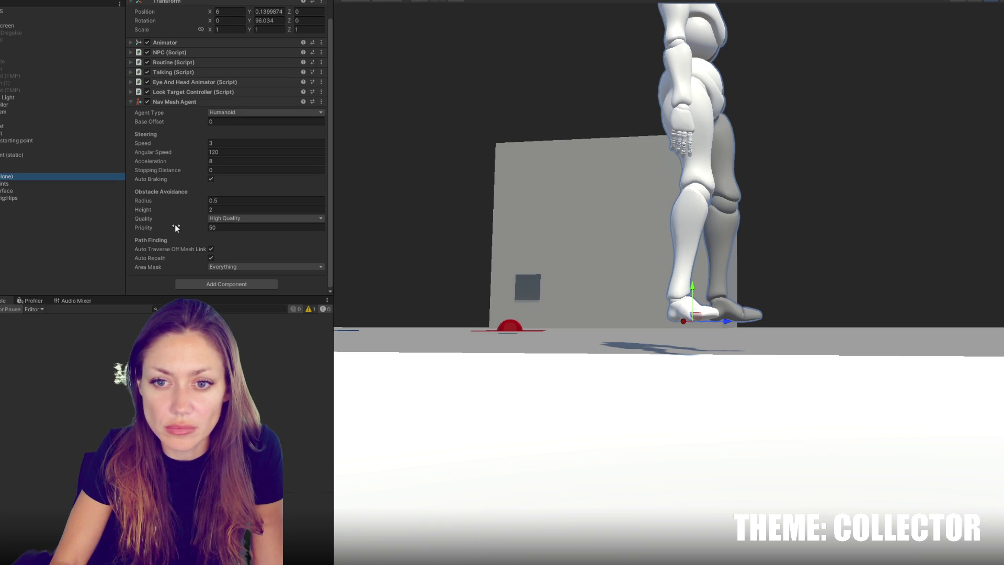
Drag Base Offset between -0.96 and -0.16 while checking the character in the running game
{"action": "left_click_drag", "start_coordinate": [170, 121], "coordinate": [158, 130]}
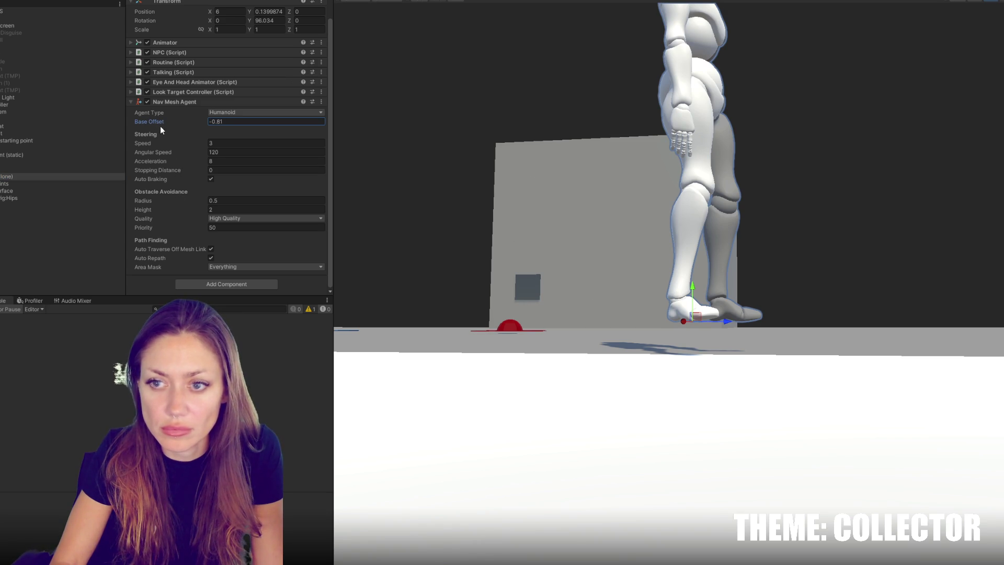
{"action": "left_click", "coordinate": [478, 11]}
{"action": "key", "text": "Escape"}
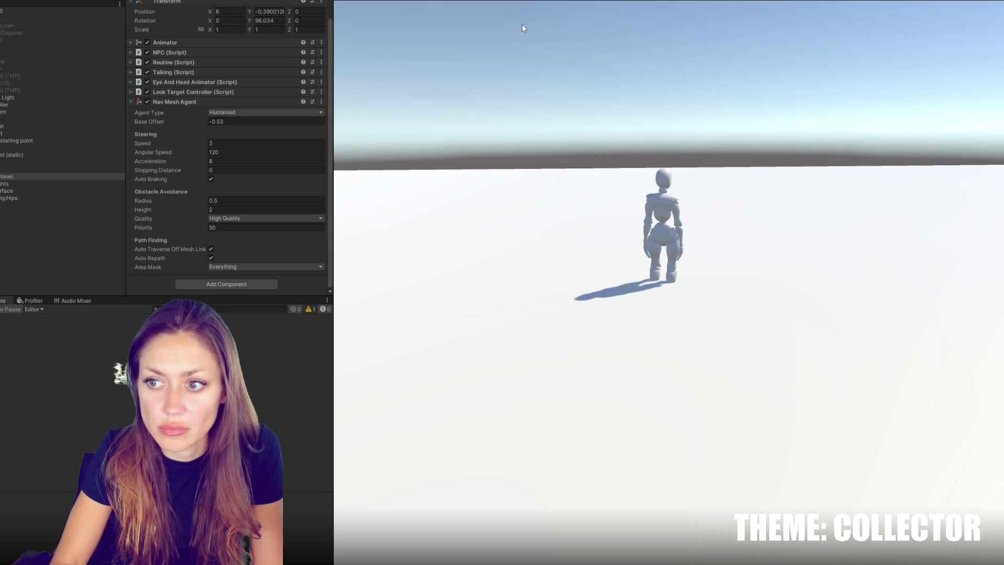
{"action": "left_click_drag", "start_coordinate": [148, 121], "coordinate": [158, 121]}
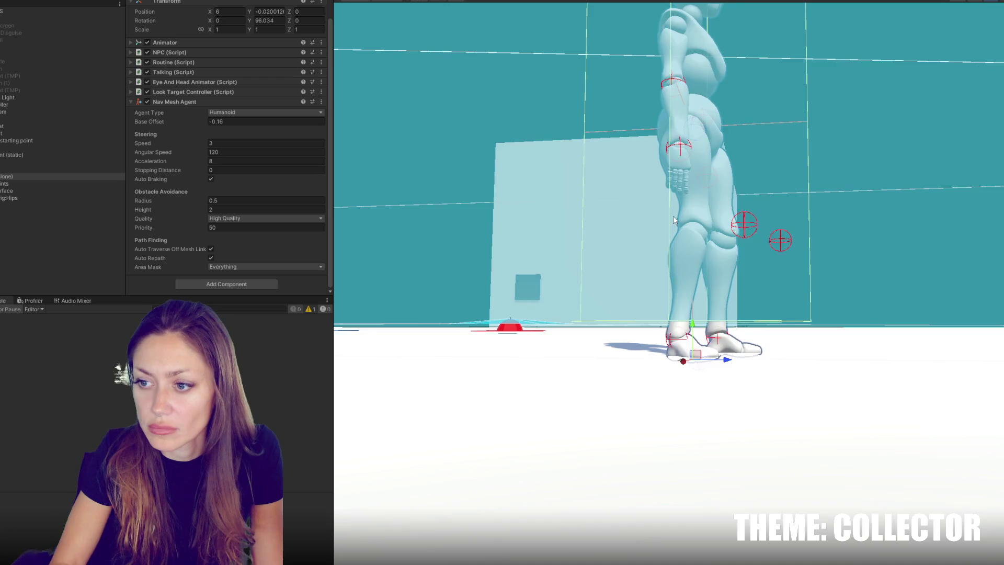
{"action": "mouse_move", "coordinate": [673, 215]}
{"action": "left_mouse_down"}
{"action": "mouse_move", "coordinate": [829, 182]}
{"action": "mouse_move", "coordinate": [840, 184]}
{"action": "mouse_move", "coordinate": [855, 223]}
{"action": "mouse_move", "coordinate": [887, 193]}
{"action": "mouse_move", "coordinate": [880, 232]}
{"action": "left_mouse_up"}
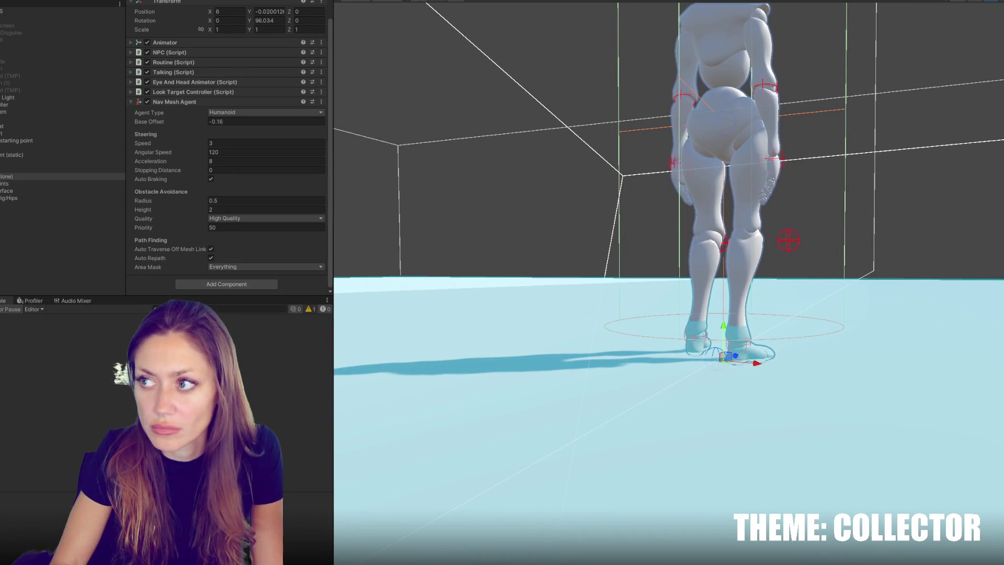
Try a Base Offset of 0, then settle on -0.16
{"action": "left_click", "coordinate": [230, 123]}
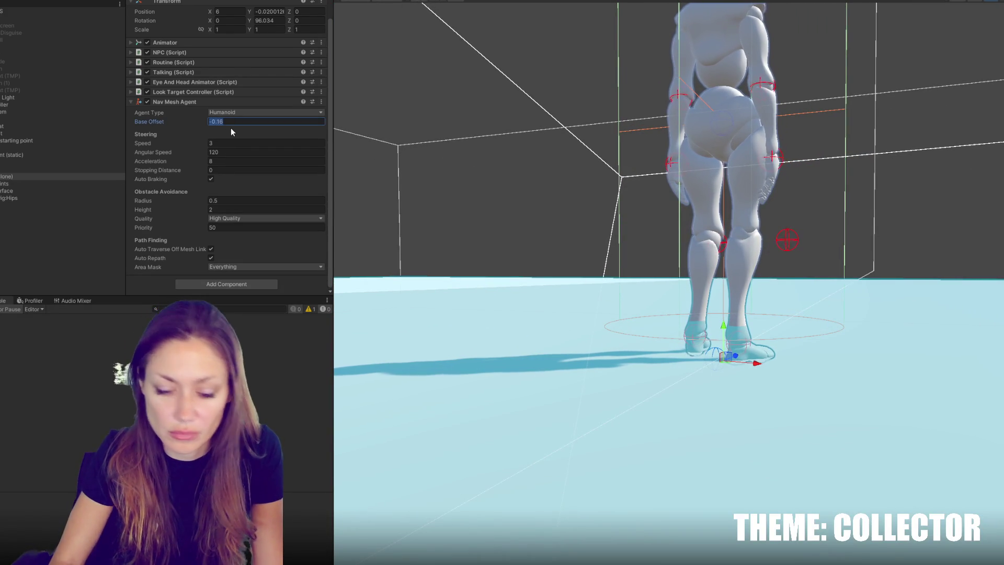
{"action": "type", "text": "0"}
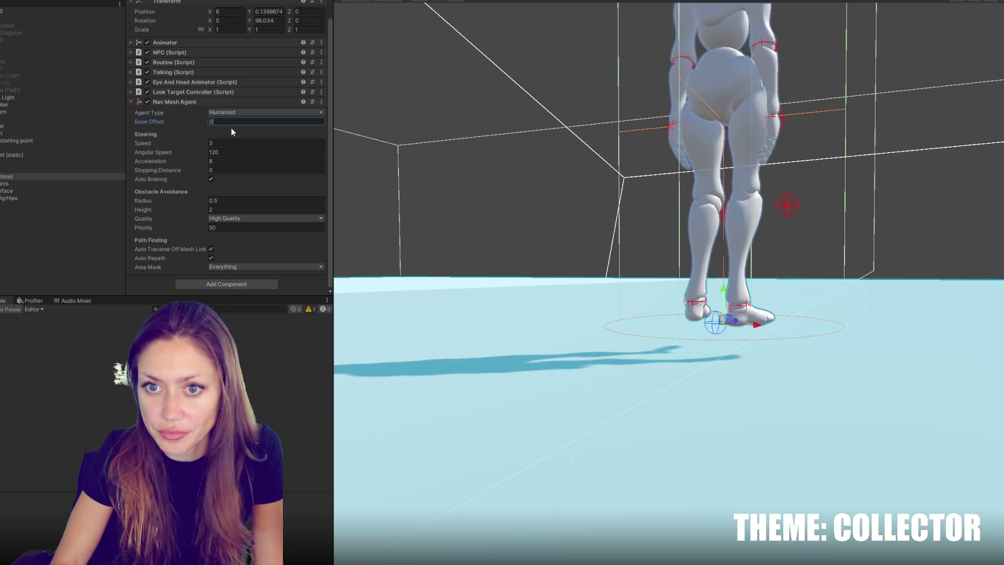
{"action": "key", "text": "Return"}
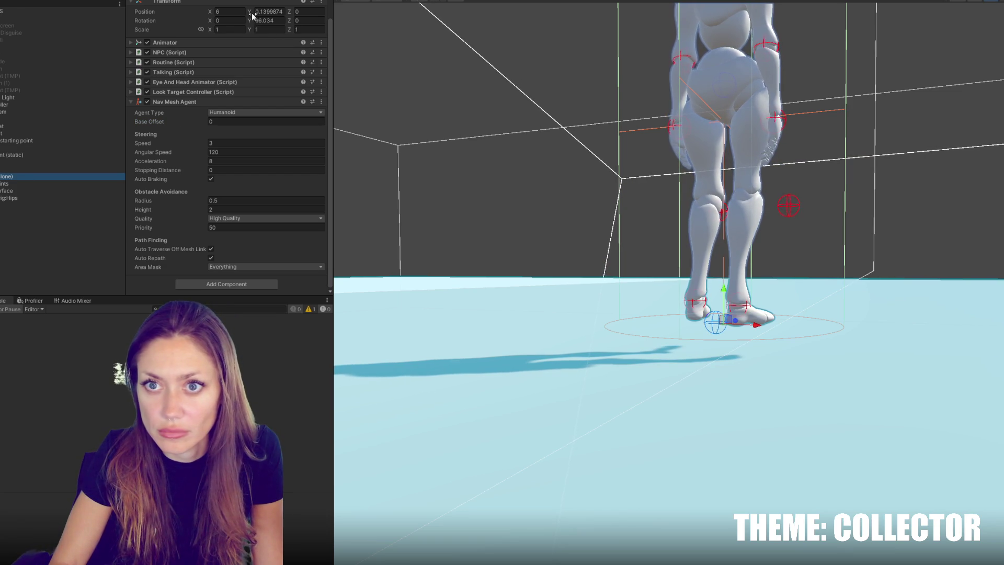
{"action": "left_click", "coordinate": [251, 15]}
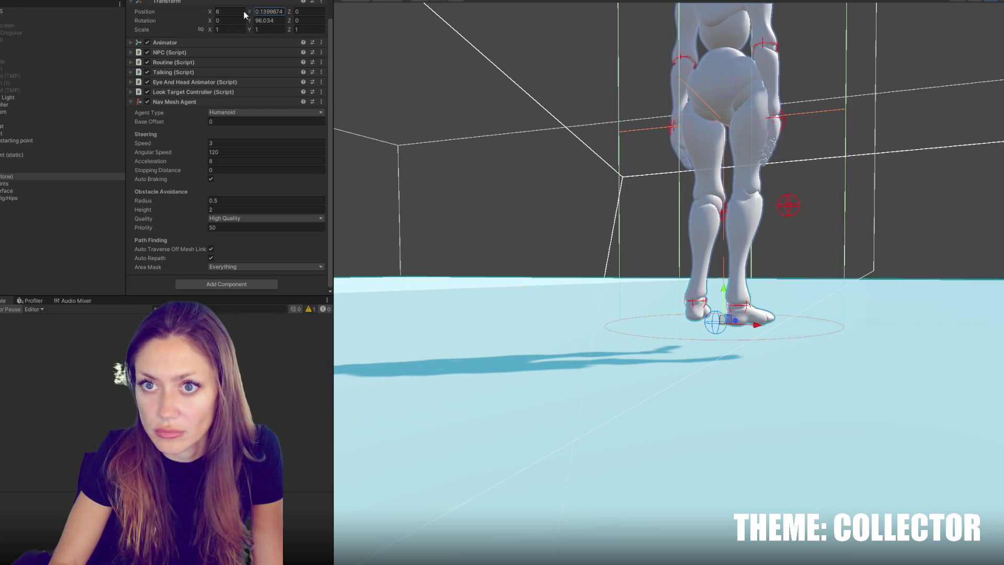
{"action": "left_click", "coordinate": [266, 122]}
{"action": "key", "text": "BackSpace"}
{"action": "type", "text": ".16"}
{"action": "type", "text": "-.16"}
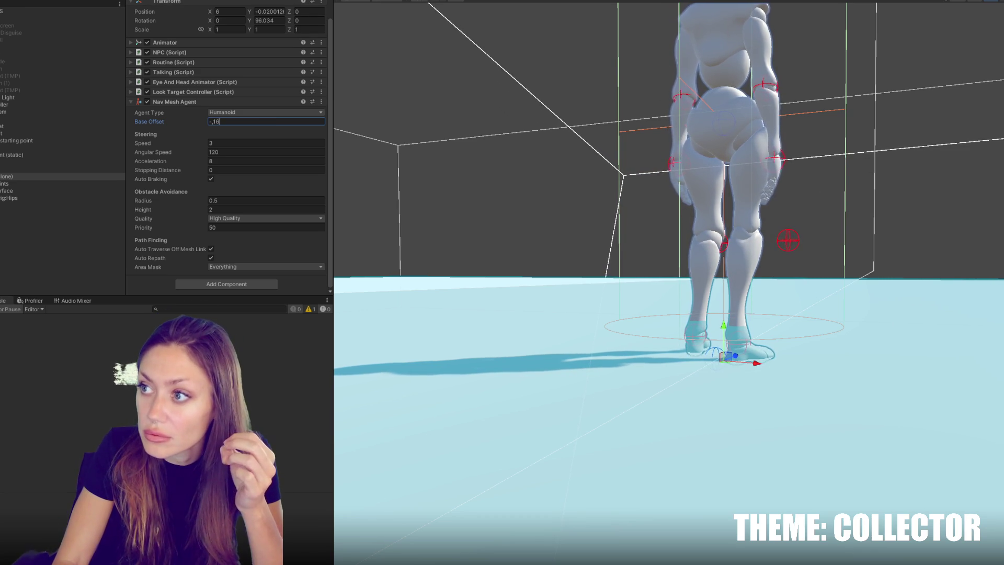
{"action": "left_click", "coordinate": [638, 127]}
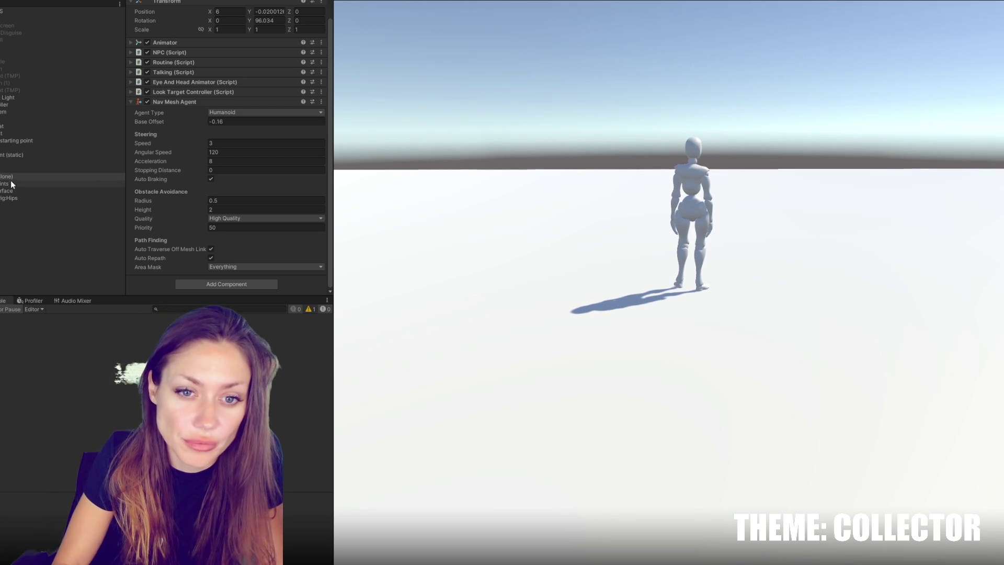
Collapse Nav Mesh Agent and expand the NPC and Routine scripts and the Standing step
{"action": "left_click", "coordinate": [192, 99]}
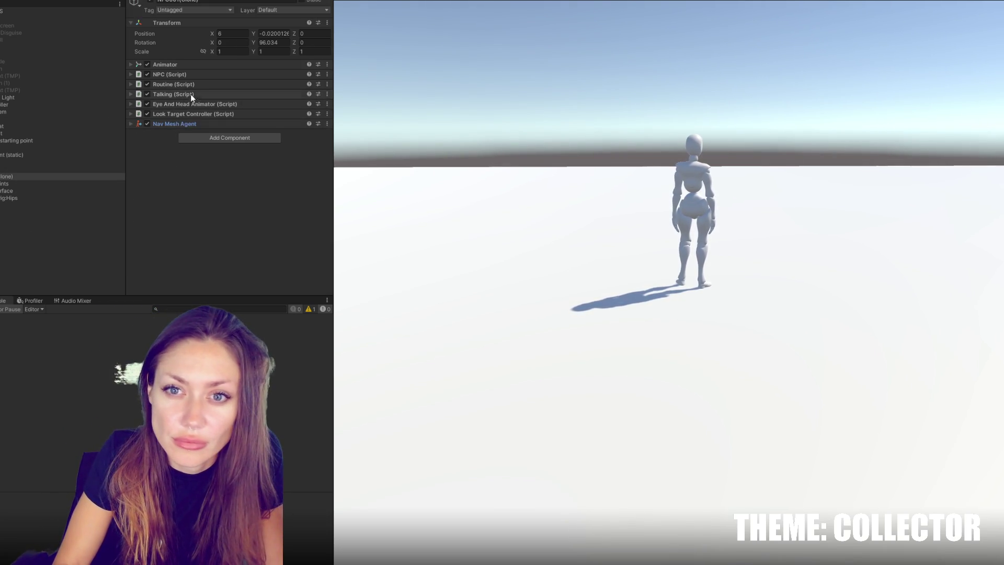
{"action": "left_click", "coordinate": [183, 75]}
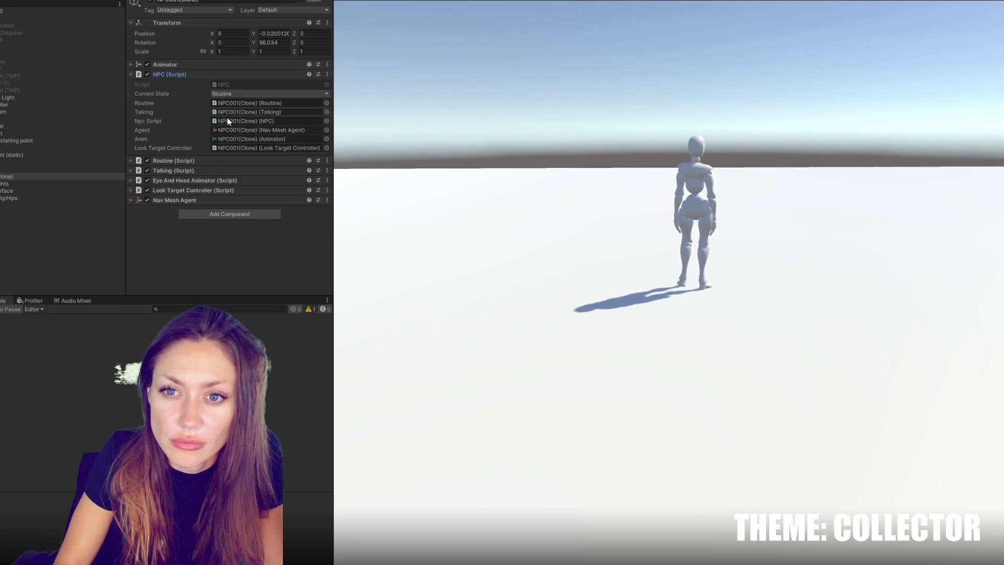
{"action": "left_click", "coordinate": [211, 161]}
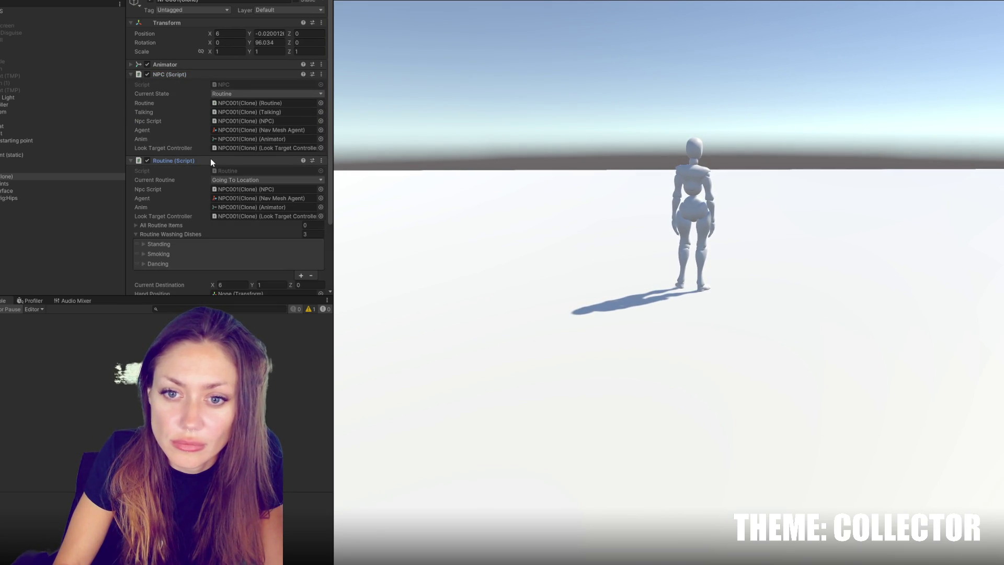
{"action": "left_click", "coordinate": [177, 243]}
Expand the Smoking step and All Routine Items list, then stop play mode
{"action": "scroll", "coordinate": [175, 230], "scroll_direction": "down", "scroll_amount": 5}
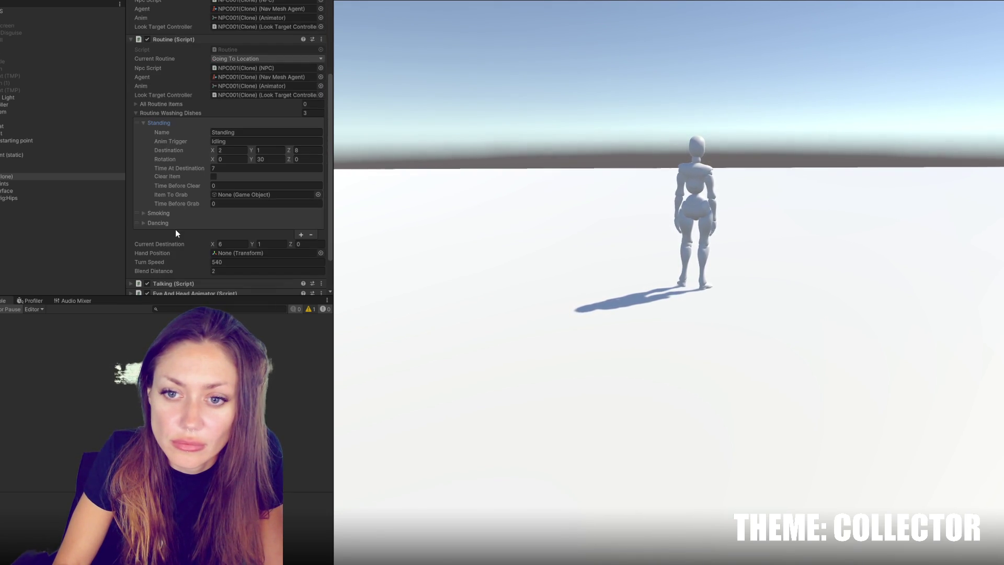
{"action": "left_click", "coordinate": [166, 214]}
{"action": "left_click", "coordinate": [161, 213]}
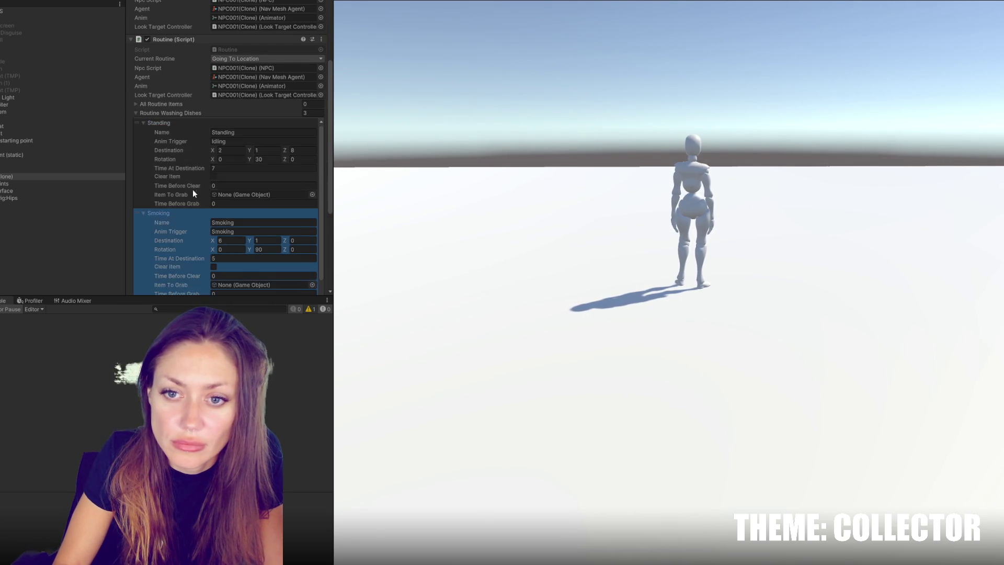
{"action": "scroll", "coordinate": [188, 193], "scroll_direction": "down", "scroll_amount": 4}
{"action": "scroll", "coordinate": [190, 186], "scroll_direction": "up", "scroll_amount": 5}
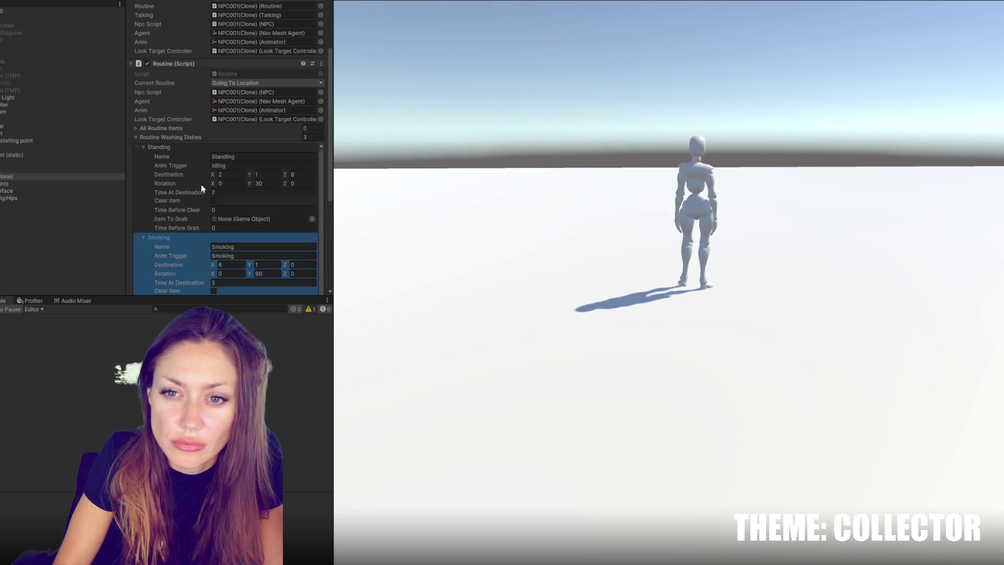
{"action": "scroll", "coordinate": [265, 202], "scroll_direction": "down", "scroll_amount": 5}
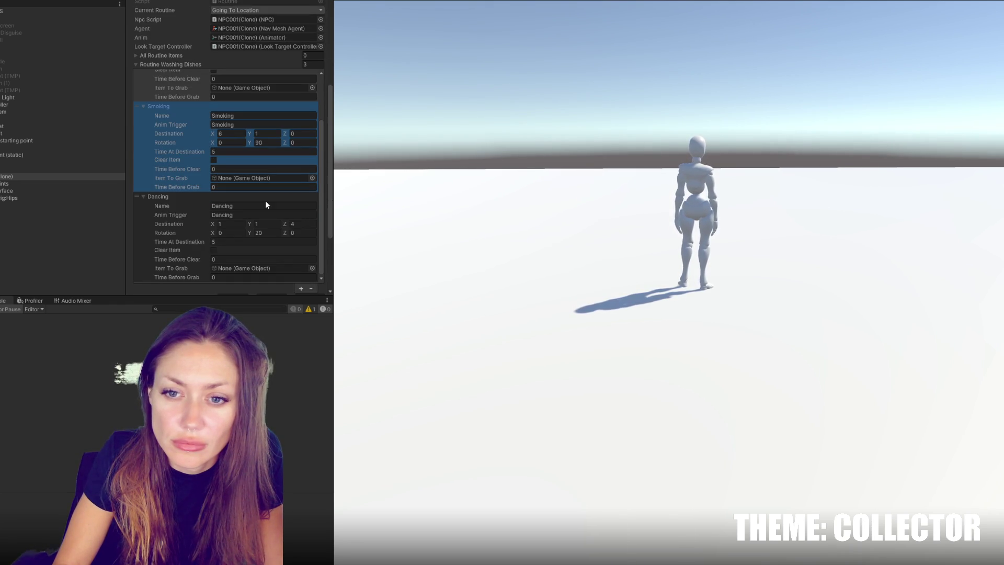
{"action": "scroll", "coordinate": [265, 200], "scroll_direction": "up", "scroll_amount": 6}
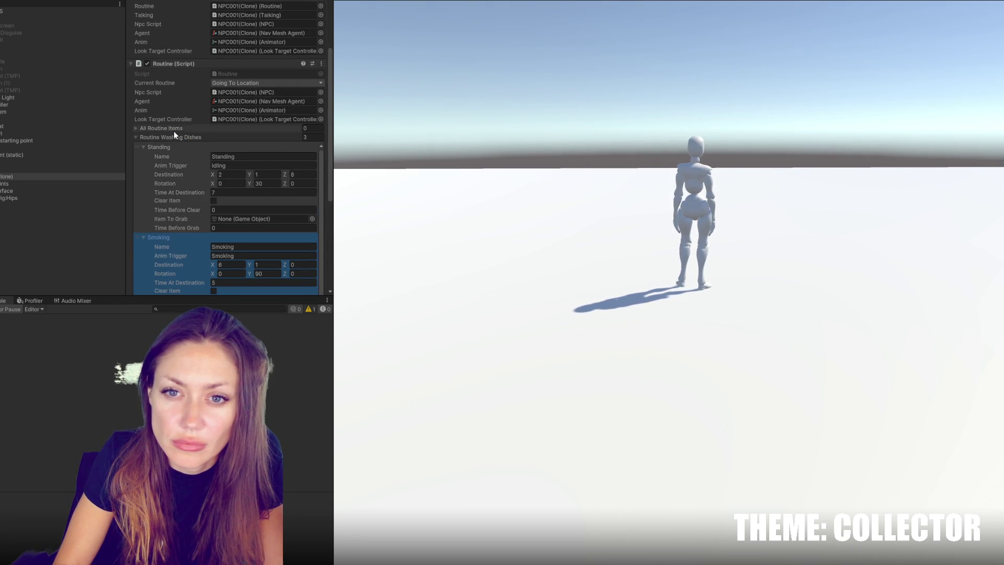
{"action": "left_click", "coordinate": [174, 128]}
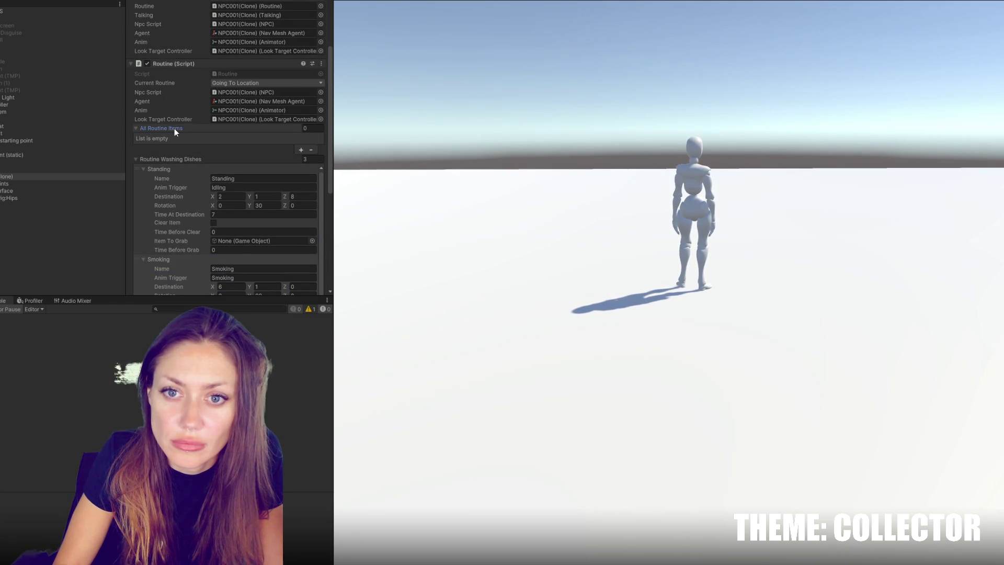
{"action": "key", "text": "ctrl+p"}
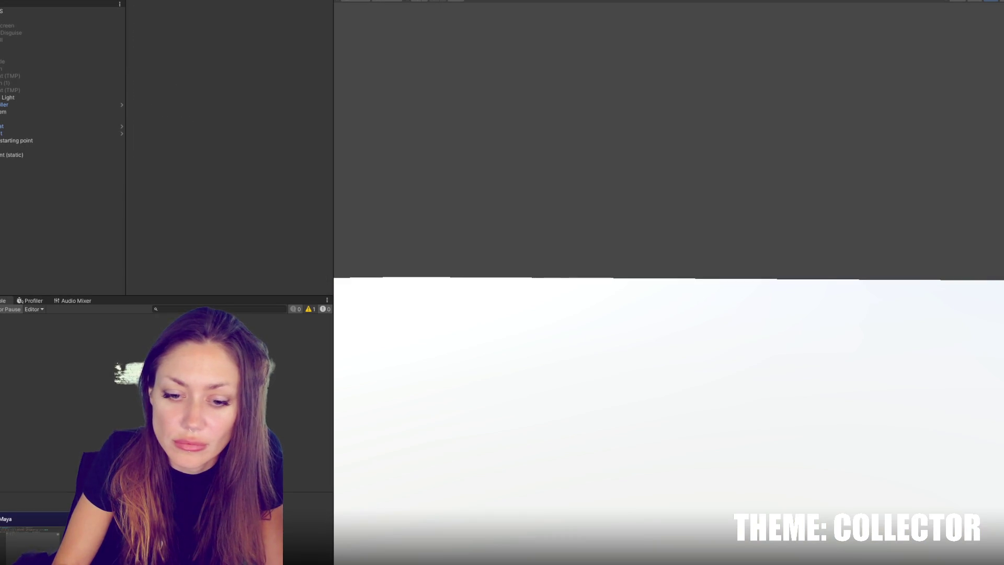
Open the Routine script from the 4-Scripts folder in the Project window for editing
{"action": "key", "text": "ctrl+5"}
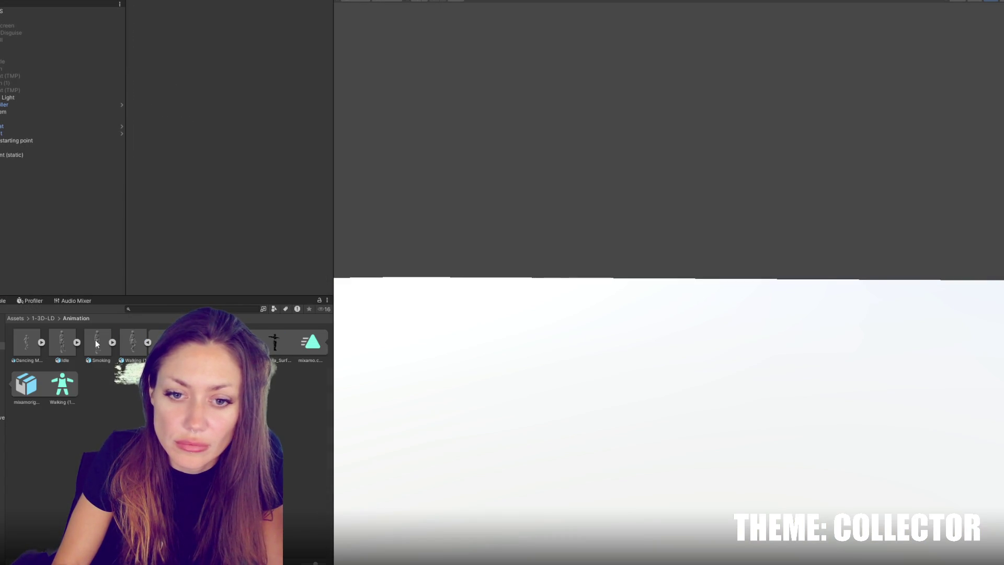
{"action": "left_click", "coordinate": [147, 342]}
{"action": "left_click", "coordinate": [2, 367]}
{"action": "left_click", "coordinate": [1, 360]}
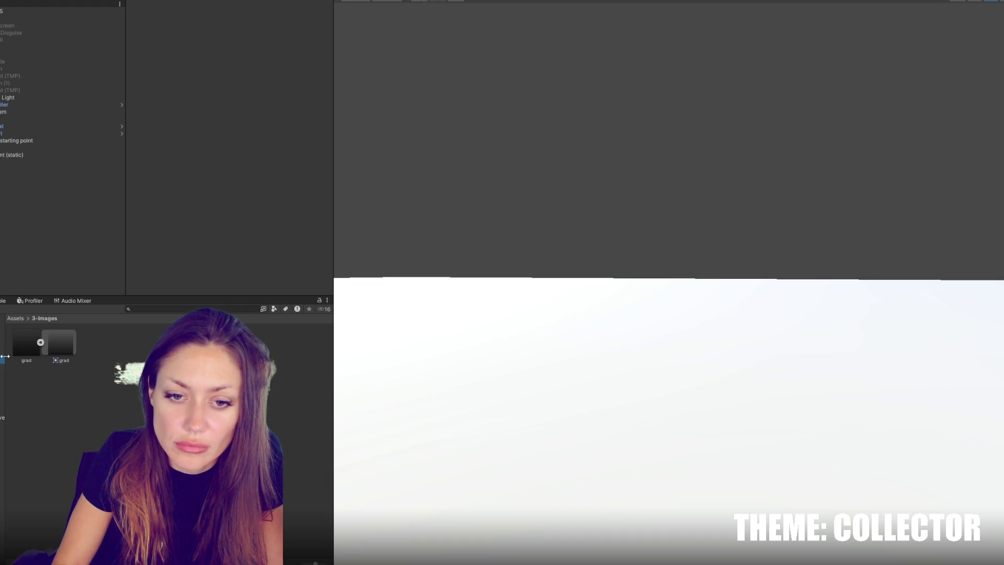
{"action": "key", "text": "Down"}
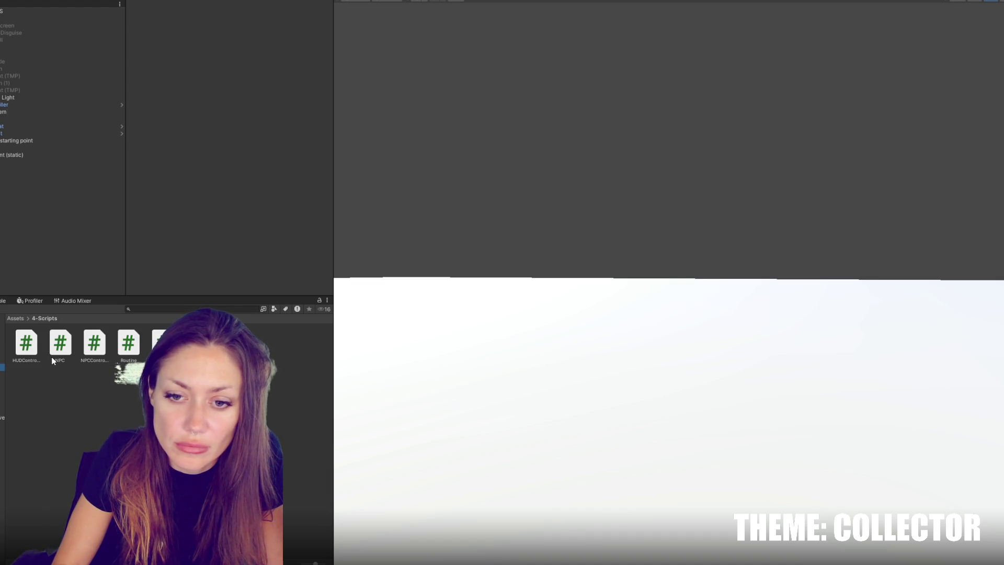
{"action": "left_click", "coordinate": [135, 349]}
{"action": "double_click", "coordinate": [134, 348]}
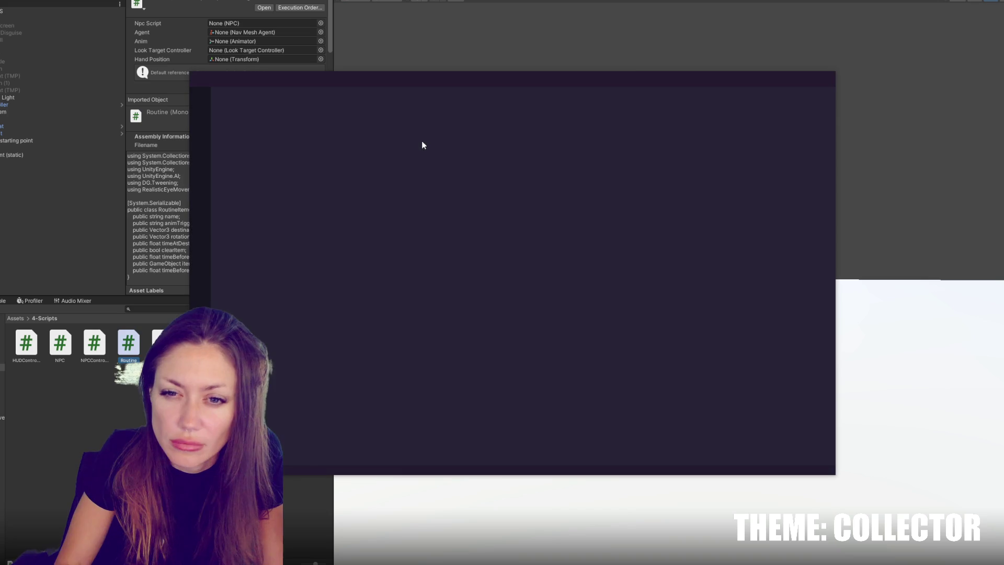
Search Routine.cs for allRoutines and step through its matches
{"action": "scroll", "coordinate": [418, 235], "scroll_direction": "down", "scroll_amount": 15}
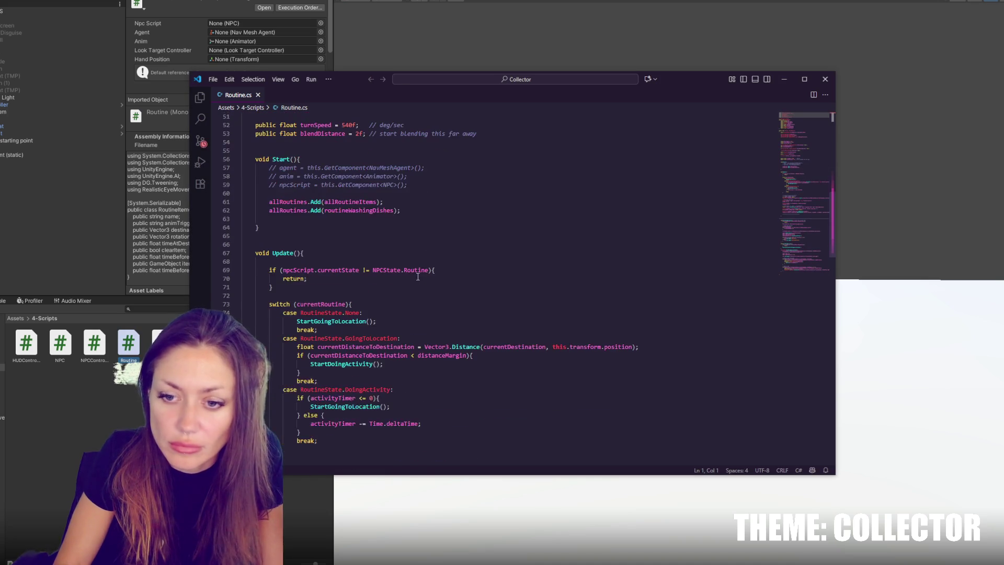
{"action": "scroll", "coordinate": [418, 276], "scroll_direction": "down", "scroll_amount": 5}
{"action": "scroll", "coordinate": [418, 271], "scroll_direction": "up", "scroll_amount": 5}
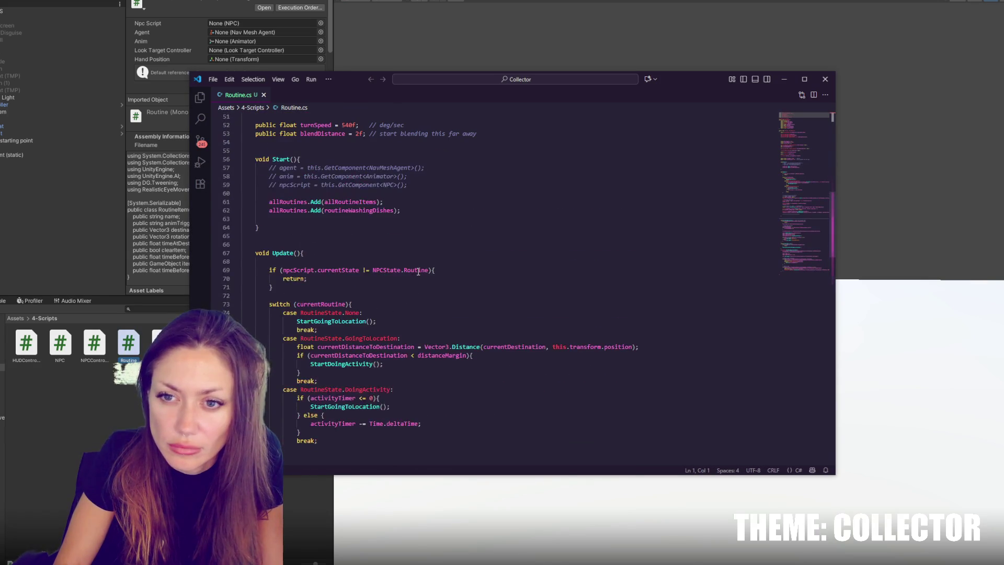
{"action": "double_click", "coordinate": [297, 211]}
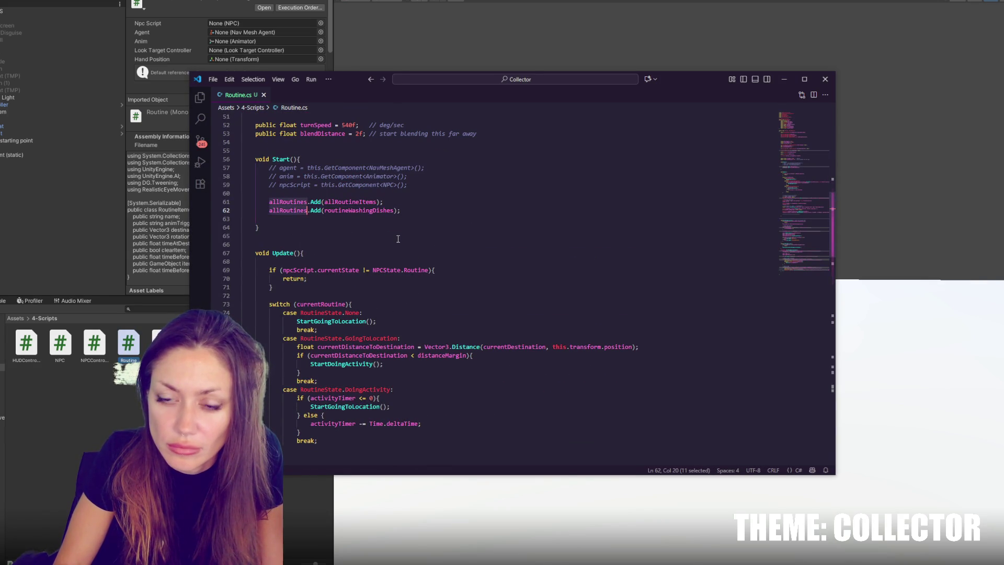
{"action": "key", "text": "ctrl+f"}
{"action": "left_click", "coordinate": [742, 120]}
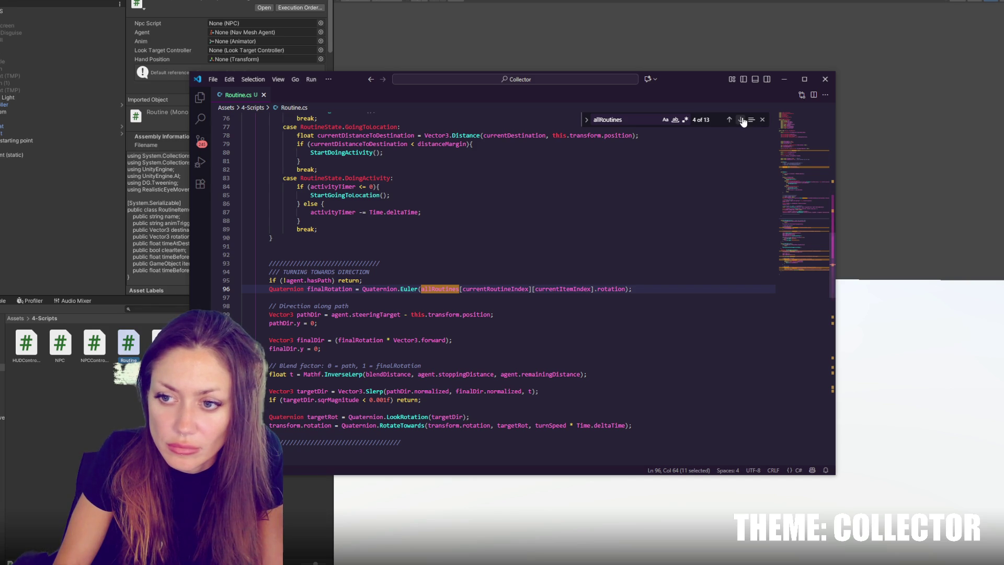
{"action": "left_click", "coordinate": [741, 120]}
{"action": "left_click", "coordinate": [728, 119]}
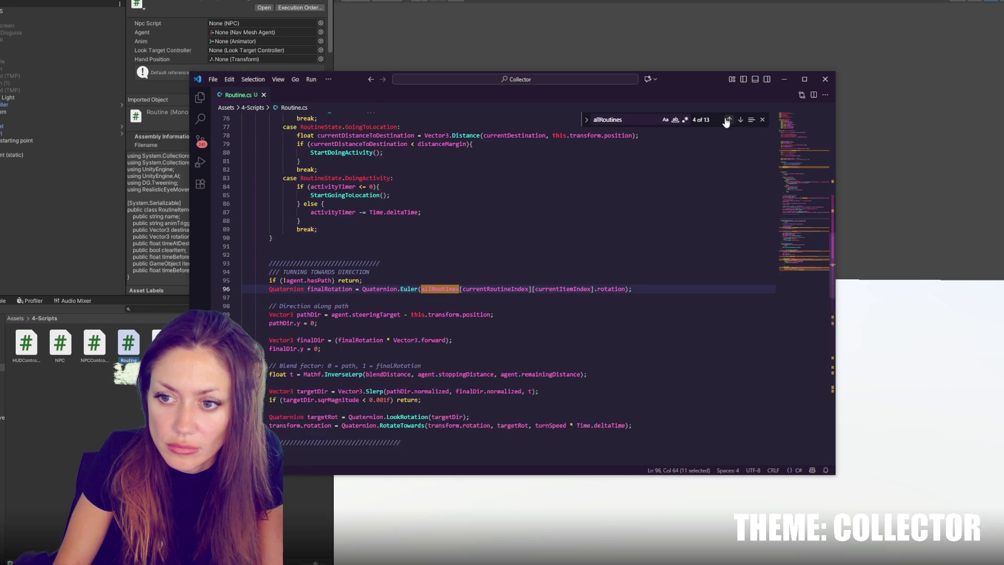
Search for currentItemIndex and step back through its matches to line 170
{"action": "double_click", "coordinate": [558, 290]}
{"action": "key", "text": "ctrl+f"}
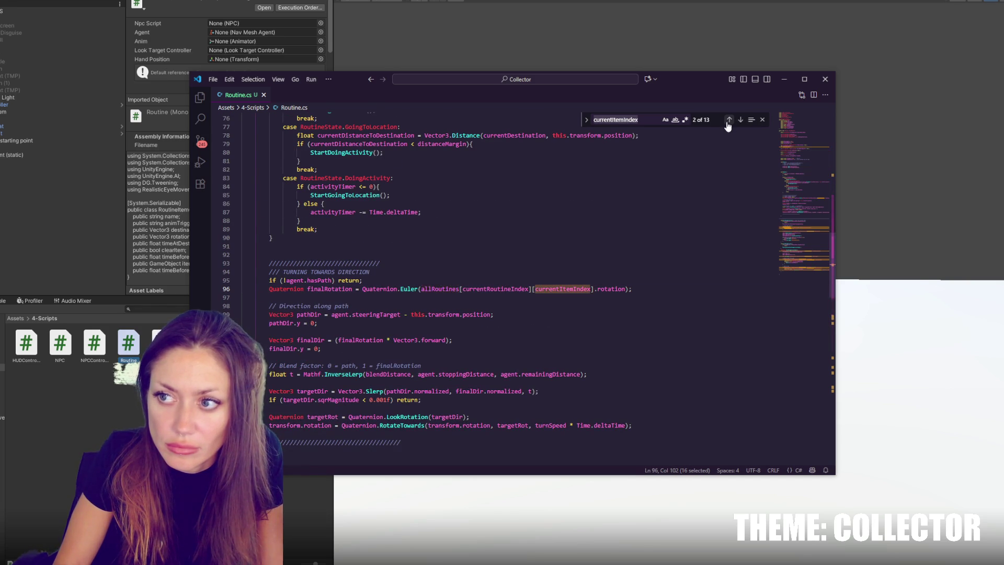
{"action": "left_click", "coordinate": [728, 119]}
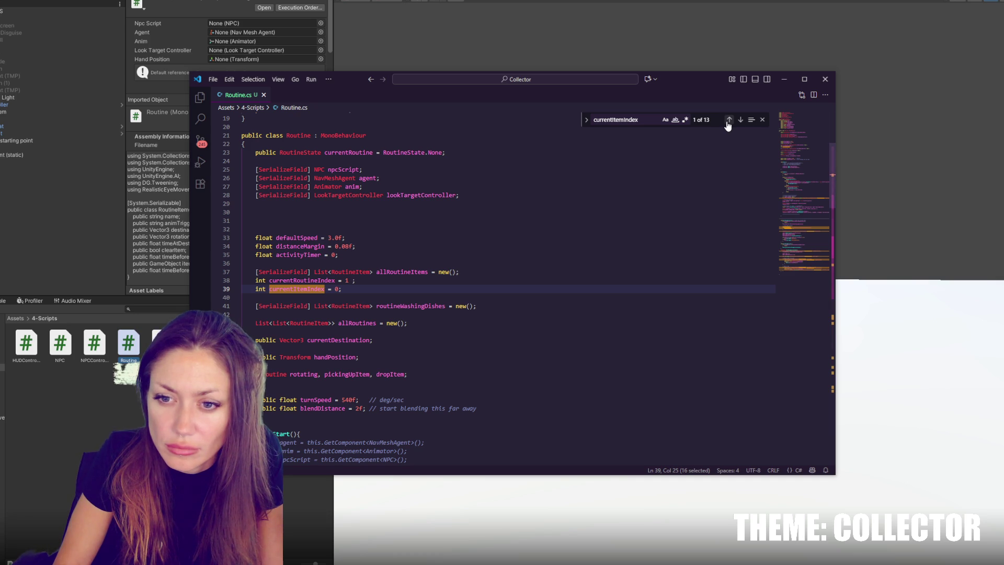
{"action": "left_click", "coordinate": [728, 121]}
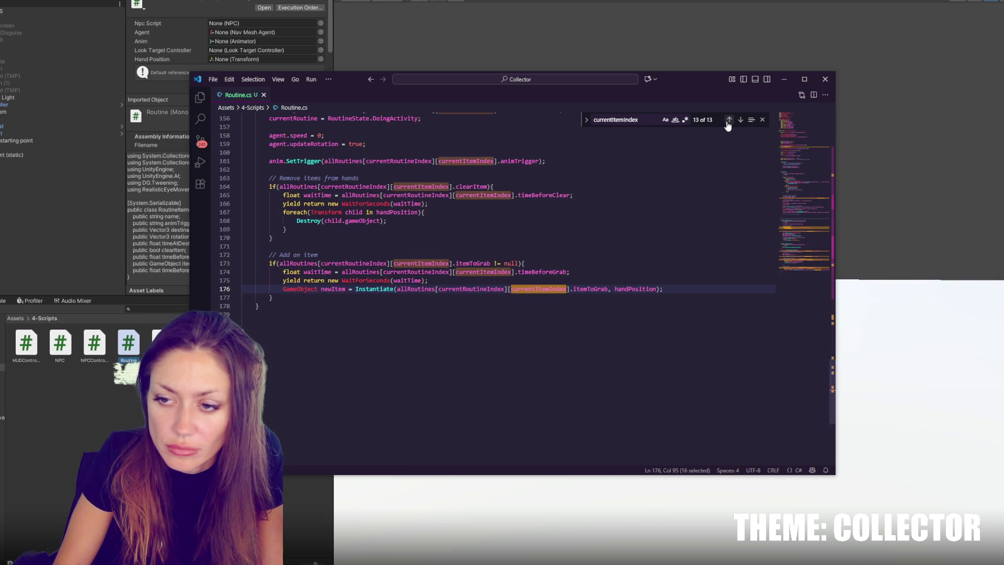
{"action": "left_click", "coordinate": [728, 119]}
{"action": "left_click", "coordinate": [655, 238]}
Return to Unity and select the starting point object in the Hierarchy
{"action": "left_click", "coordinate": [75, 234]}
{"action": "left_click", "coordinate": [84, 156]}
{"action": "left_click", "coordinate": [67, 141]}
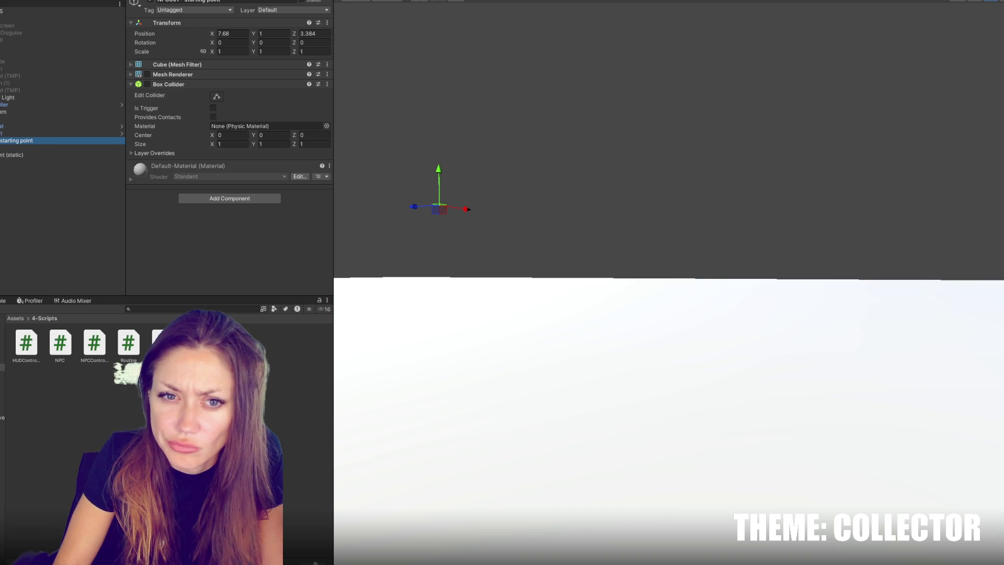
Select NPC001 in Resources > Characters and scroll through its Washing Dishes routine steps
{"action": "left_click", "coordinate": [3, 389]}
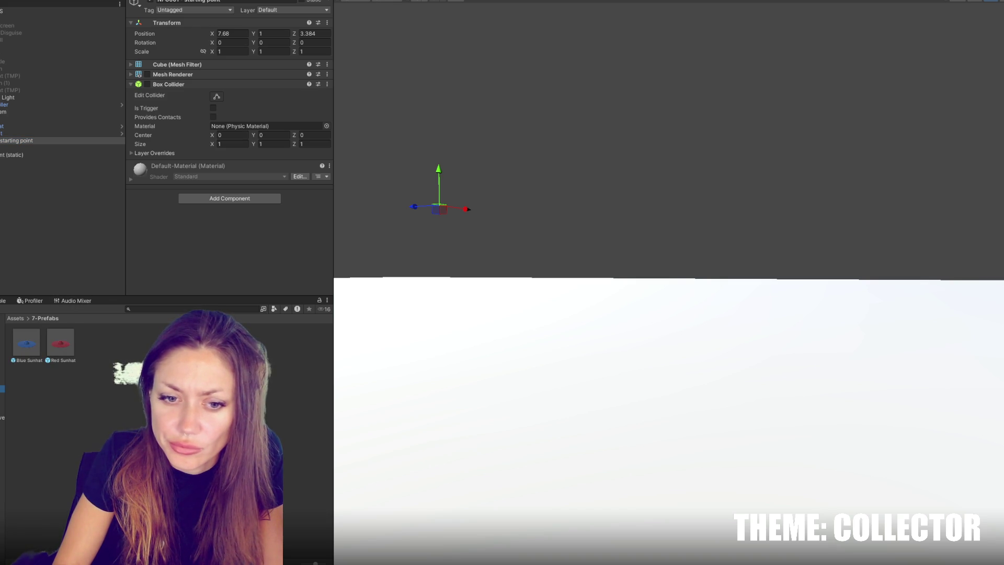
{"action": "left_click", "coordinate": [2, 424]}
{"action": "left_click", "coordinate": [73, 348]}
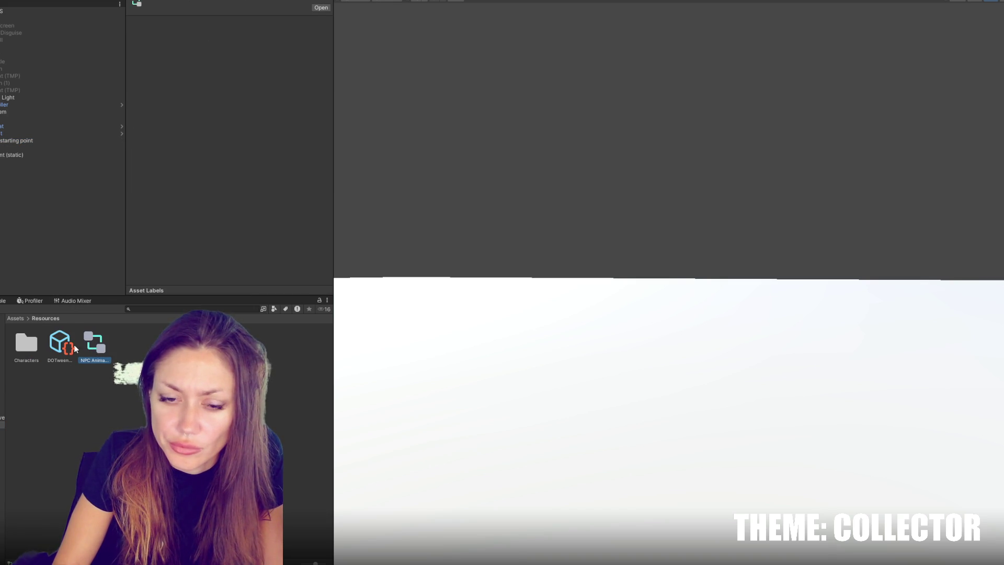
{"action": "double_click", "coordinate": [33, 346]}
{"action": "left_click", "coordinate": [28, 344]}
{"action": "scroll", "coordinate": [227, 199], "scroll_direction": "down", "scroll_amount": 10}
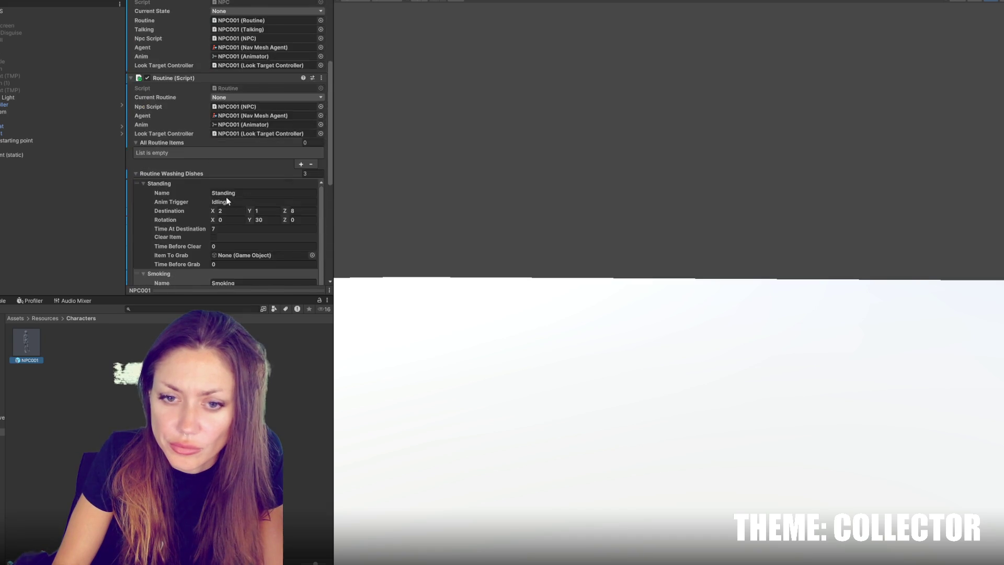
{"action": "scroll", "coordinate": [253, 191], "scroll_direction": "up", "scroll_amount": 5}
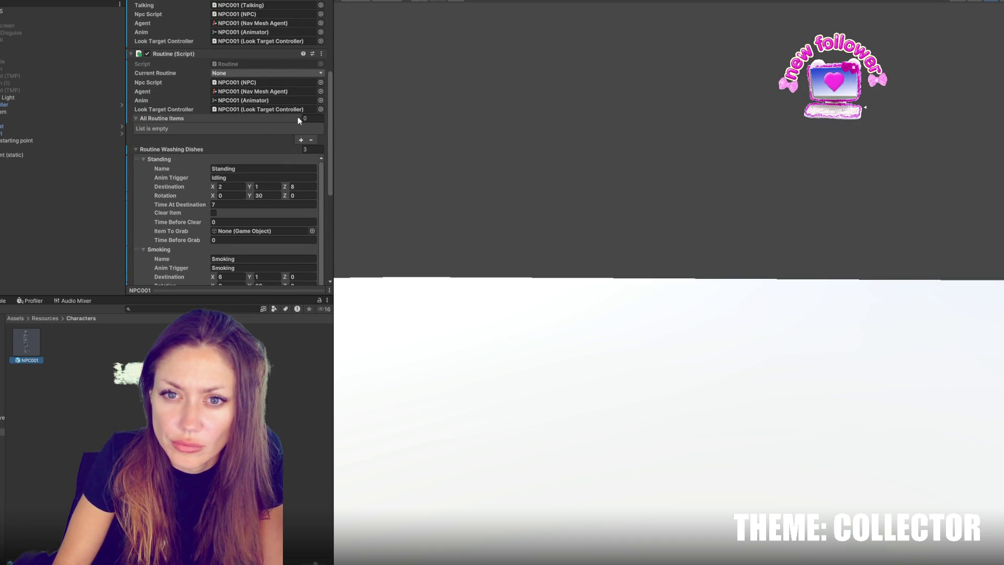
{"action": "scroll", "coordinate": [316, 92], "scroll_direction": "down", "scroll_amount": 3}
{"action": "scroll", "coordinate": [319, 93], "scroll_direction": "down", "scroll_amount": 2}
{"action": "scroll", "coordinate": [319, 93], "scroll_direction": "down", "scroll_amount": 5}
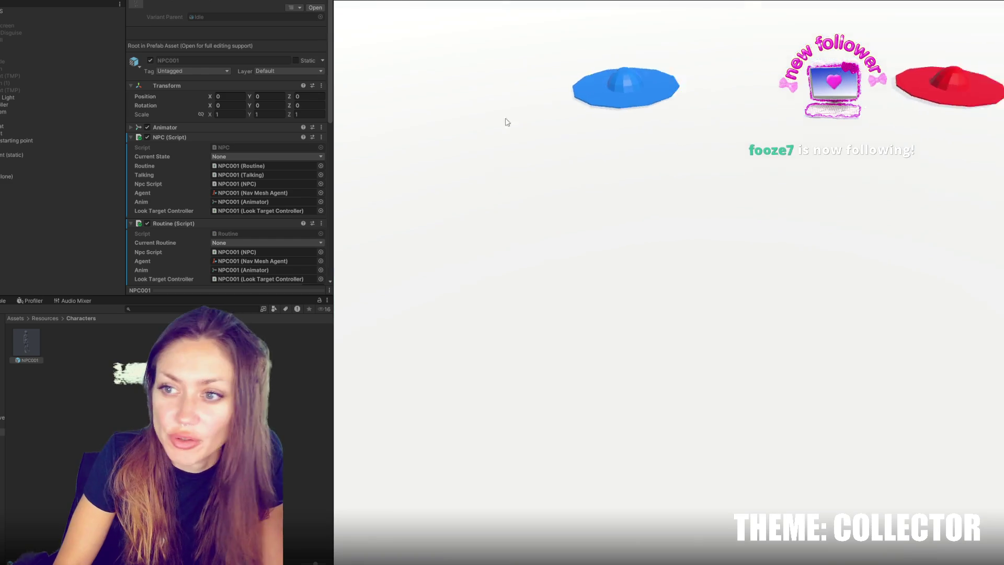
{"action": "key", "text": "alt+Tab"}
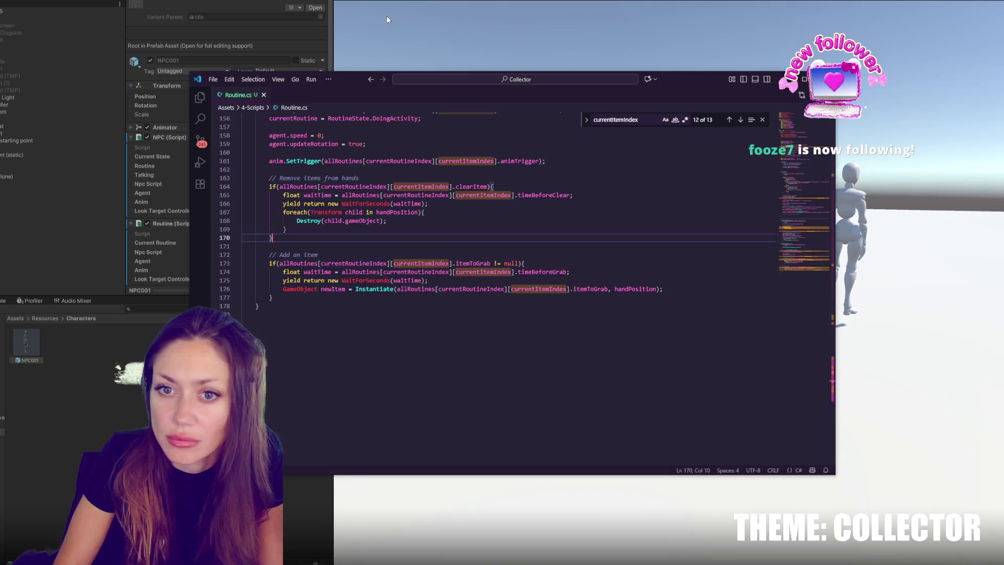
Flip between VS Code and Unity, then scroll NPC001's Inspector down to Blend Distance
{"action": "key", "text": "alt+Tab"}
{"action": "key", "text": "alt+Tab"}
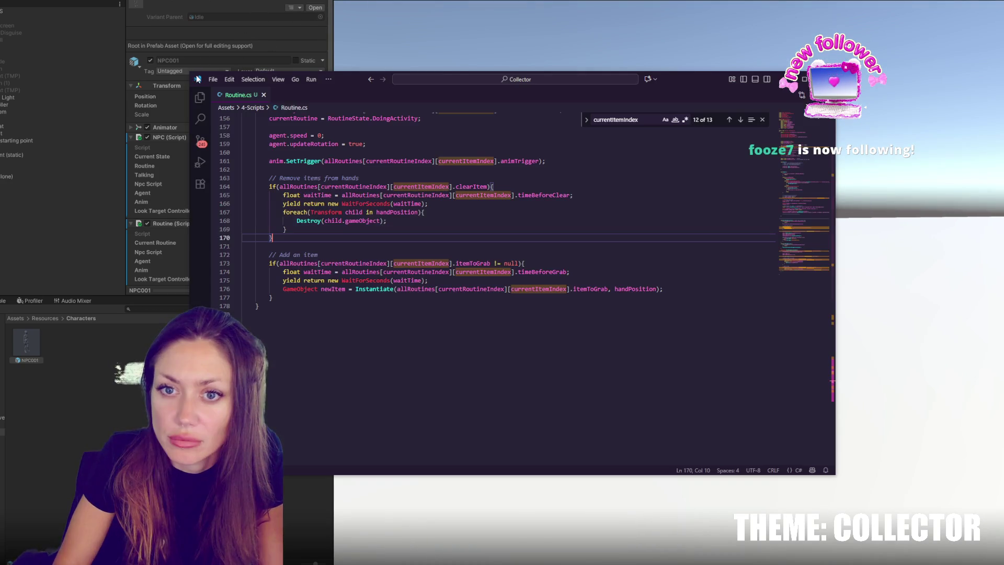
{"action": "key", "text": "alt+Tab"}
{"action": "scroll", "coordinate": [316, 86], "scroll_direction": "down", "scroll_amount": 10}
{"action": "scroll", "coordinate": [310, 95], "scroll_direction": "down", "scroll_amount": 8}
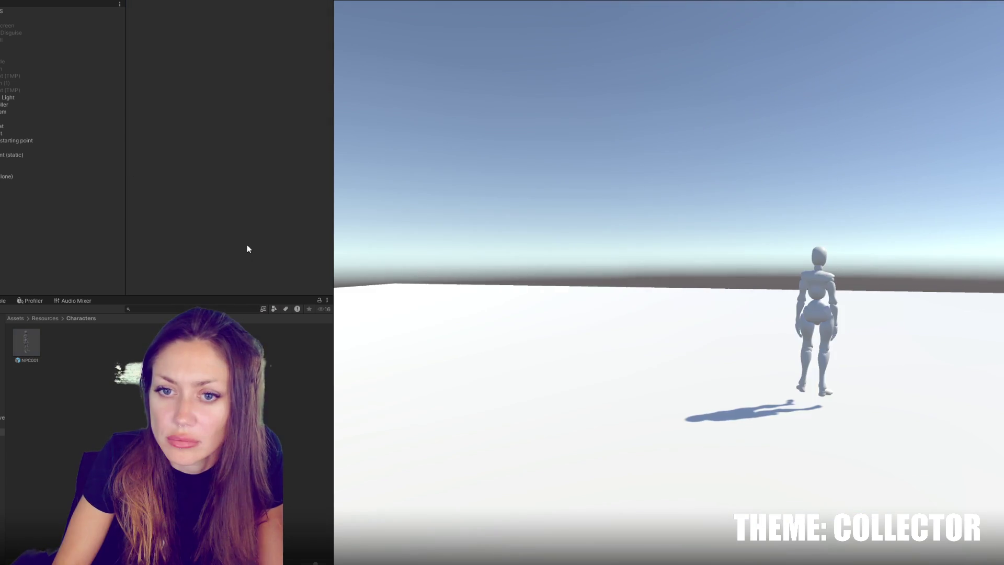
On NPC001, fold the NPC component and All Routine Items, keep Routine unfolded, and stop play mode
{"action": "left_click", "coordinate": [23, 345]}
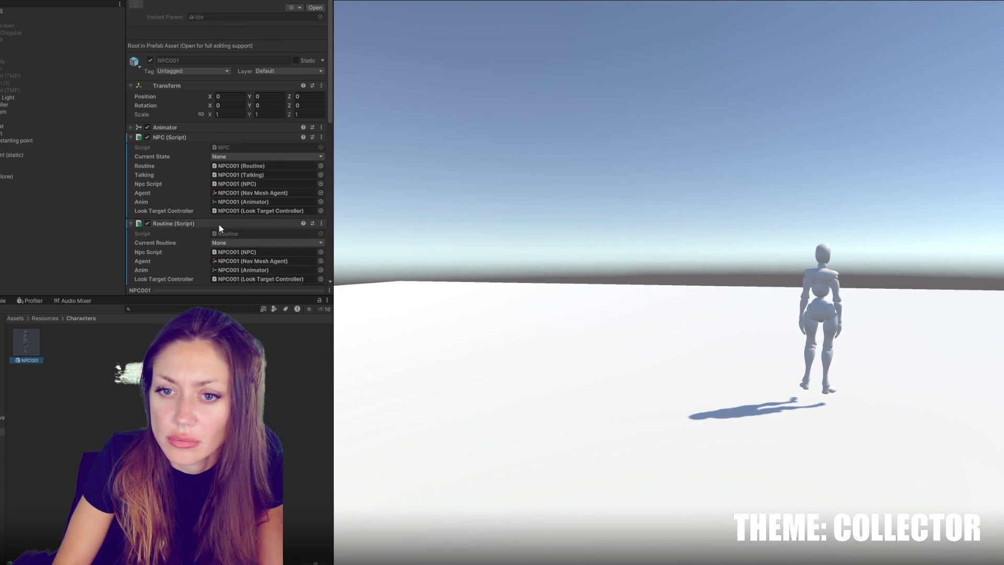
{"action": "left_click", "coordinate": [189, 137]}
{"action": "left_click", "coordinate": [190, 148]}
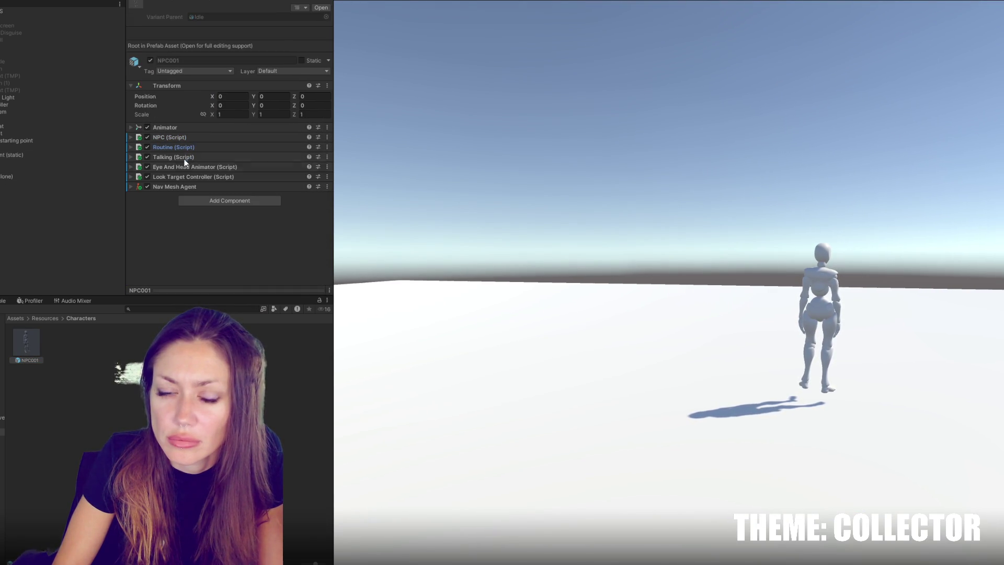
{"action": "left_click", "coordinate": [166, 149]}
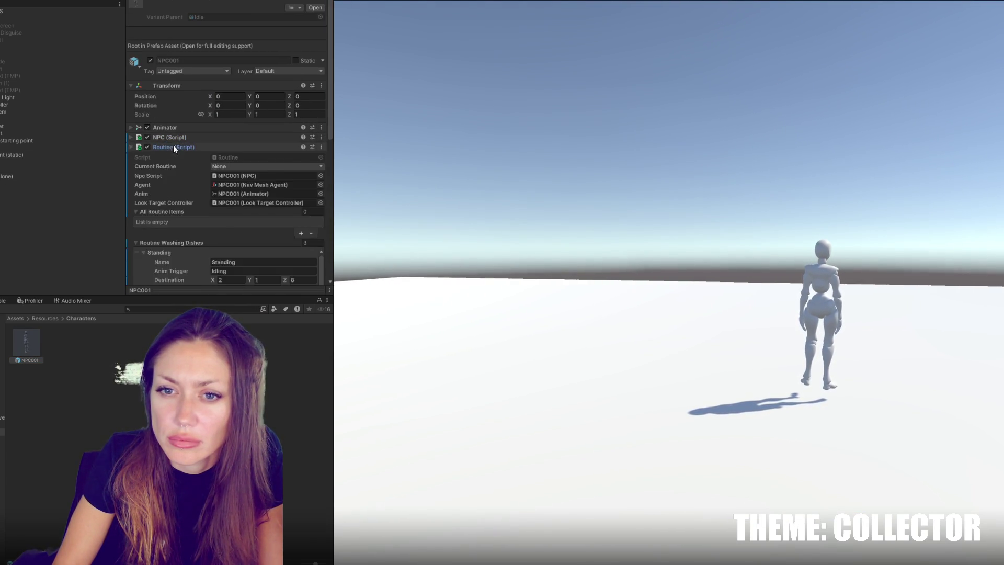
{"action": "scroll", "coordinate": [173, 146], "scroll_direction": "down", "scroll_amount": 4}
{"action": "left_click", "coordinate": [162, 90]}
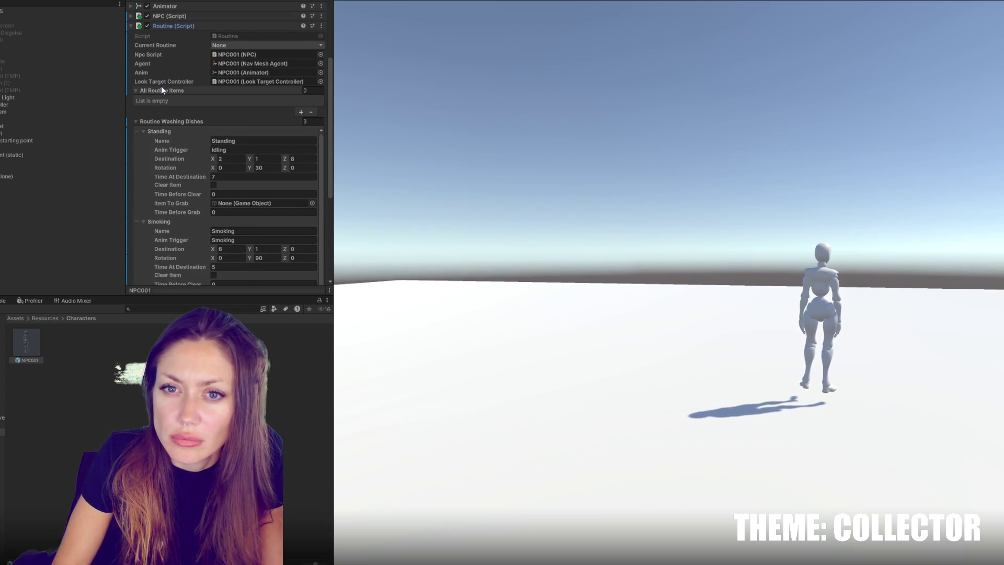
{"action": "scroll", "coordinate": [180, 103], "scroll_direction": "down", "scroll_amount": 5}
{"action": "scroll", "coordinate": [181, 108], "scroll_direction": "down", "scroll_amount": 3}
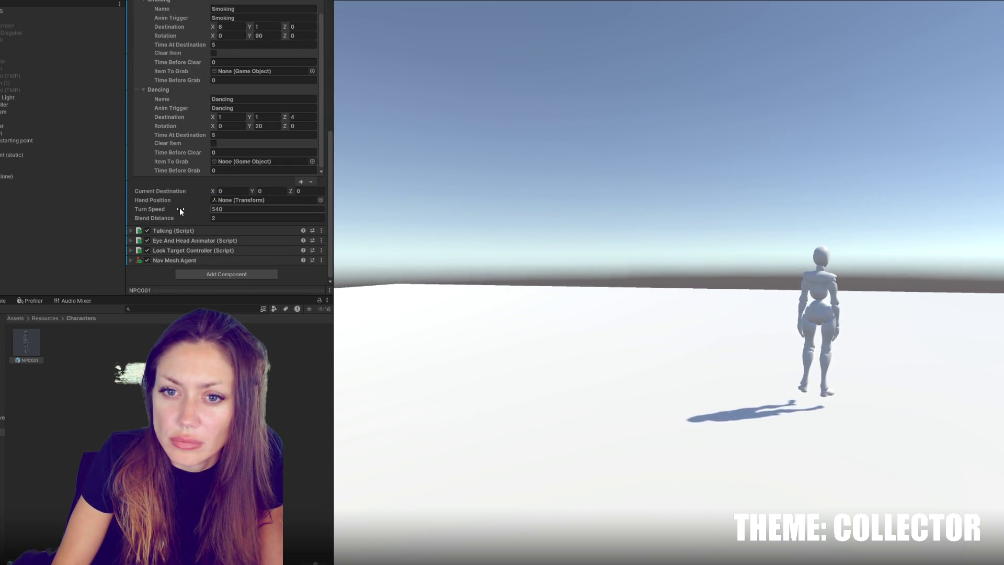
{"action": "scroll", "coordinate": [306, 195], "scroll_direction": "up", "scroll_amount": 5}
{"action": "scroll", "coordinate": [305, 199], "scroll_direction": "up", "scroll_amount": 5}
{"action": "left_click", "coordinate": [486, 18]}
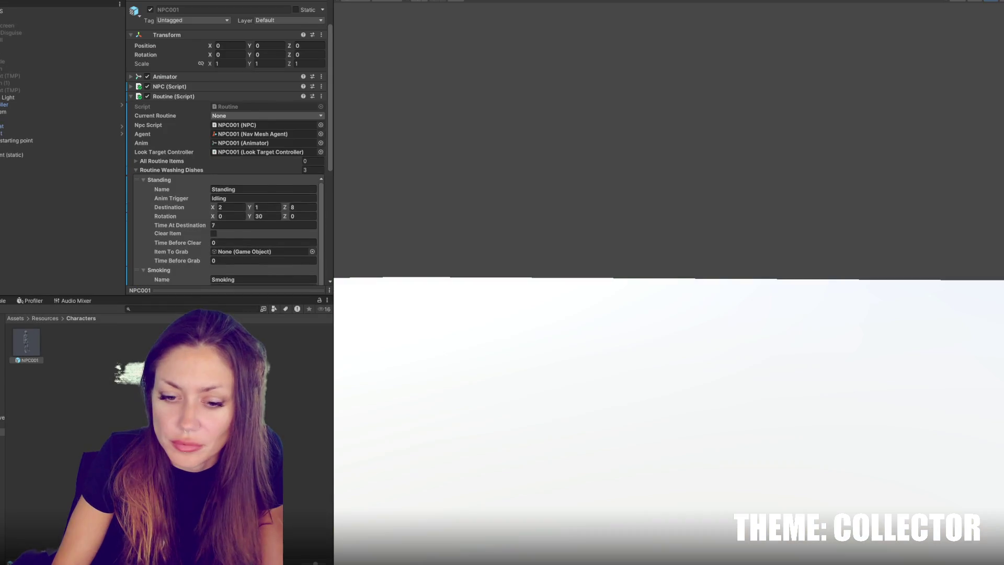
Search Routine.cs for currentDestination and step through its matches
{"action": "key", "text": "alt+Tab"}
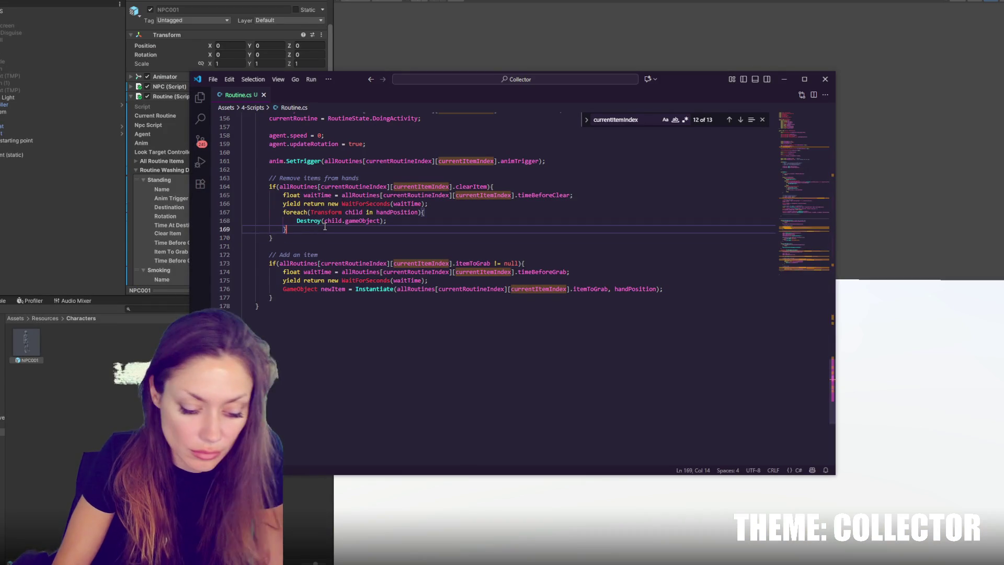
{"action": "key", "text": "ctrl+f"}
{"action": "type", "text": "currentdes"}
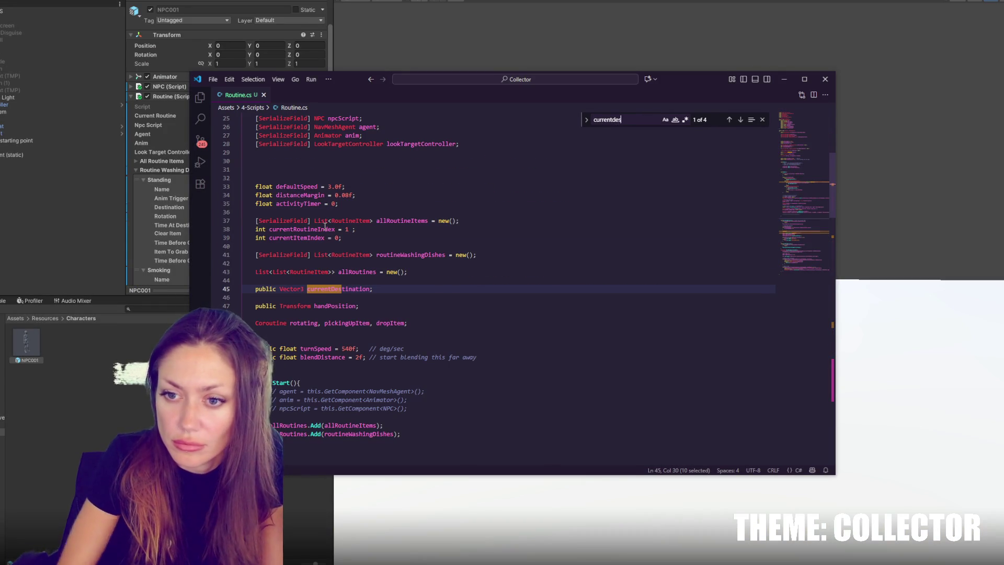
{"action": "double_click", "coordinate": [316, 287]}
{"action": "key", "text": "ctrl+f"}
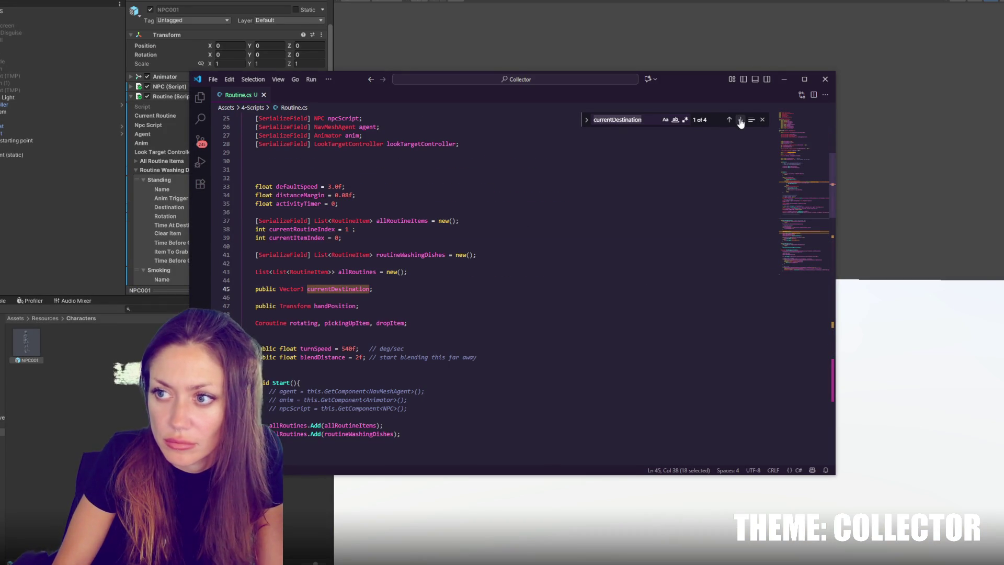
{"action": "left_click", "coordinate": [740, 120]}
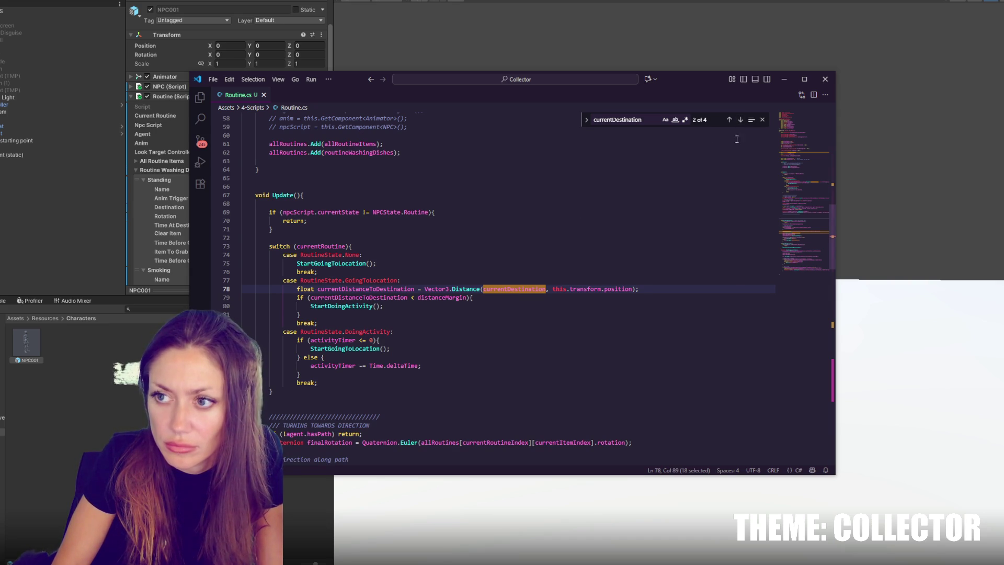
{"action": "left_click", "coordinate": [740, 120]}
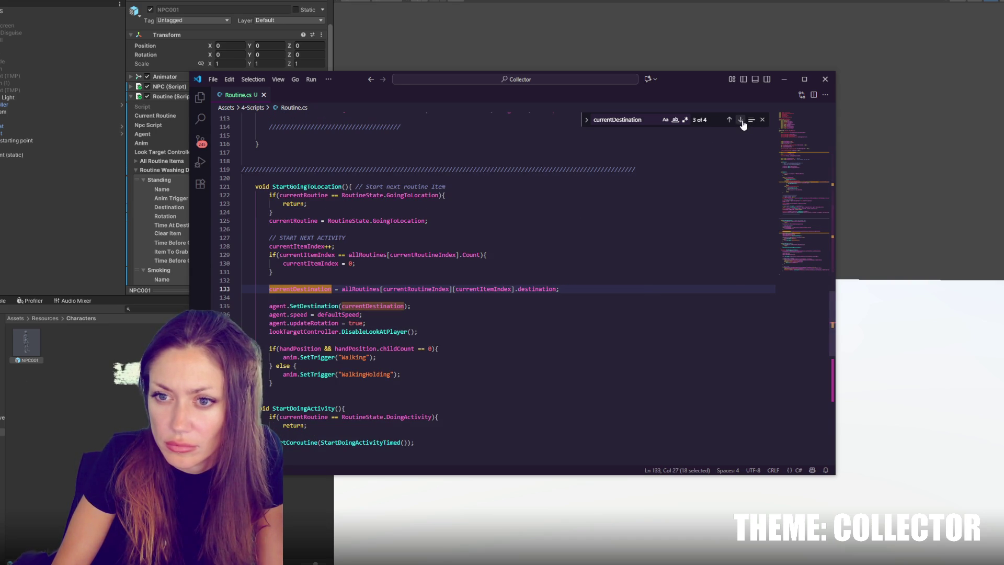
Add Debug.Log("Start going"); at the top of StartGoingToLocation and save the script
{"action": "left_click", "coordinate": [477, 200]}
{"action": "left_click", "coordinate": [515, 215]}
{"action": "key", "text": "Return"}
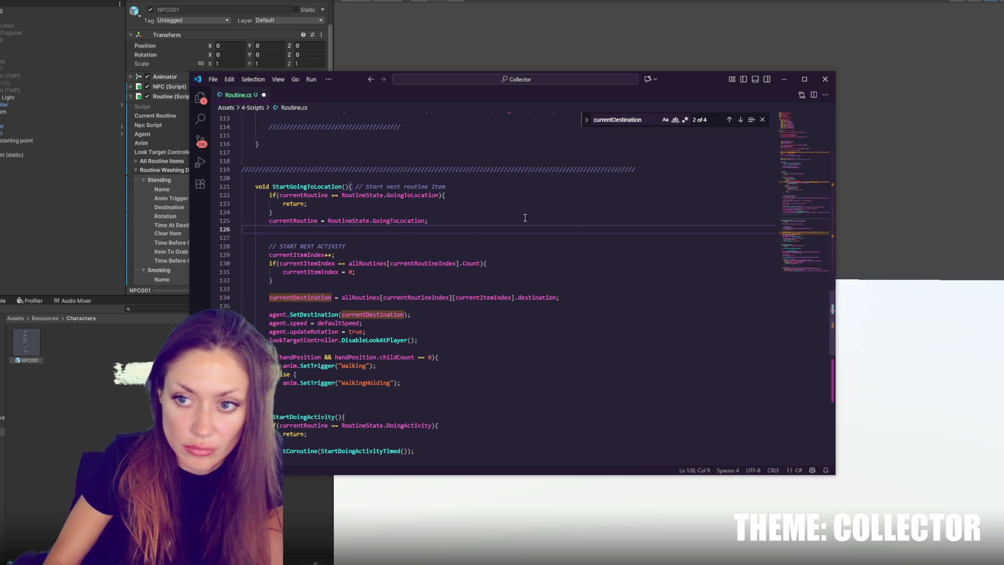
{"action": "left_click", "coordinate": [560, 185]}
{"action": "key", "text": "Return"}
{"action": "type", "text": "Debug.Log(\"Start v"}
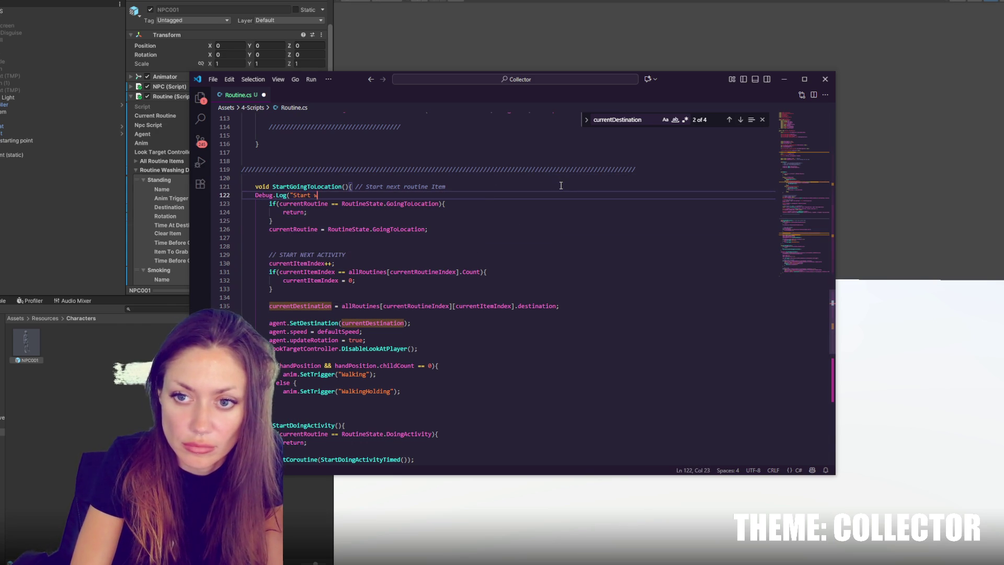
{"action": "key", "text": "BackSpace"}
{"action": "type", "text": "going\");"}
{"action": "key", "text": "ctrl+s"}
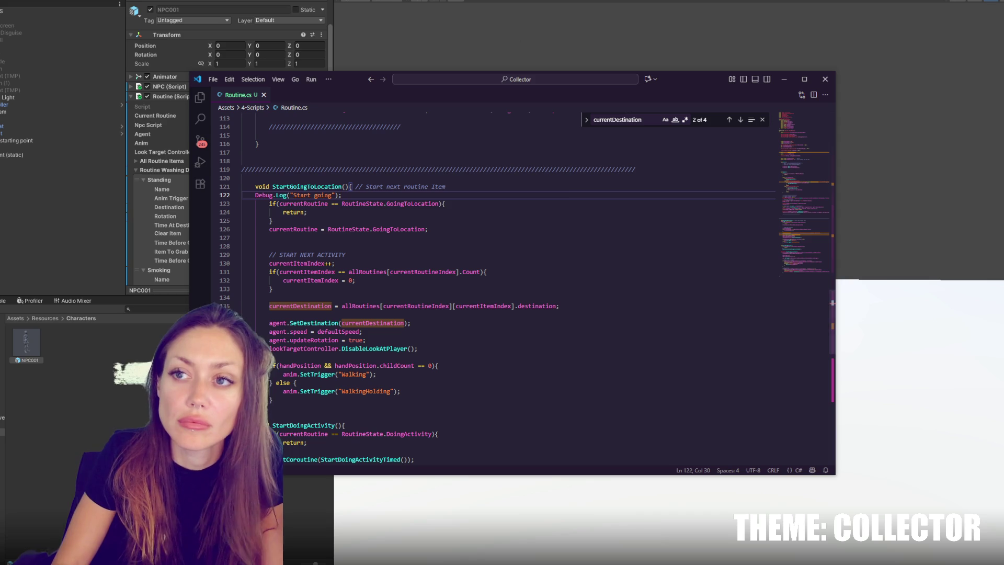
Move through the method to the hand check above the Walking trigger
{"action": "left_click", "coordinate": [510, 212]}
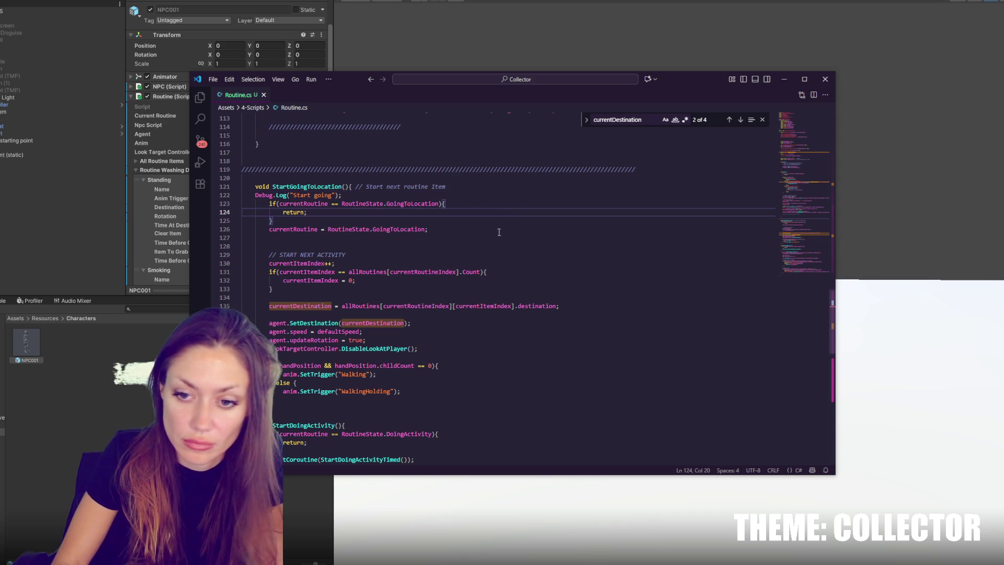
{"action": "left_click", "coordinate": [380, 374]}
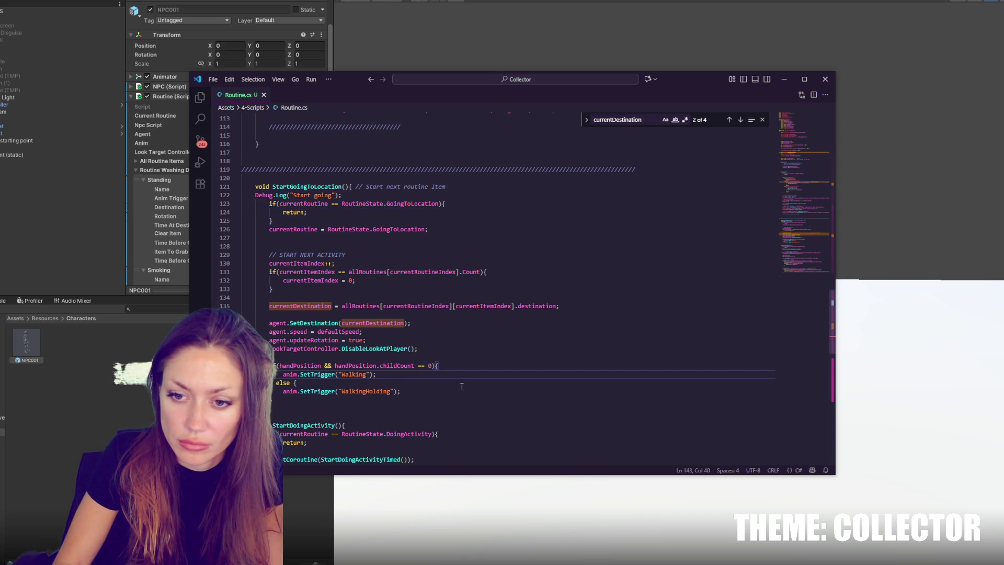
{"action": "left_click", "coordinate": [306, 359]}
Try rearranging the Walking and WalkingHolding trigger lines, then undo the change
{"action": "double_click", "coordinate": [306, 365]}
{"action": "scroll", "coordinate": [567, 317], "scroll_direction": "down", "scroll_amount": 4}
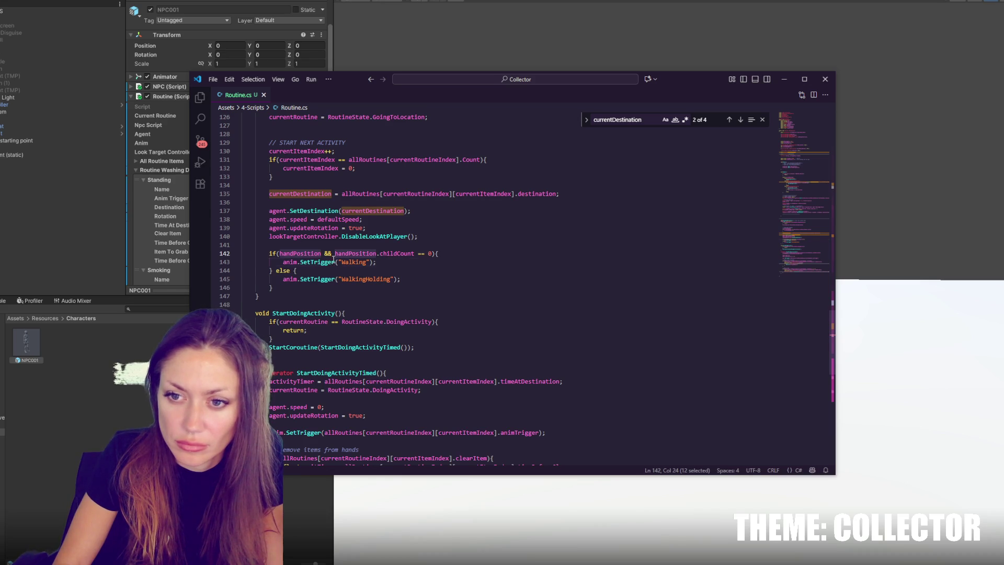
{"action": "left_click", "coordinate": [333, 252], "text": "shift"}
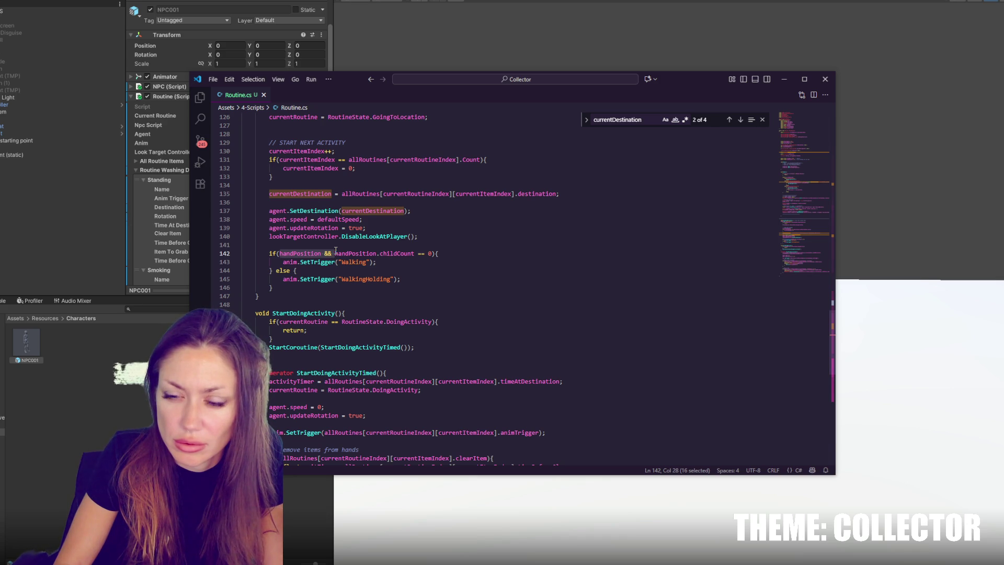
{"action": "left_click", "coordinate": [335, 253]}
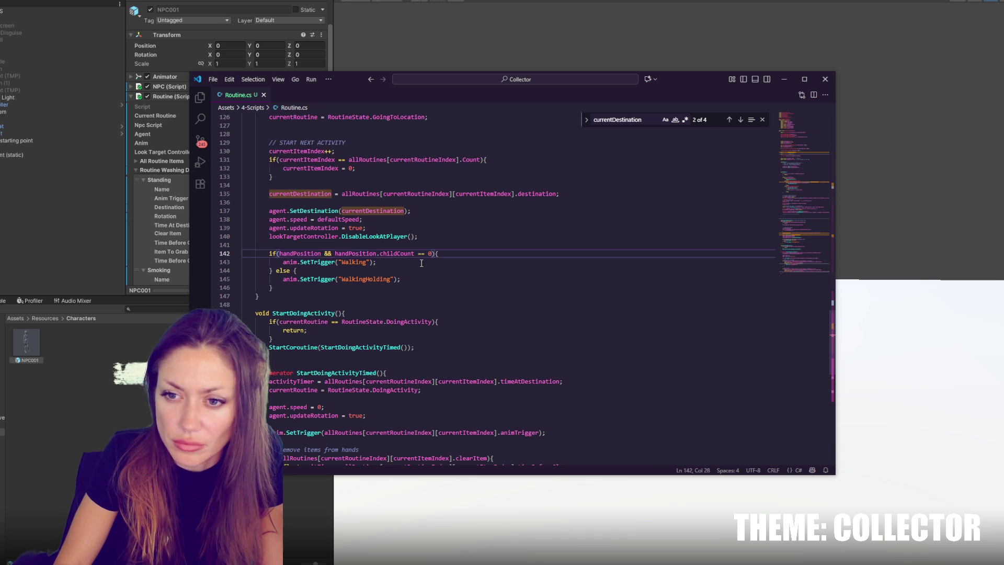
{"action": "left_click_drag", "start_coordinate": [335, 253], "coordinate": [436, 253]}
{"action": "left_click", "coordinate": [430, 253]}
{"action": "key", "text": "Down"}
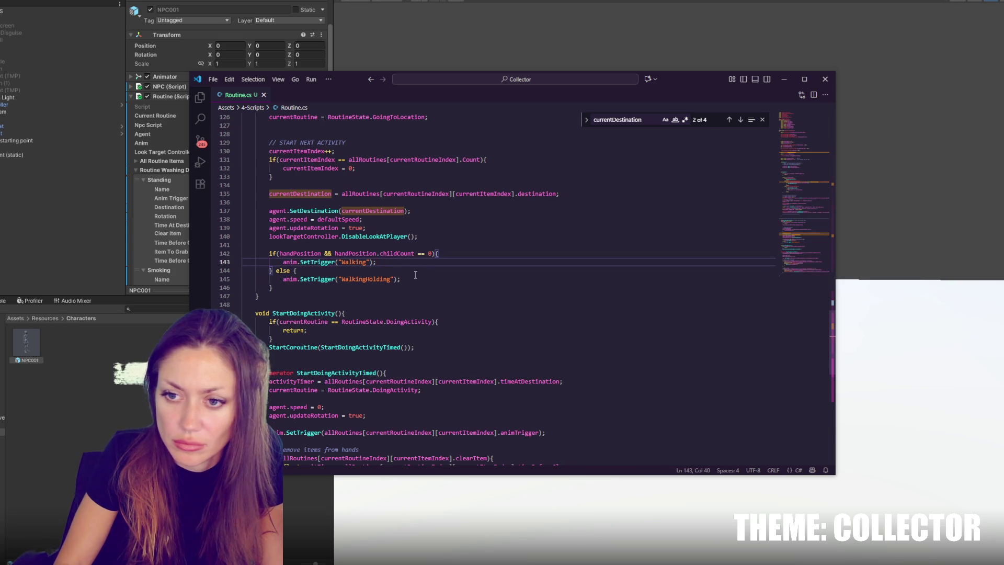
{"action": "key", "text": "ctrl+x"}
{"action": "key", "text": "Down"}
{"action": "key", "text": "alt+Up"}
{"action": "key", "text": "Up"}
{"action": "key", "text": "End"}
{"action": "left_click", "coordinate": [415, 272]}
{"action": "key", "text": "ctrl+z"}
{"action": "key", "text": "ctrl+z"}
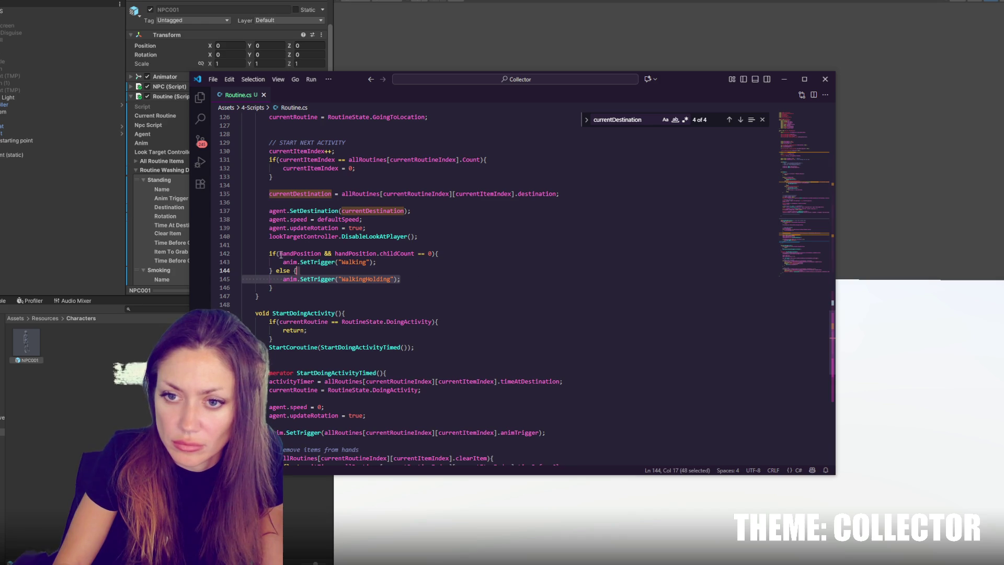
Change line 142 to !handPosition || handPosition.childCount == 0, close extra editors, and save
{"action": "left_click", "coordinate": [281, 254]}
{"action": "type", "text": "!"}
{"action": "left_click", "coordinate": [331, 253]}
{"action": "double_click", "coordinate": [335, 253]}
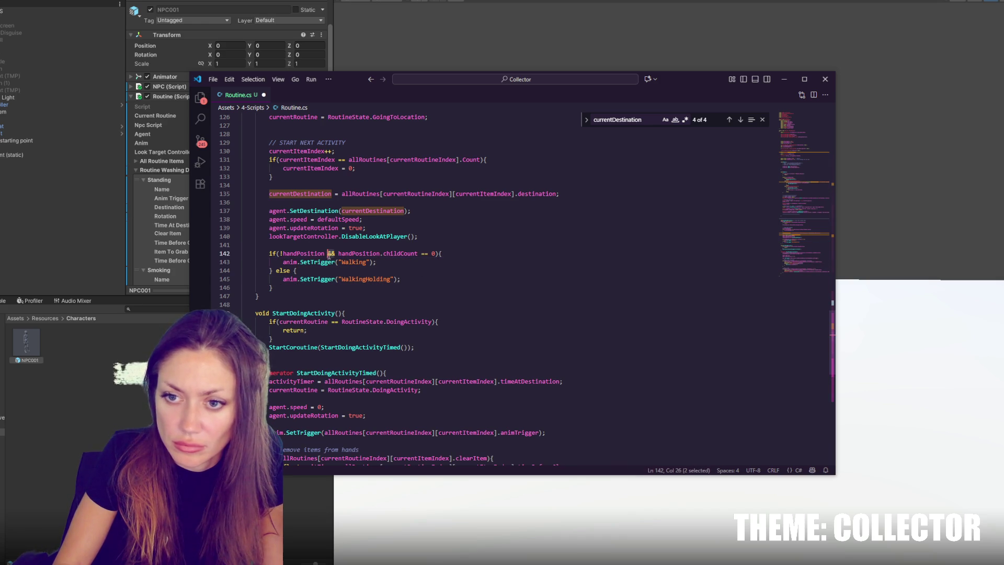
{"action": "key", "text": "ctrl+backslash"}
{"action": "key", "text": "ctrl+backslash"}
{"action": "type", "text": "||"}
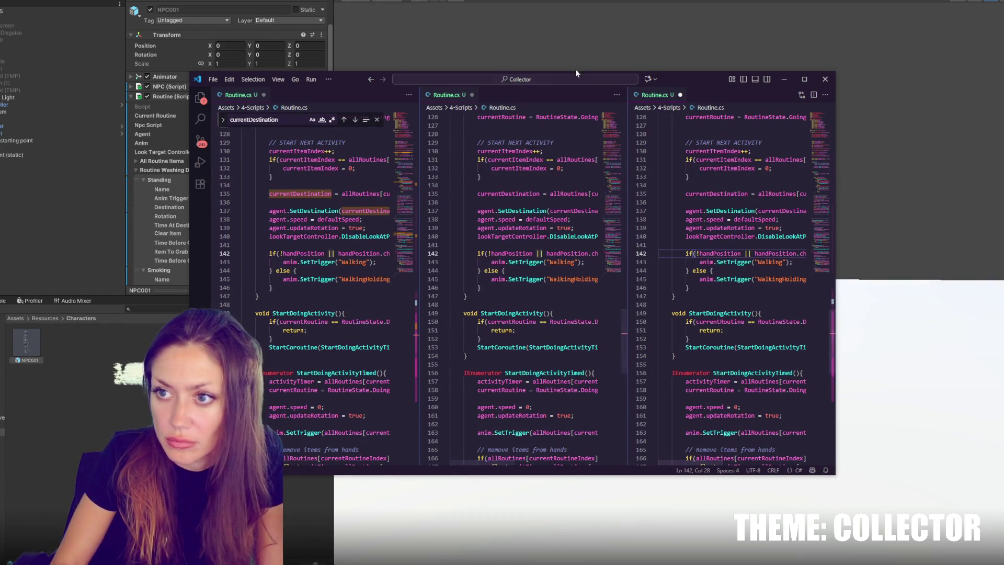
{"action": "left_click", "coordinate": [472, 96]}
{"action": "left_click", "coordinate": [576, 94]}
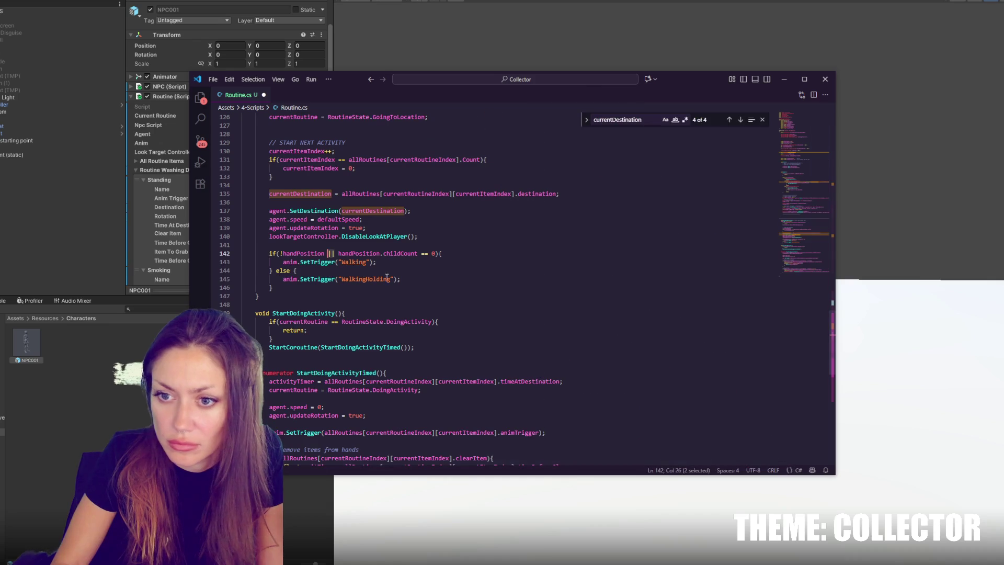
{"action": "left_click", "coordinate": [459, 261]}
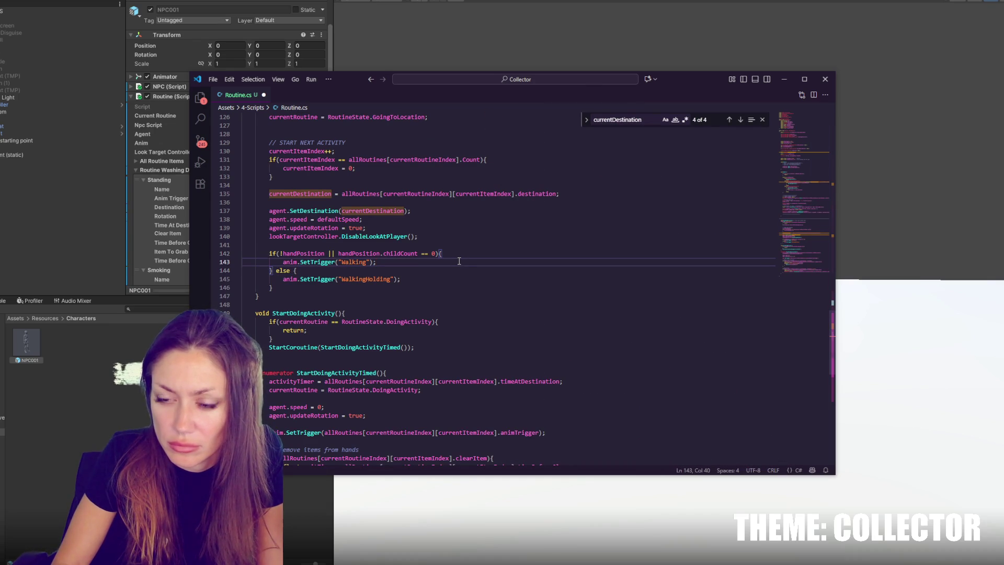
{"action": "key", "text": "ctrl+s"}
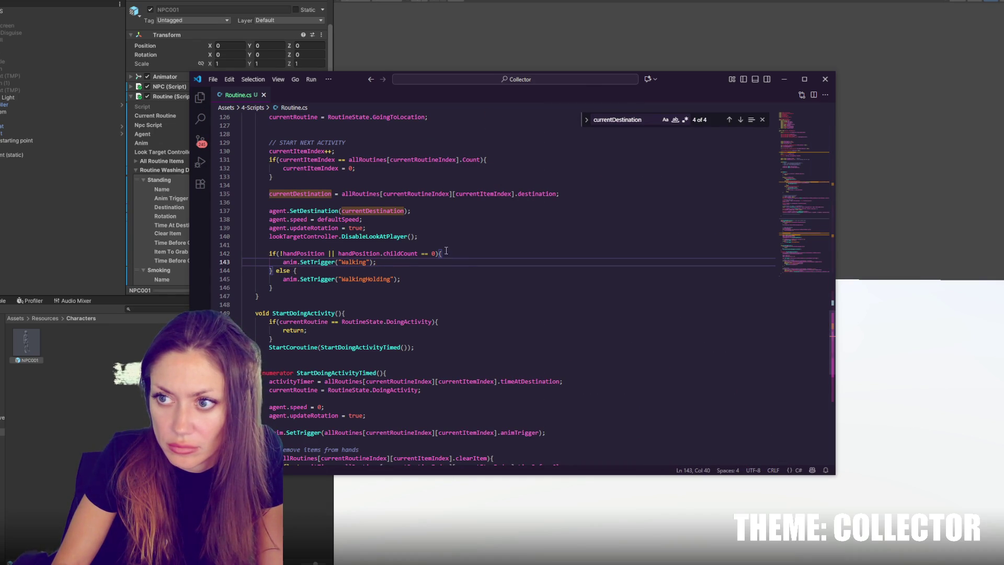
Search Routine.cs for "hand" and jump to the next match
{"action": "double_click", "coordinate": [648, 120]}
{"action": "type", "text": "hand"}
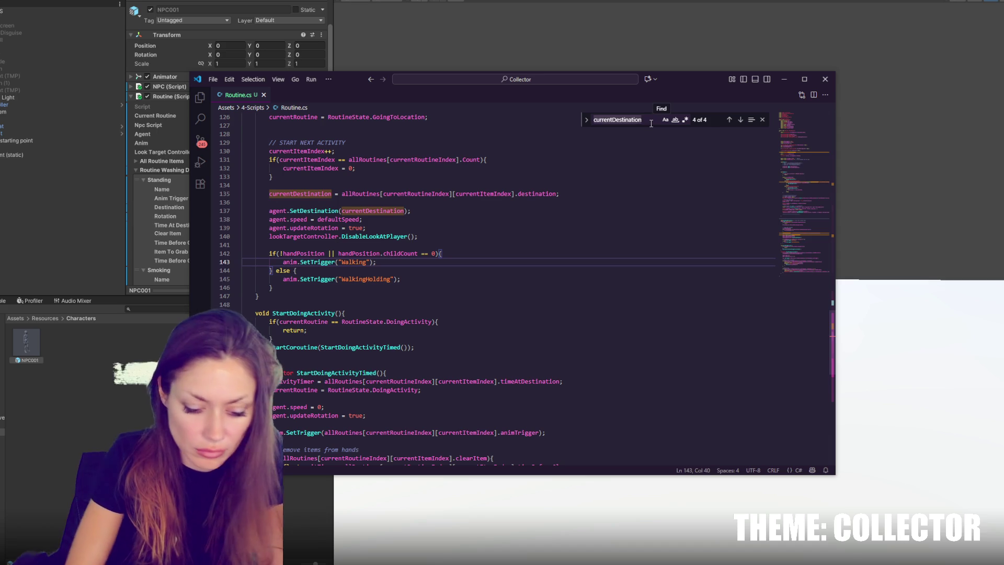
{"action": "left_click", "coordinate": [741, 120]}
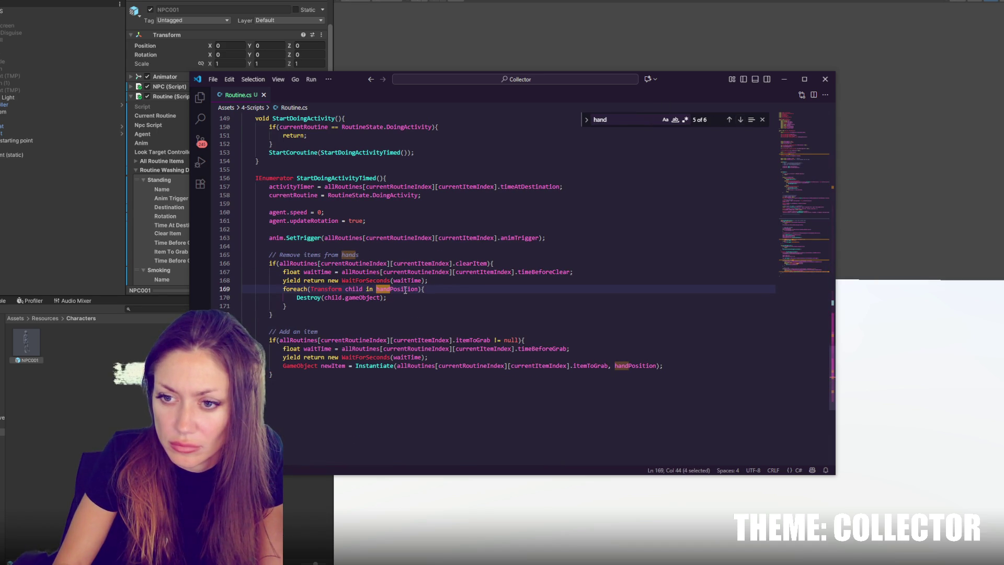
Wrap the foreach Destroy loop in an if(handPosition) block, indent it, and save
{"action": "left_click", "coordinate": [485, 279]}
{"action": "key", "text": "Return"}
{"action": "type", "text": "if(handPosition){"}
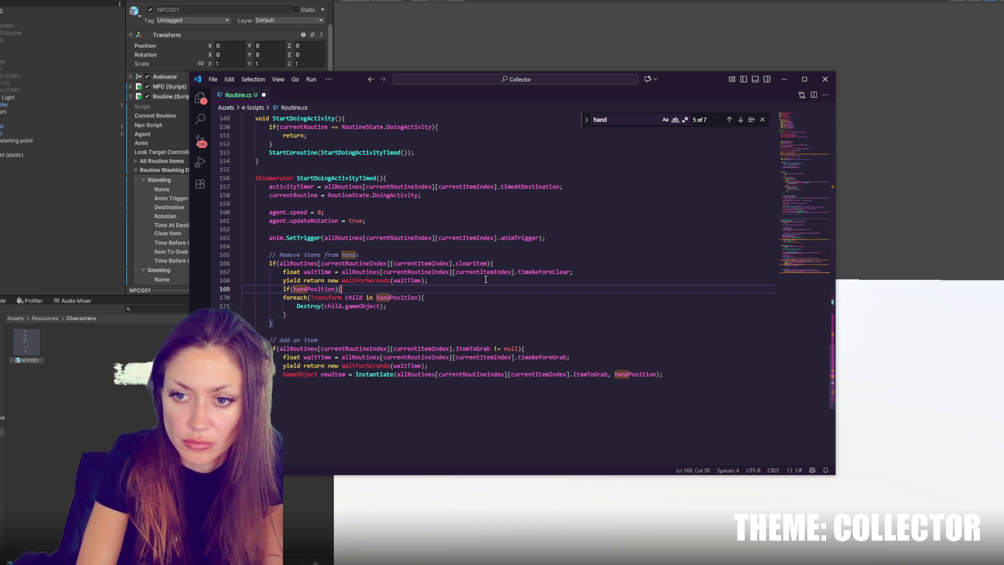
{"action": "left_click", "coordinate": [454, 316]}
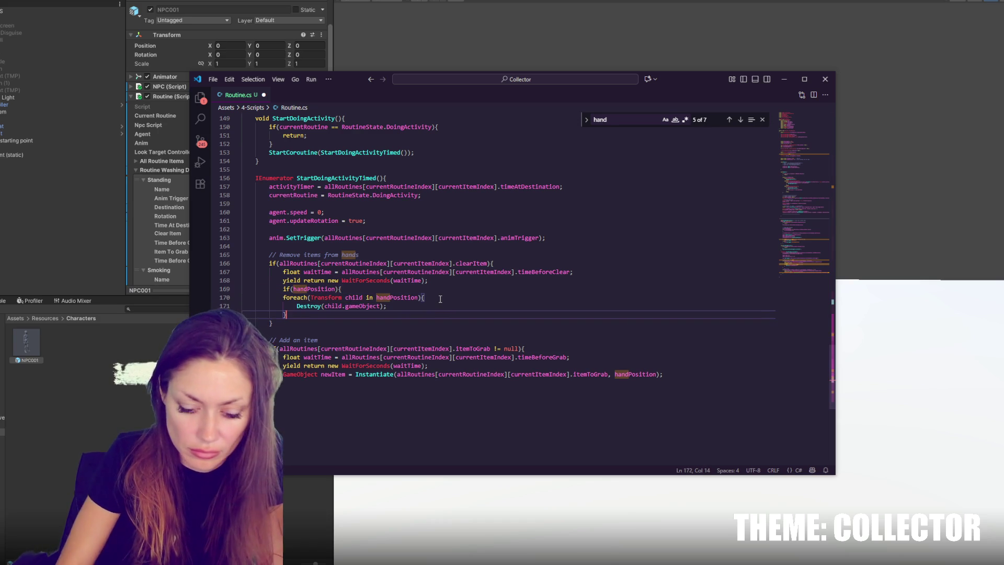
{"action": "key", "text": "Return"}
{"action": "type", "text": "}"}
{"action": "left_click_drag", "start_coordinate": [243, 297], "coordinate": [288, 314]}
{"action": "key", "text": "Tab"}
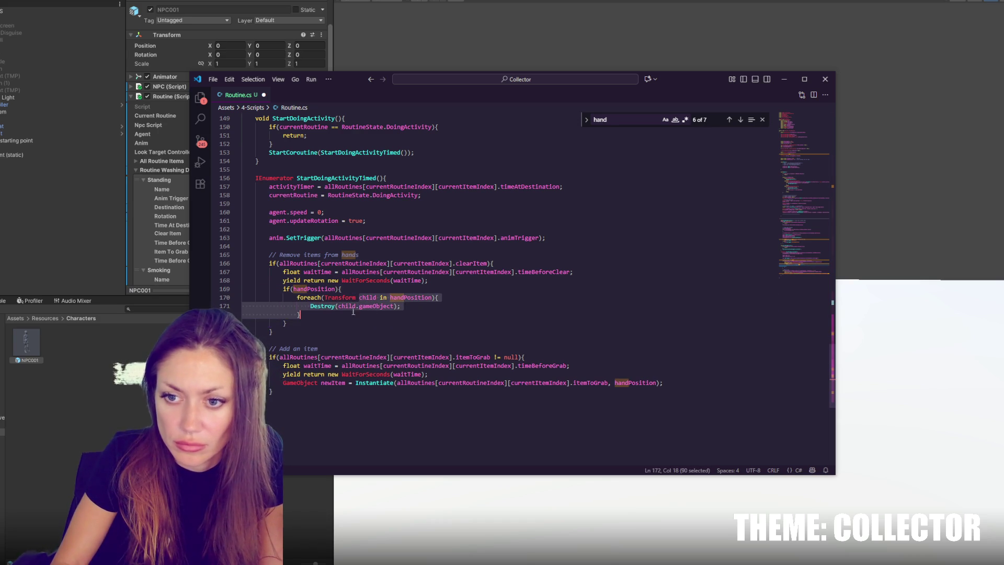
{"action": "key", "text": "ctrl+s"}
Step through the handPosition search matches down to line 180
{"action": "left_click", "coordinate": [741, 121]}
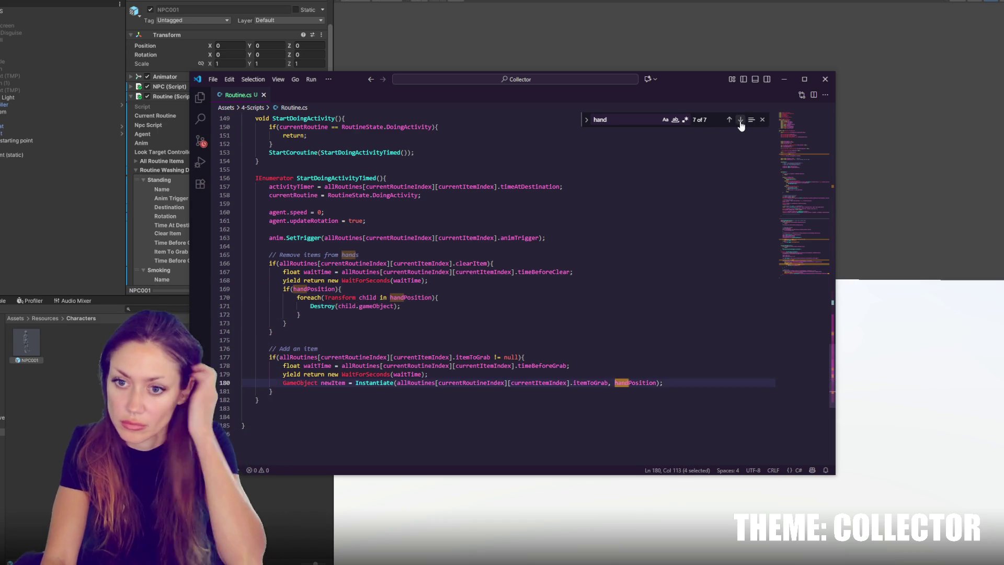
{"action": "left_click", "coordinate": [741, 122]}
{"action": "left_click", "coordinate": [741, 121]}
{"action": "left_click", "coordinate": [740, 121]}
{"action": "left_click", "coordinate": [740, 120]}
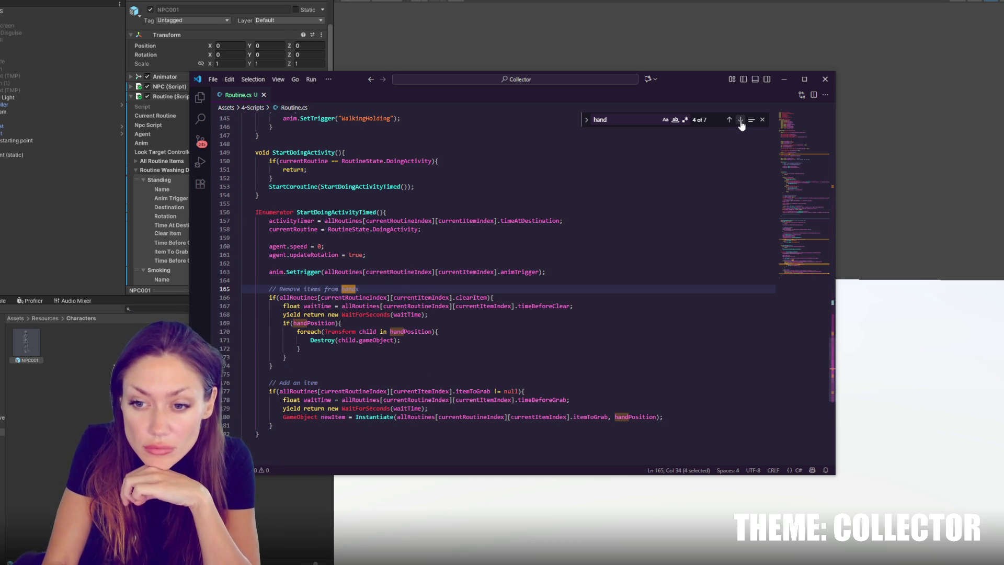
{"action": "left_click", "coordinate": [741, 121]}
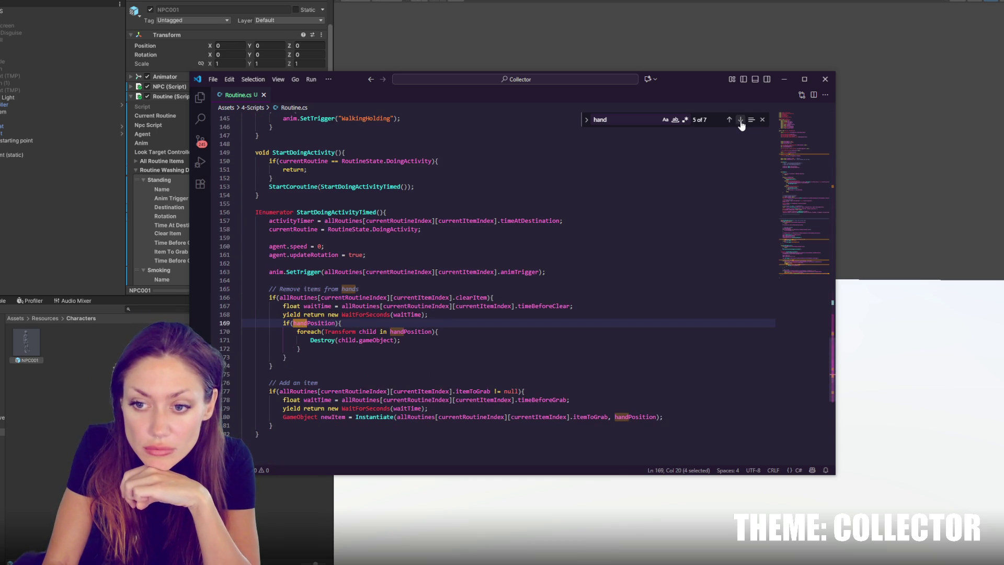
{"action": "left_click", "coordinate": [740, 120]}
{"action": "left_click", "coordinate": [740, 120]}
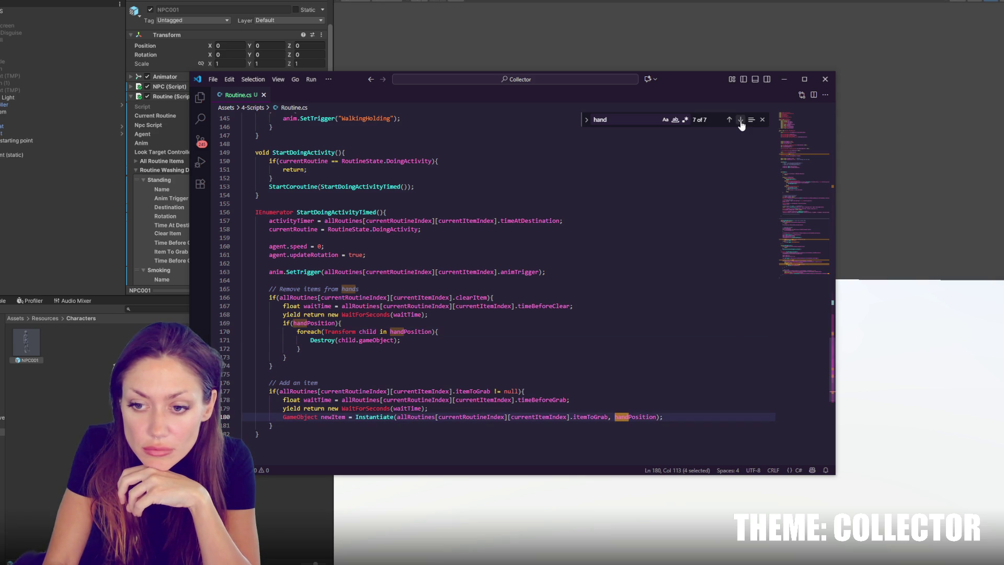
{"action": "scroll", "coordinate": [579, 414], "scroll_direction": "down", "scroll_amount": 3}
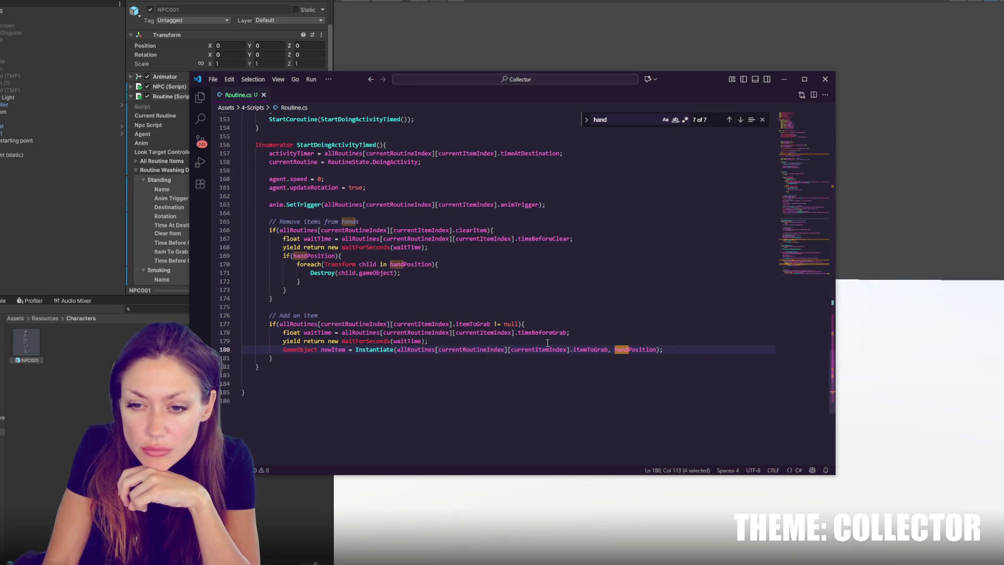
Guard the item Instantiate call with if(handPosition){ }, indent it, save, and return to Unity
{"action": "left_click", "coordinate": [452, 343]}
{"action": "key", "text": "Return"}
{"action": "type", "text": "if"}
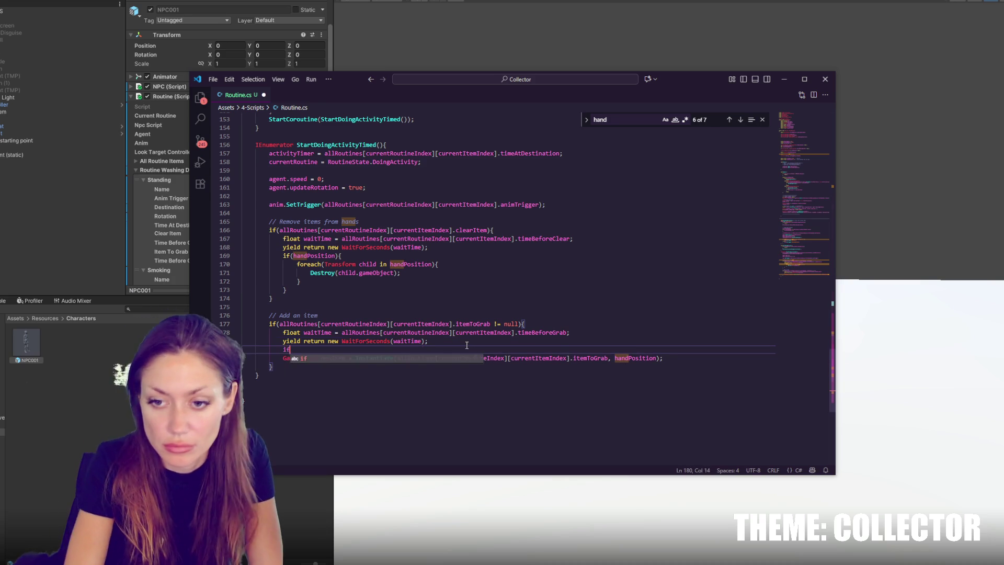
{"action": "type", "text": "(handPosit"}
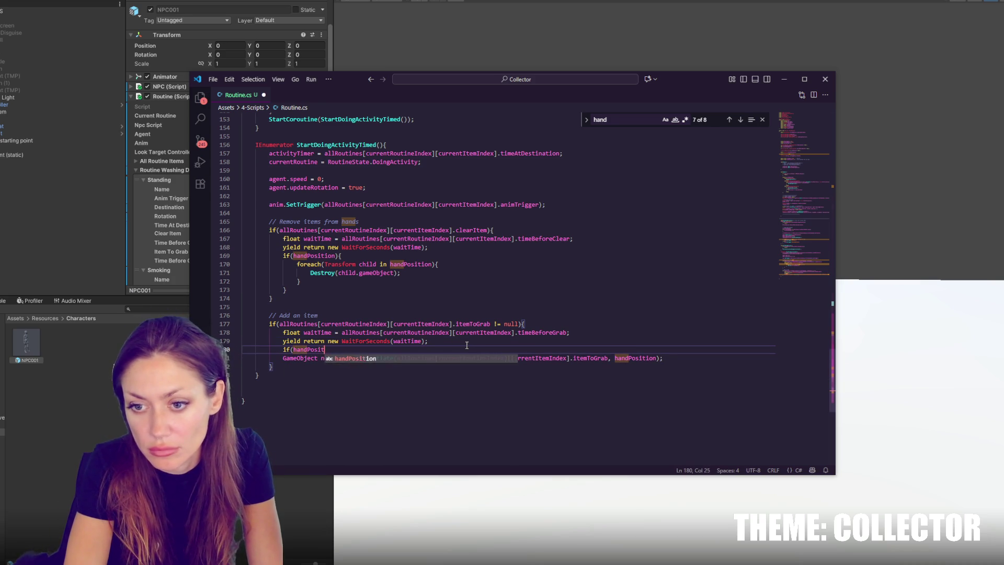
{"action": "type", "text": "ion){"}
{"action": "left_click", "coordinate": [661, 359]}
{"action": "key", "text": "Return"}
{"action": "type", "text": "}"}
{"action": "left_click", "coordinate": [284, 358]}
{"action": "key", "text": "Tab"}
{"action": "key", "text": "ctrl+s"}
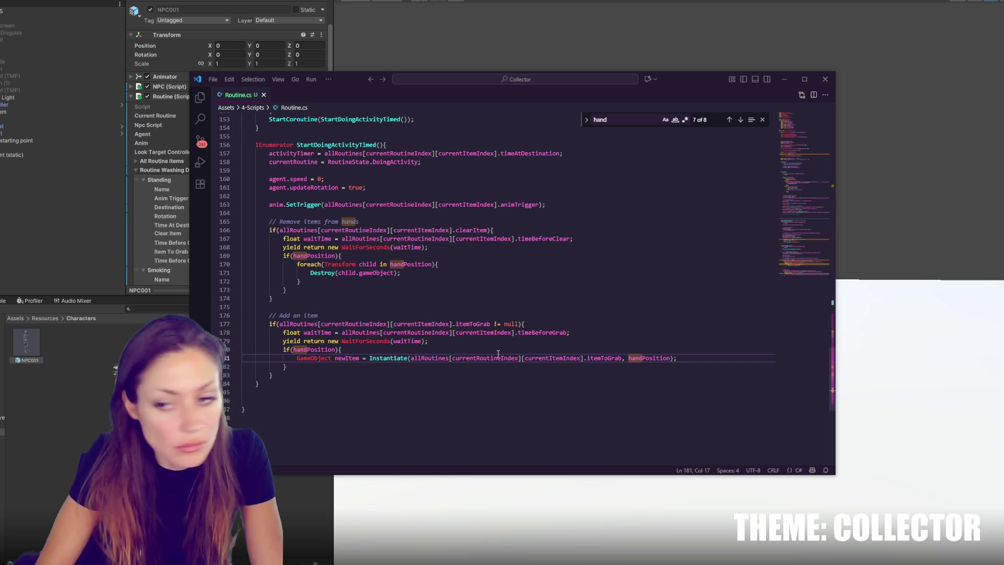
{"action": "left_click", "coordinate": [94, 388]}
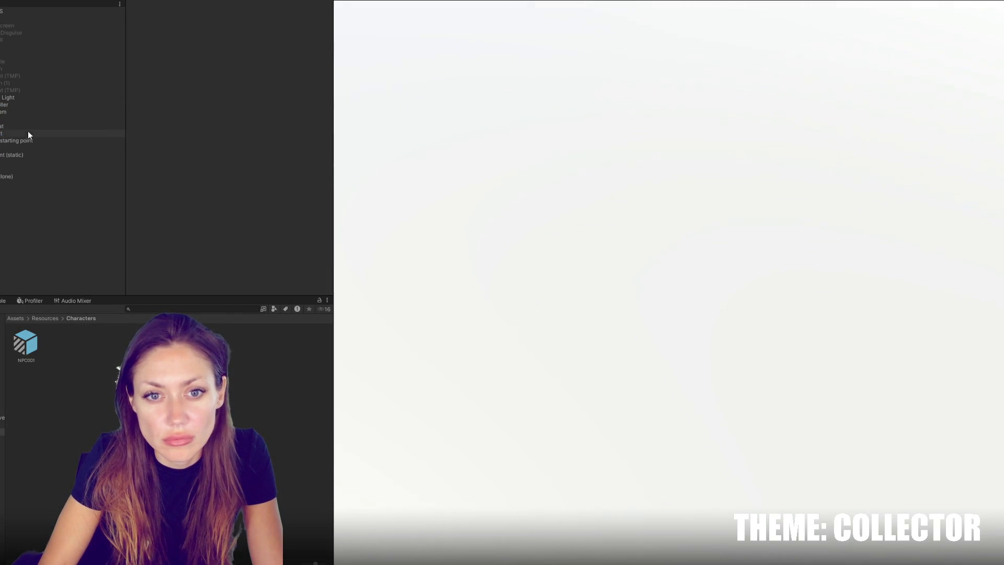
Inspect NPC001(Clone)'s Routine component and its Standing entry during play, then stop play mode
{"action": "left_click", "coordinate": [26, 176]}
{"action": "scroll", "coordinate": [150, 187], "scroll_direction": "down", "scroll_amount": 2}
{"action": "scroll", "coordinate": [150, 186], "scroll_direction": "down", "scroll_amount": 5}
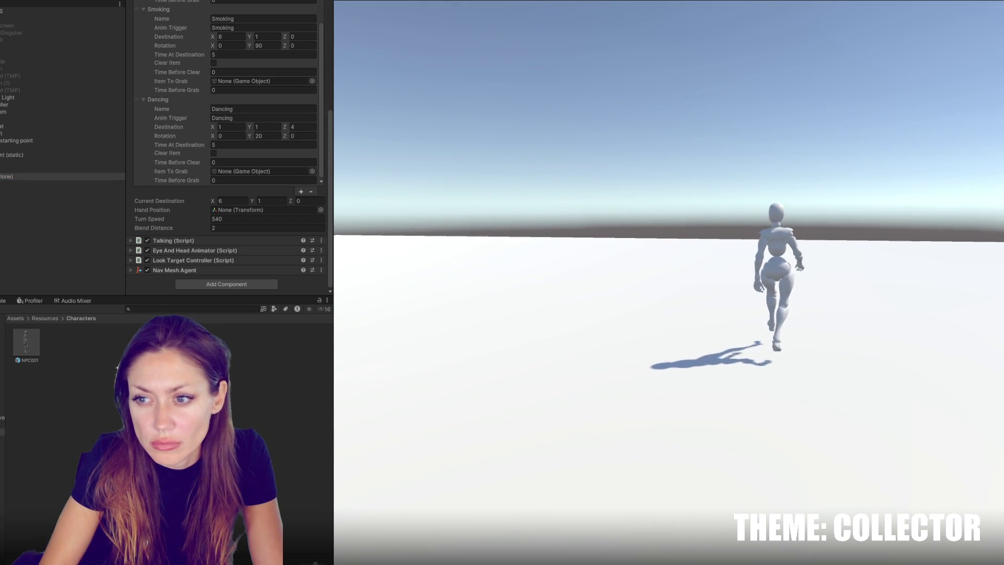
{"action": "scroll", "coordinate": [165, 221], "scroll_direction": "up", "scroll_amount": 6}
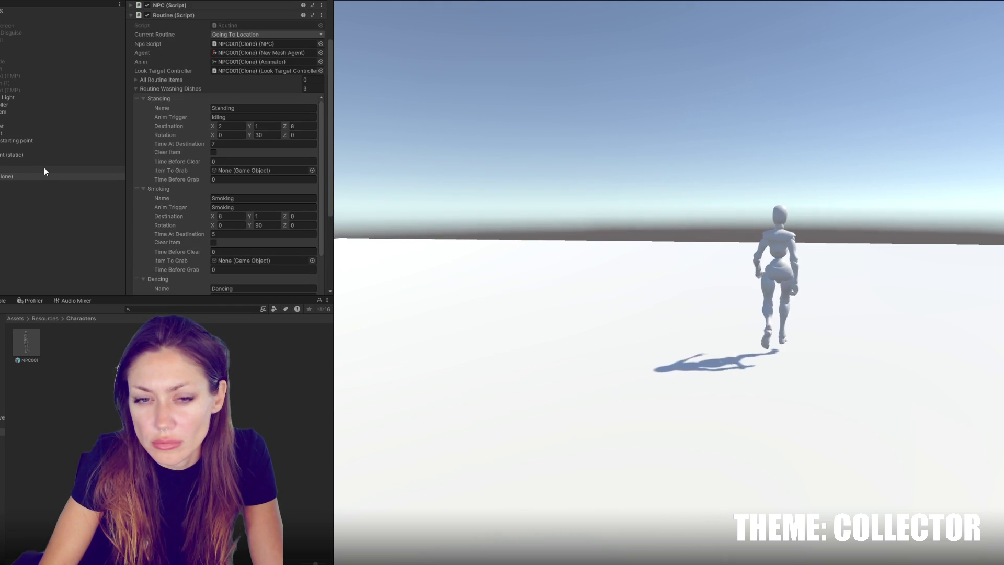
{"action": "left_click", "coordinate": [271, 125]}
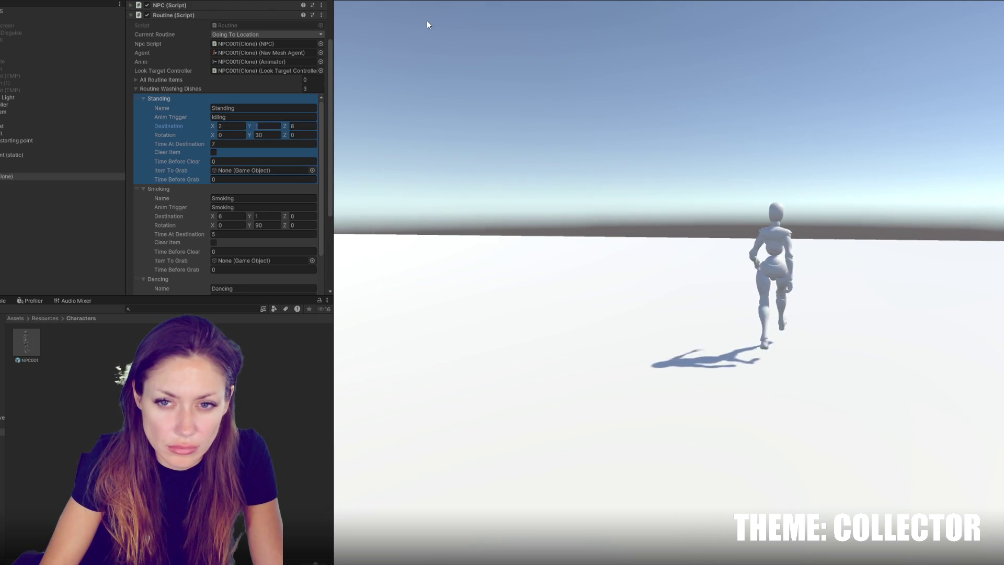
{"action": "key", "text": "ctrl+p"}
Change distanceMargin on line 34 of Routine.cs from 0.08f to 0.1f and return to Unity
{"action": "key", "text": "alt+Tab"}
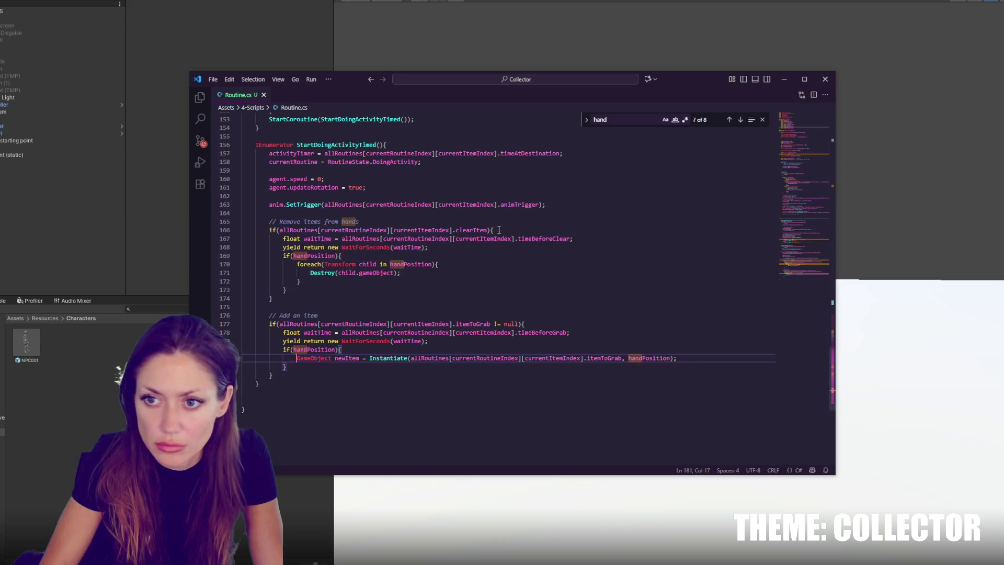
{"action": "left_click_drag", "start_coordinate": [800, 258], "coordinate": [811, 123]}
{"action": "scroll", "coordinate": [377, 278], "scroll_direction": "down", "scroll_amount": 5}
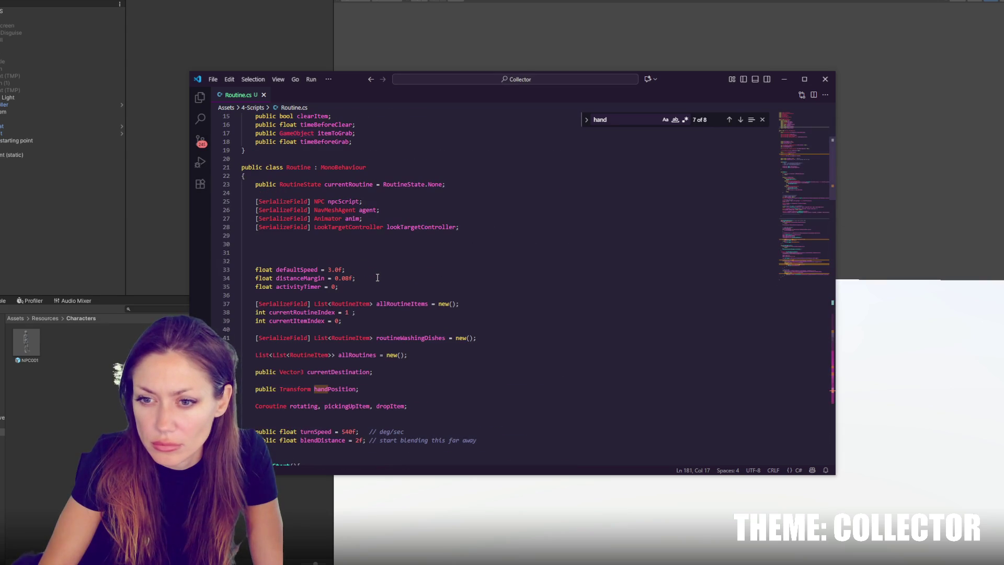
{"action": "scroll", "coordinate": [327, 278], "scroll_direction": "down", "scroll_amount": 4}
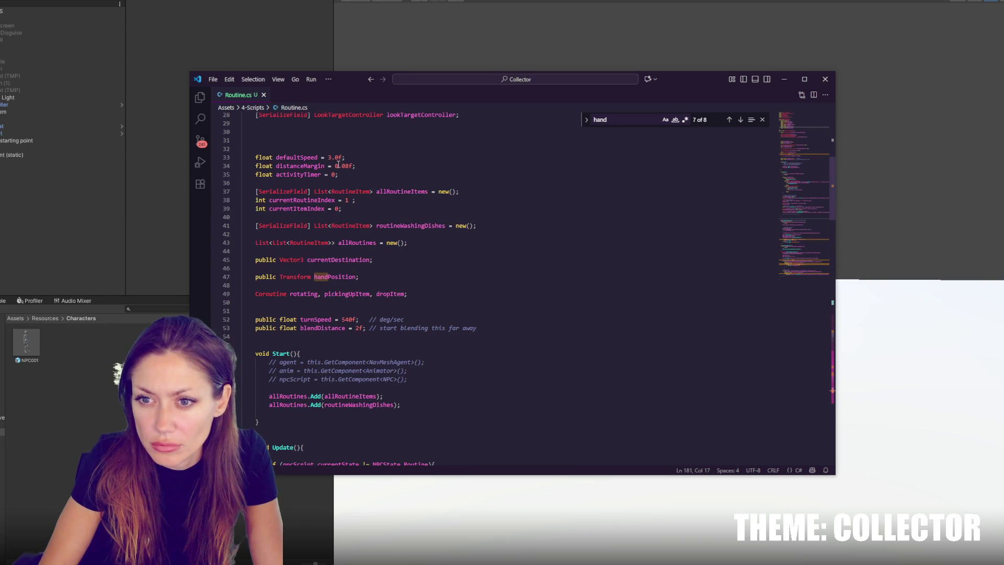
{"action": "left_click_drag", "start_coordinate": [340, 166], "coordinate": [347, 166]}
{"action": "type", "text": "1"}
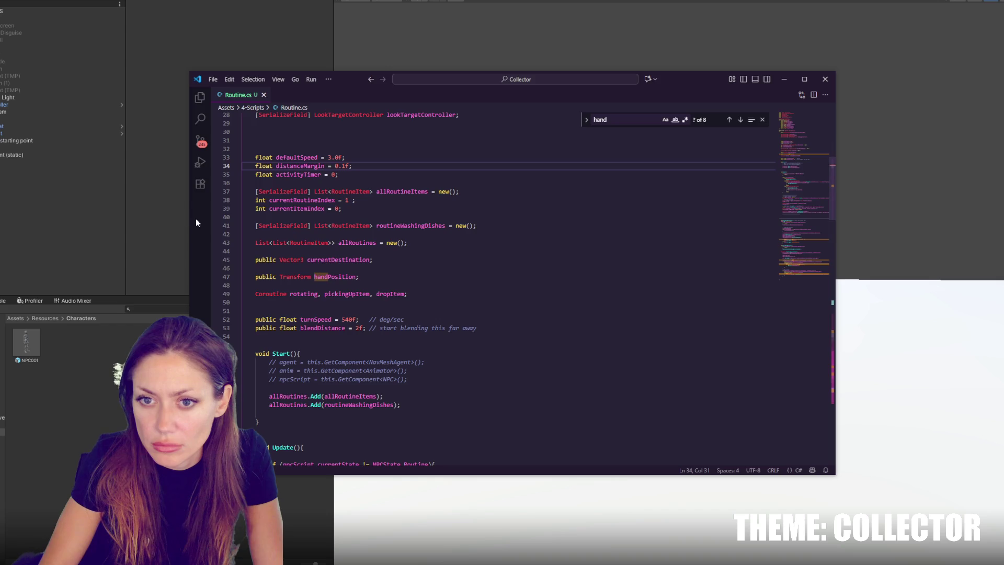
{"action": "left_click", "coordinate": [171, 230]}
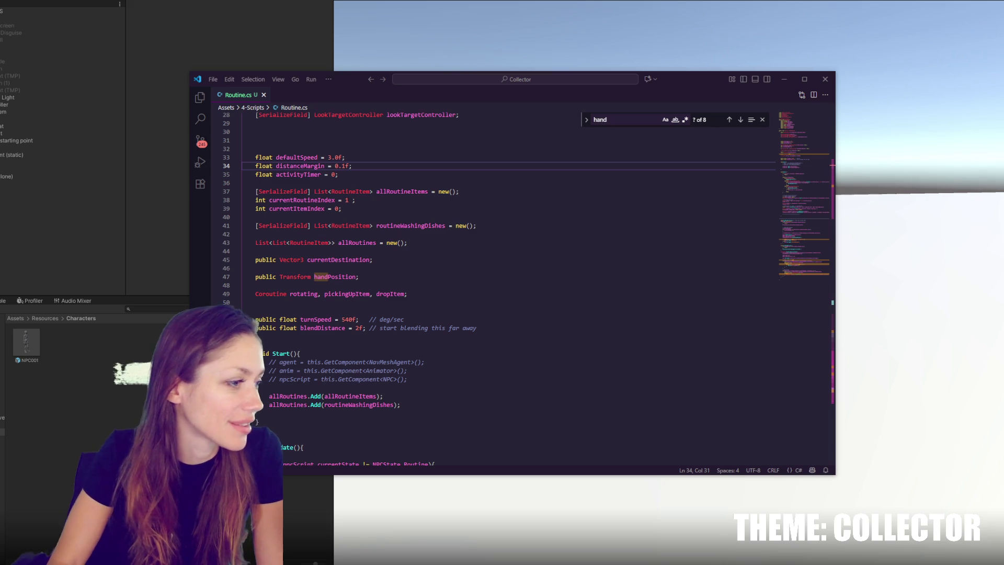
Close the Talking.cs file and the Visual Studio Code window
{"action": "left_click", "coordinate": [371, 225]}
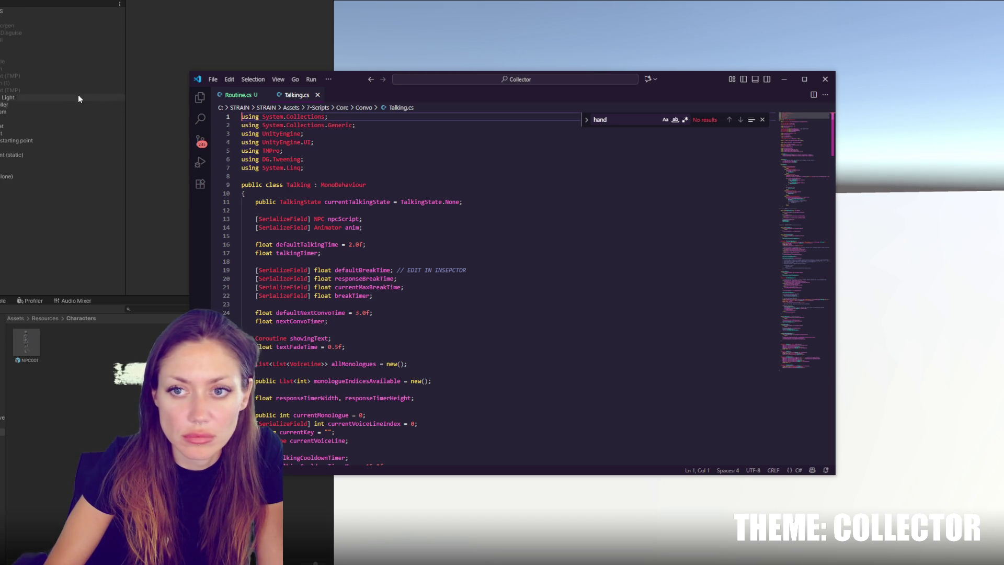
{"action": "left_click", "coordinate": [318, 95]}
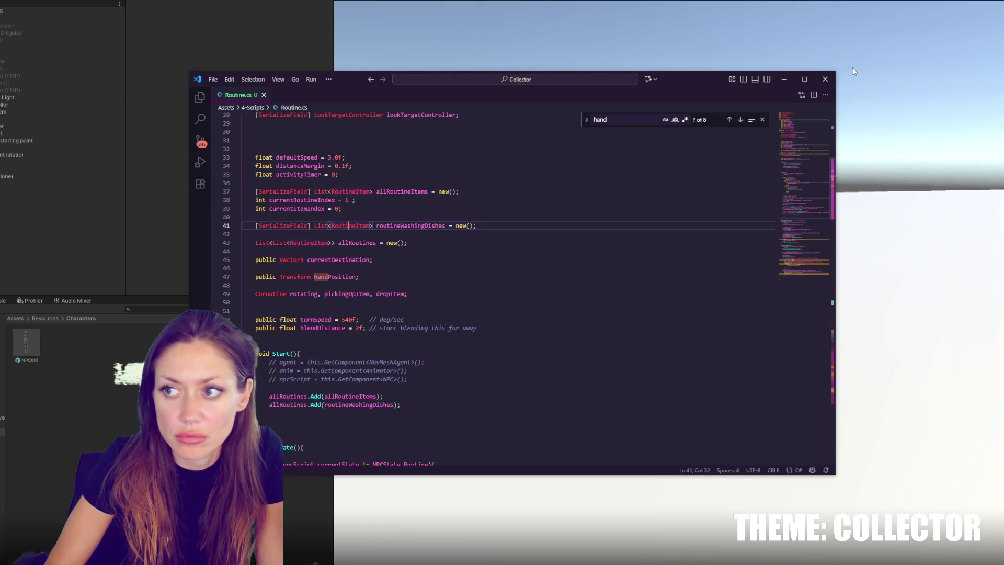
{"action": "left_click", "coordinate": [824, 79]}
Search 'routine' in the Project panel, open Routine.cs, and set distanceMargin to 0.15f
{"action": "type", "text": "routine"}
{"action": "left_click", "coordinate": [26, 341]}
{"action": "double_click", "coordinate": [25, 341]}
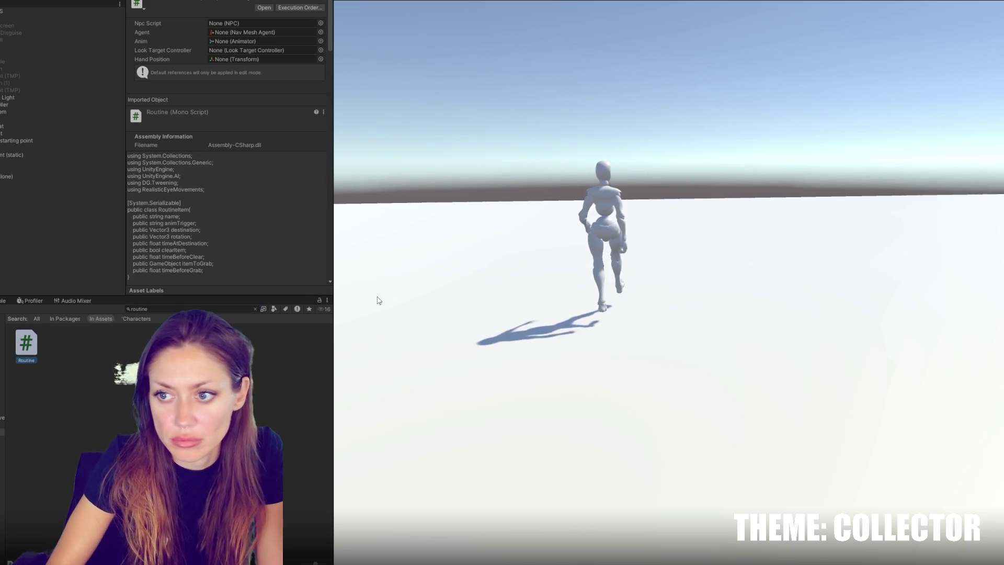
{"action": "scroll", "coordinate": [378, 296], "scroll_direction": "down", "scroll_amount": 5}
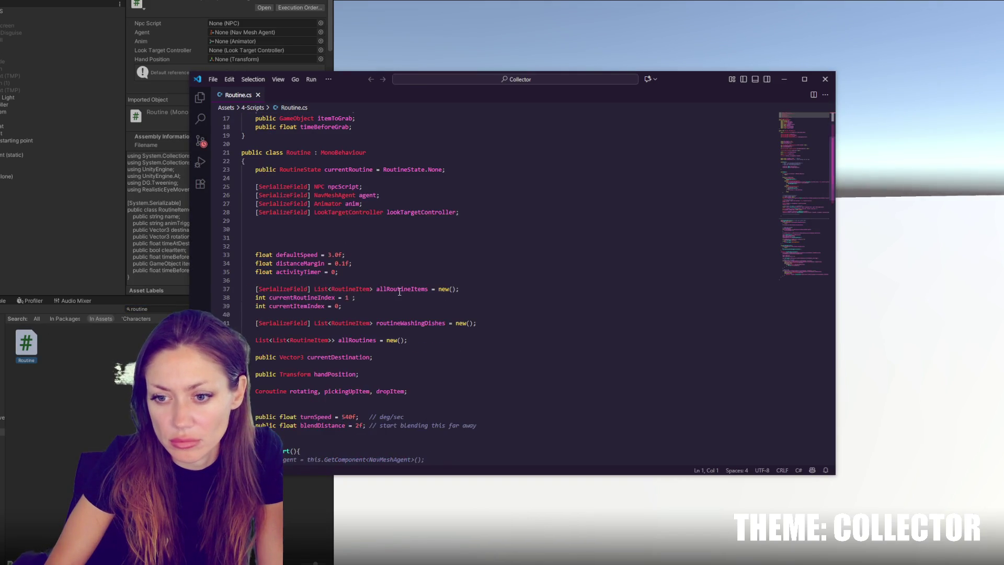
{"action": "left_click", "coordinate": [345, 265]}
{"action": "type", "text": "5"}
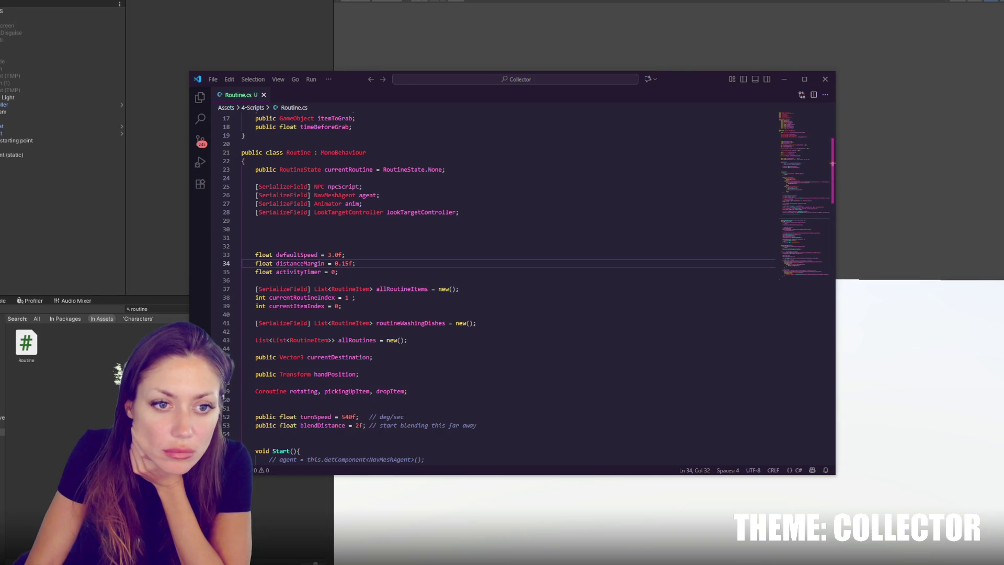
{"action": "key", "text": "alt+Tab"}
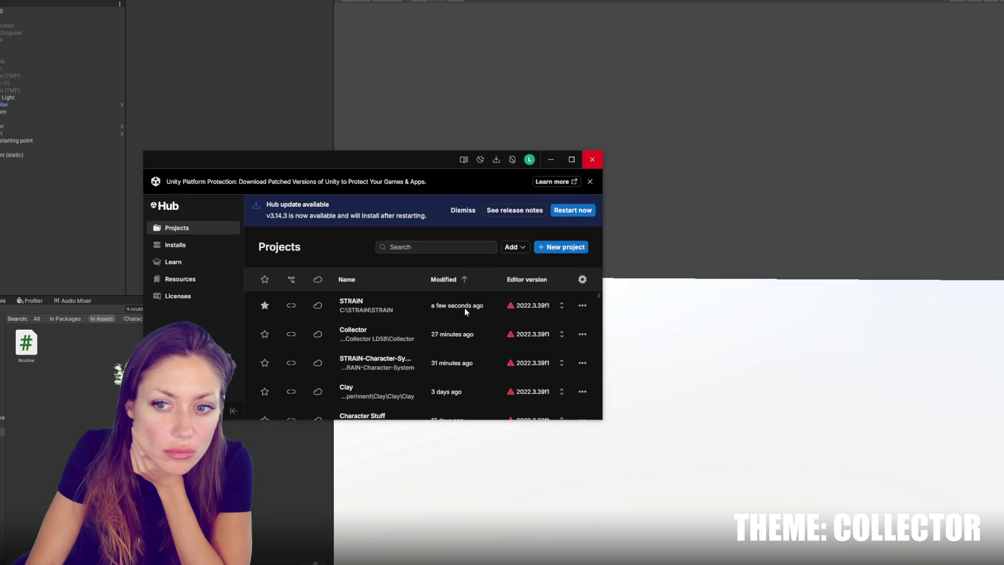
Open the STRAIN project from Unity Hub, then clear the 'routine' Project panel search
{"action": "left_click", "coordinate": [397, 308]}
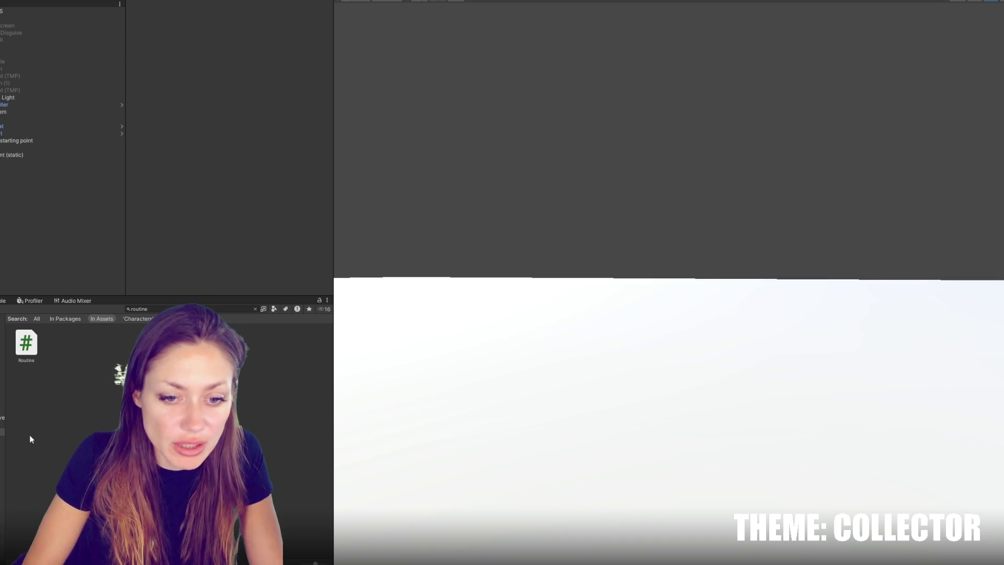
{"action": "left_click", "coordinate": [2, 425]}
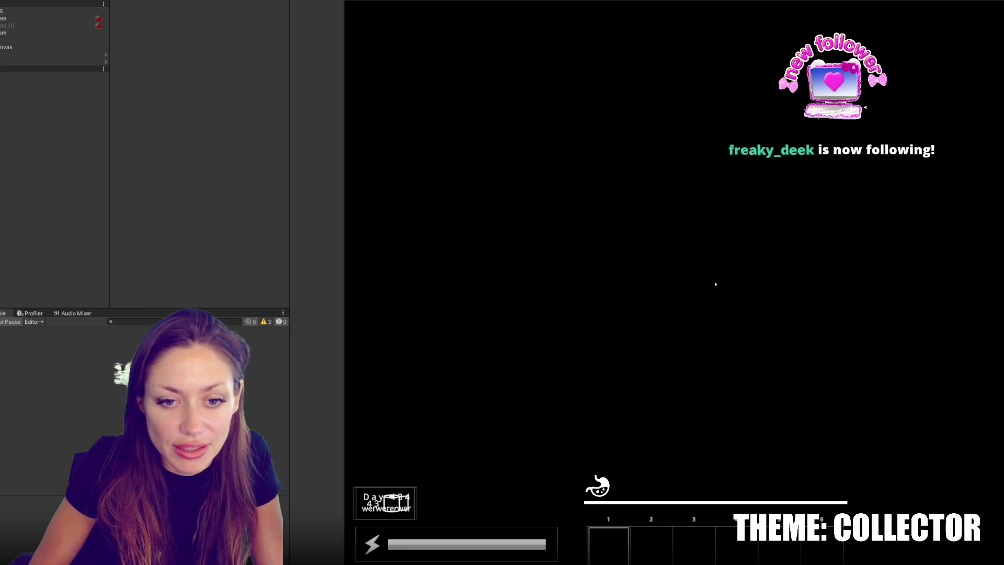
Open STRAIN's Routine script and tile it beside Collector's Routine.cs
{"action": "key", "text": "ctrl+5"}
{"action": "type", "text": "routine"}
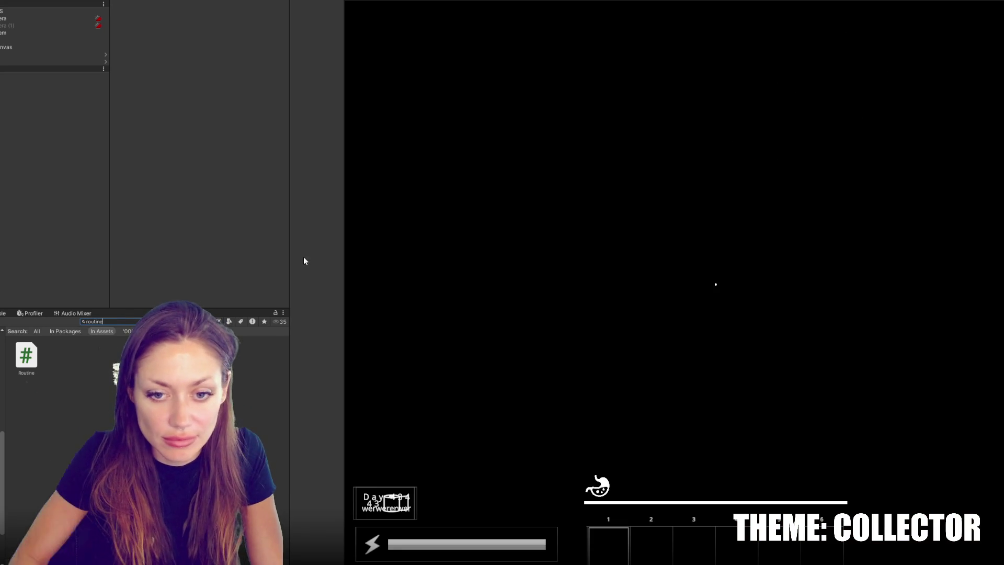
{"action": "double_click", "coordinate": [26, 355]}
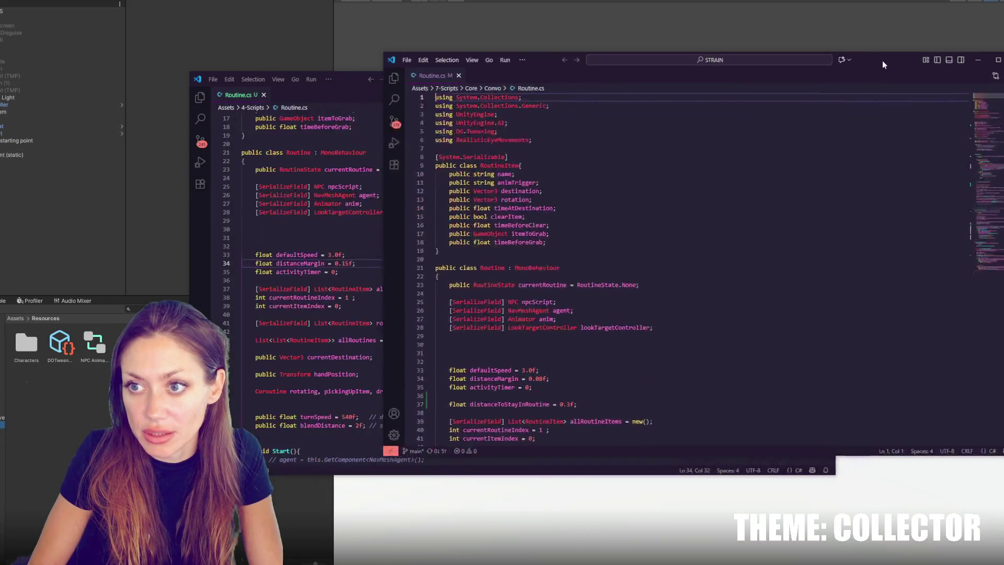
{"action": "left_click", "coordinate": [422, 178]}
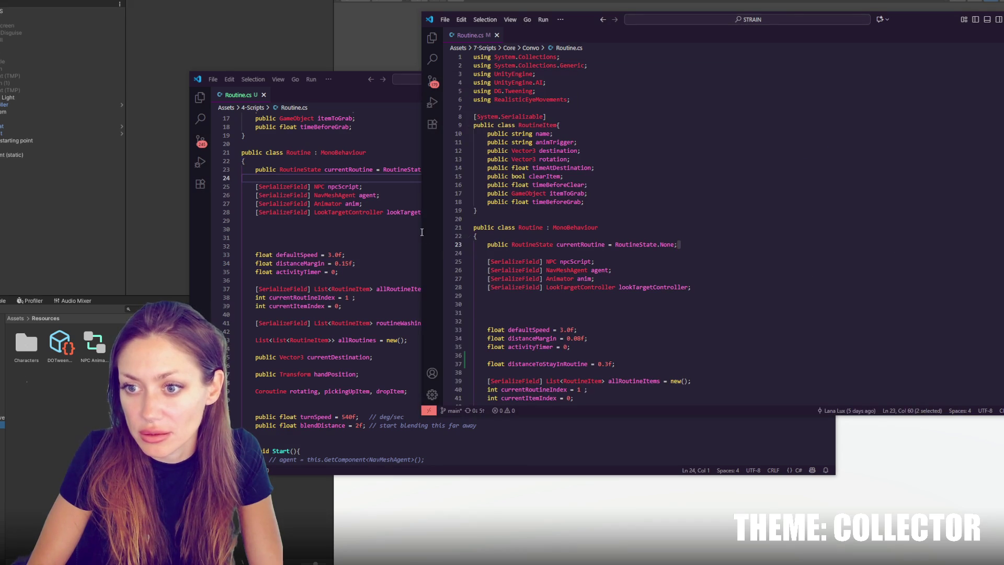
{"action": "mouse_move", "coordinate": [421, 231]}
{"action": "left_mouse_down"}
{"action": "mouse_move", "coordinate": [644, 231]}
{"action": "mouse_move", "coordinate": [584, 230]}
{"action": "left_mouse_up"}
{"action": "mouse_move", "coordinate": [350, 84]}
{"action": "left_mouse_down"}
{"action": "mouse_move", "coordinate": [160, 20]}
{"action": "mouse_move", "coordinate": [139, 26]}
{"action": "left_mouse_up"}
{"action": "mouse_move", "coordinate": [621, 150]}
{"action": "left_mouse_down"}
{"action": "mouse_move", "coordinate": [432, 150]}
{"action": "mouse_move", "coordinate": [451, 150]}
{"action": "left_mouse_up"}
{"action": "left_click_drag", "start_coordinate": [944, 23], "coordinate": [849, 24]}
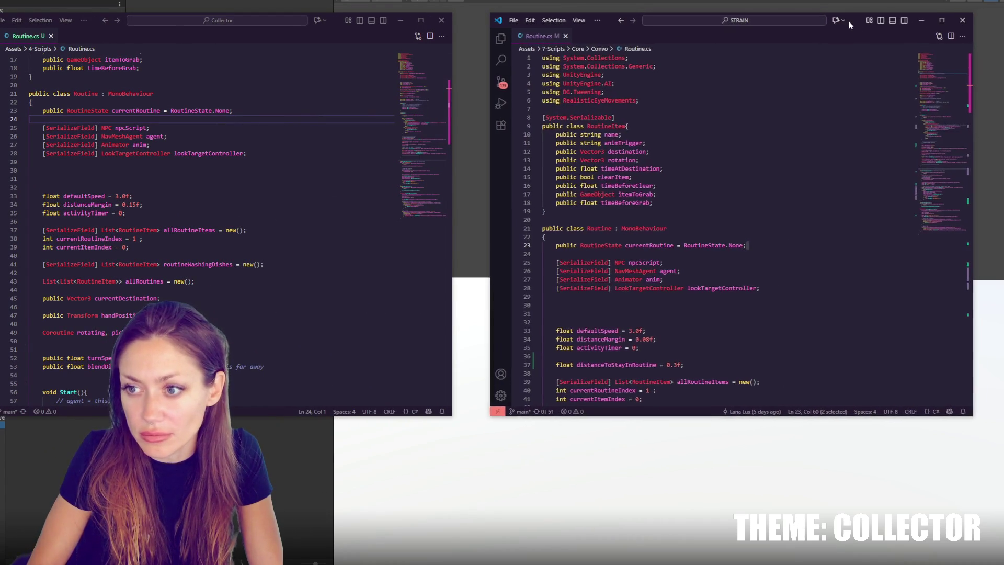
{"action": "scroll", "coordinate": [292, 189], "scroll_direction": "up", "scroll_amount": 5}
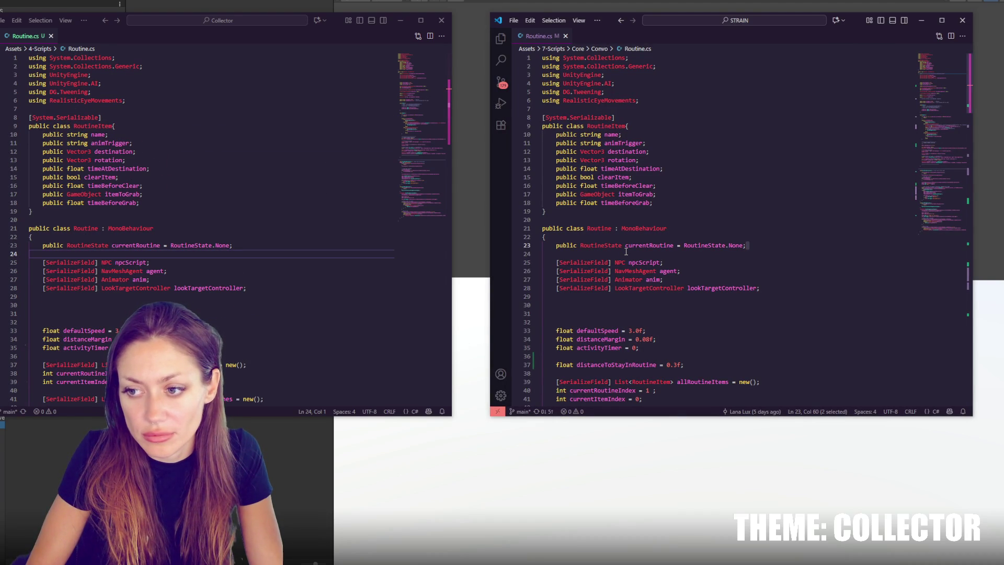
Copy the distanceToStayInRoutine = 0.3f declaration from STRAIN into Collector's Routine.cs below line 35
{"action": "double_click", "coordinate": [638, 365]}
{"action": "left_click_drag", "start_coordinate": [740, 365], "coordinate": [744, 350]}
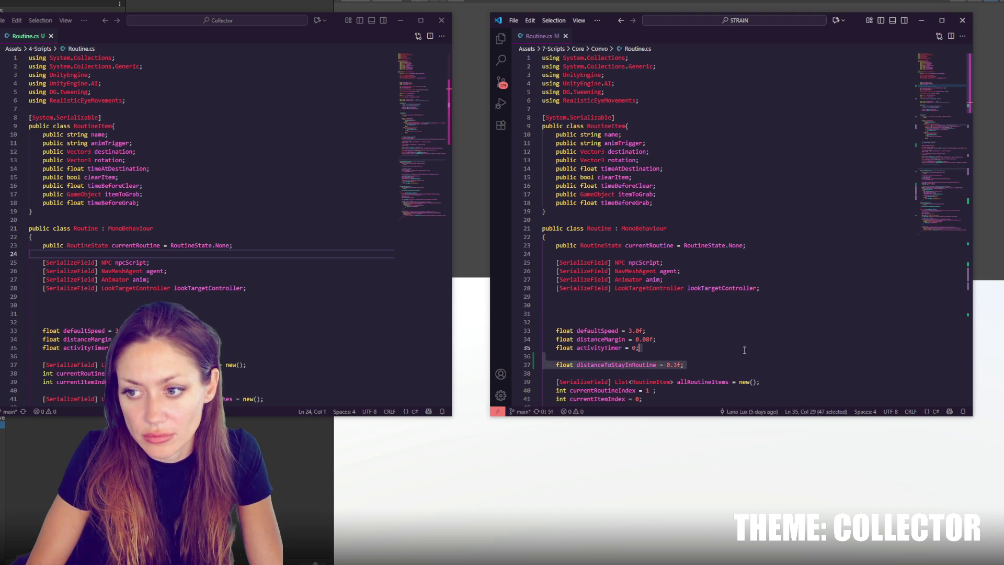
{"action": "left_click", "coordinate": [261, 358]}
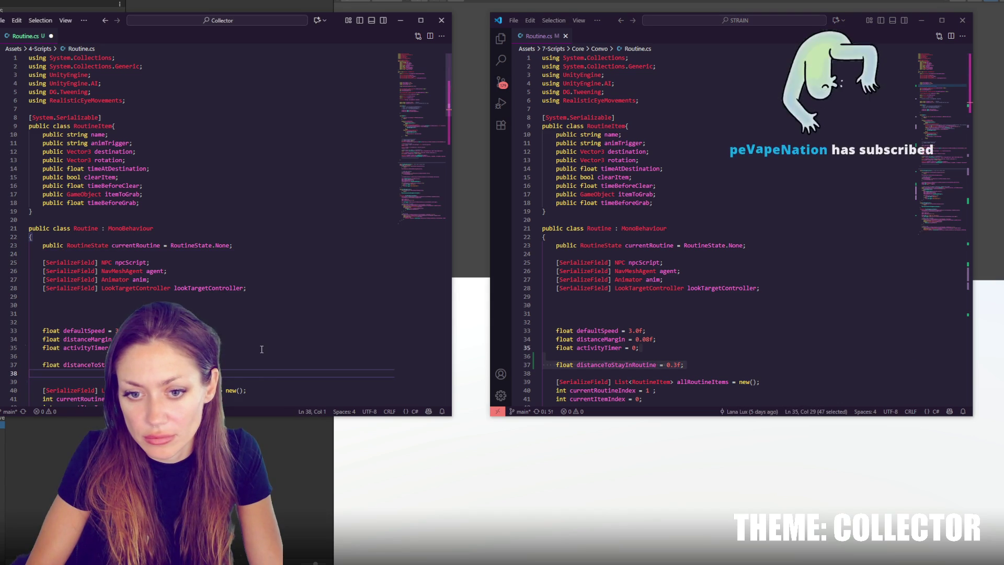
{"action": "key", "text": "ctrl+v"}
{"action": "scroll", "coordinate": [265, 347], "scroll_direction": "down", "scroll_amount": 2}
{"action": "scroll", "coordinate": [661, 321], "scroll_direction": "down", "scroll_amount": 2}
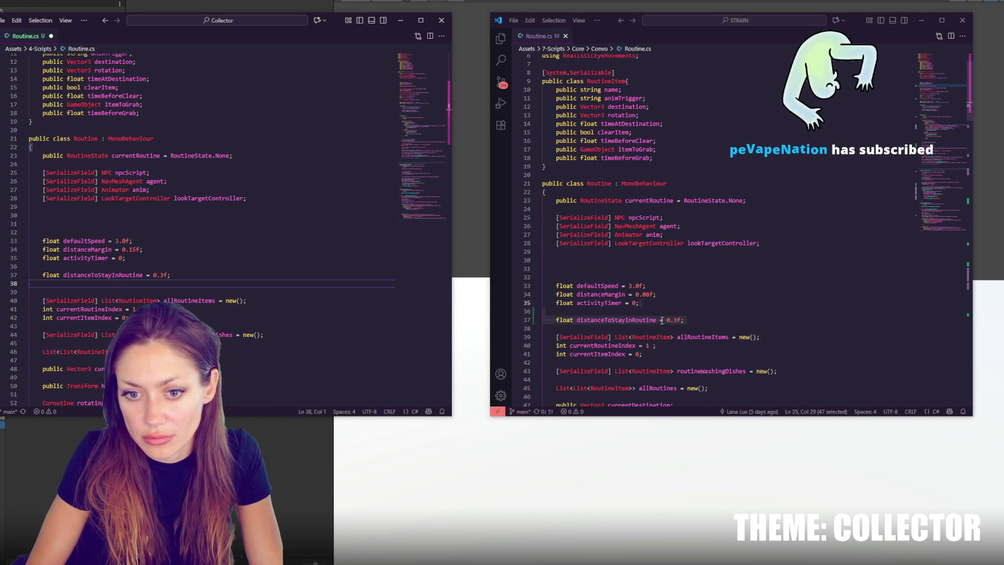
{"action": "scroll", "coordinate": [661, 320], "scroll_direction": "down", "scroll_amount": 3}
{"action": "scroll", "coordinate": [424, 294], "scroll_direction": "down", "scroll_amount": 1}
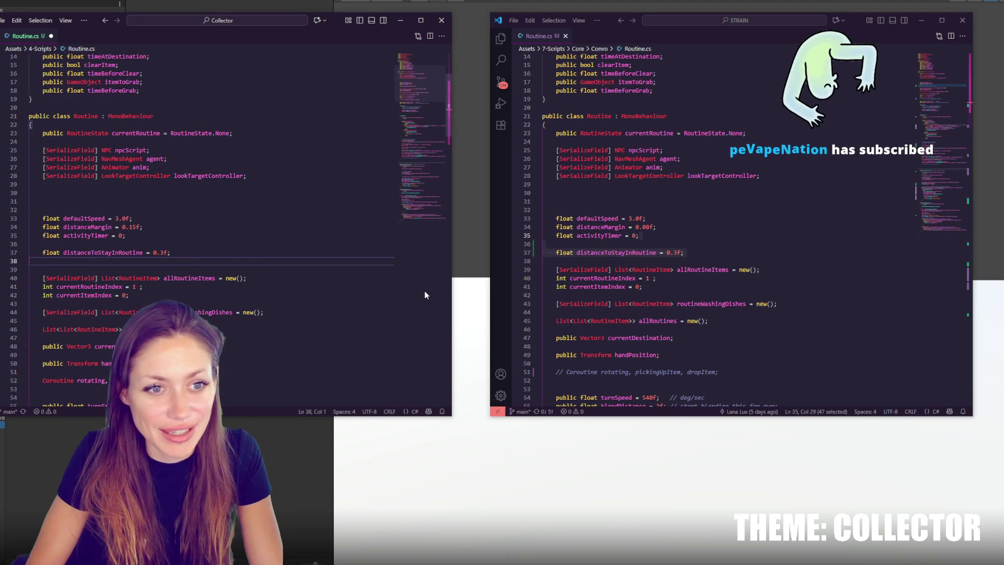
{"action": "scroll", "coordinate": [690, 293], "scroll_direction": "down", "scroll_amount": 2}
{"action": "scroll", "coordinate": [437, 295], "scroll_direction": "down", "scroll_amount": 1}
{"action": "scroll", "coordinate": [438, 295], "scroll_direction": "down", "scroll_amount": 1}
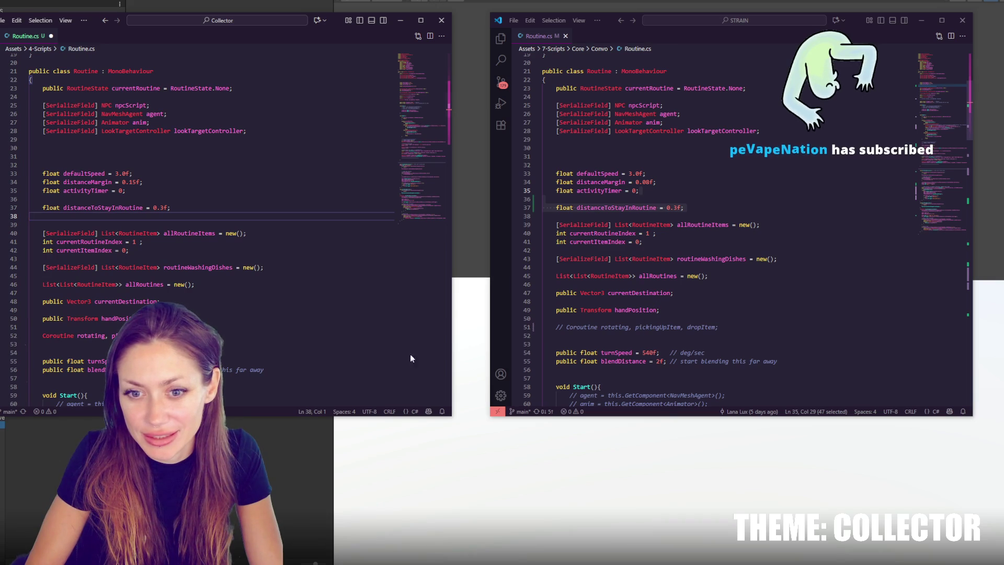
{"action": "left_click", "coordinate": [250, 339]}
Comment out the Coroutine declaration and add STRAIN's 'agent == null ||' condition to Collector's Update check
{"action": "key", "text": "ctrl+slash"}
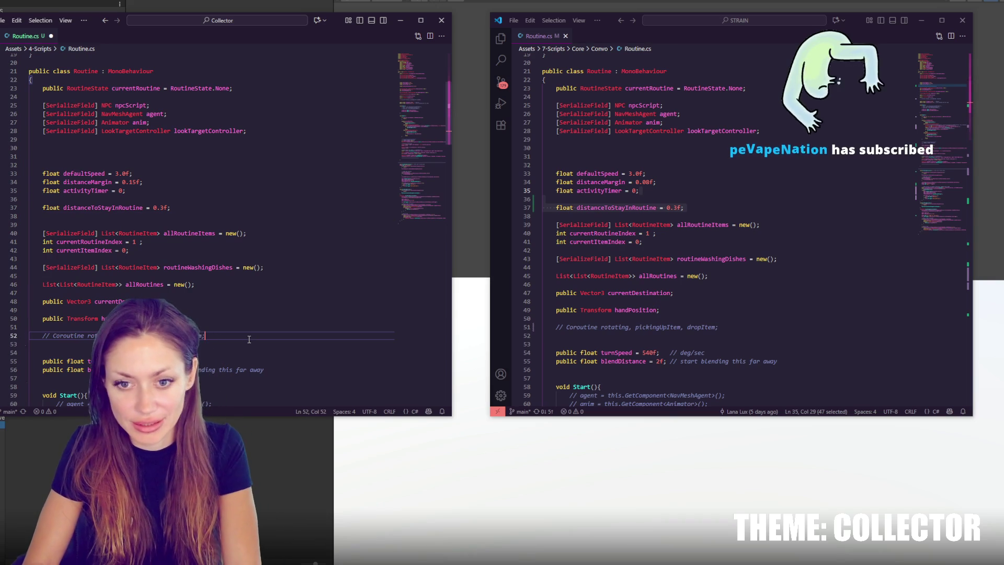
{"action": "scroll", "coordinate": [249, 339], "scroll_direction": "down", "scroll_amount": 5}
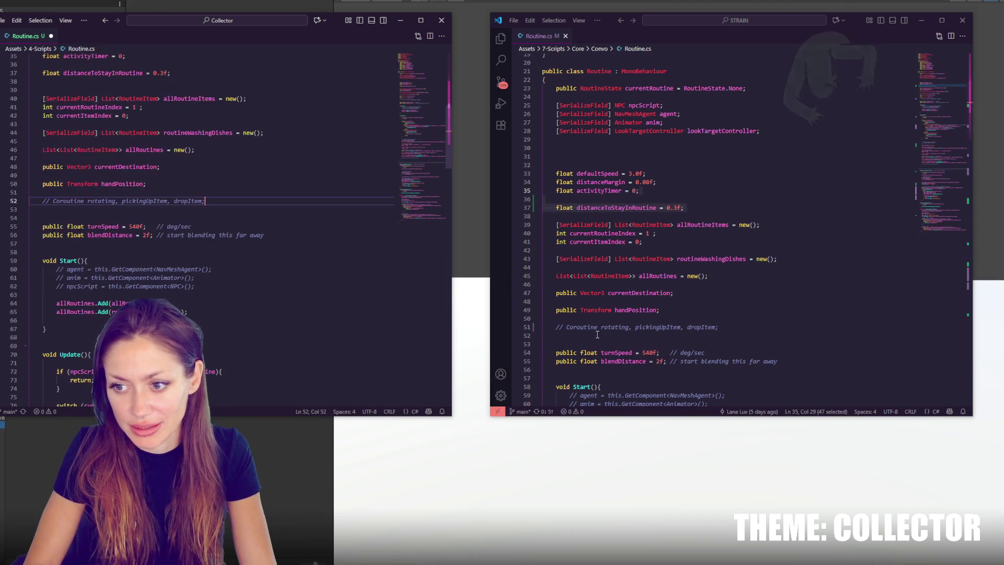
{"action": "scroll", "coordinate": [656, 328], "scroll_direction": "down", "scroll_amount": 3}
{"action": "scroll", "coordinate": [656, 328], "scroll_direction": "down", "scroll_amount": 4}
{"action": "scroll", "coordinate": [367, 315], "scroll_direction": "down", "scroll_amount": 4}
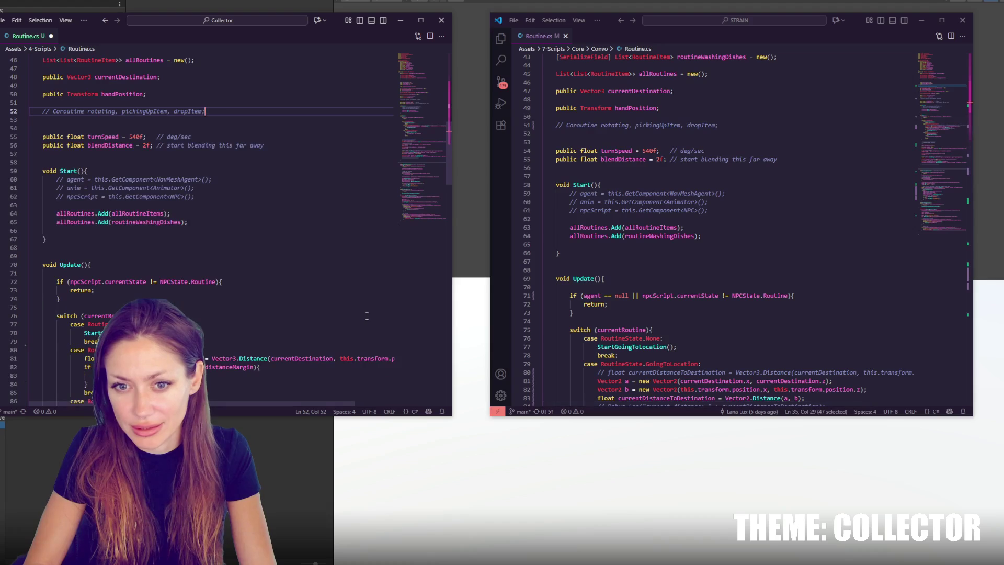
{"action": "scroll", "coordinate": [365, 313], "scroll_direction": "down", "scroll_amount": 1}
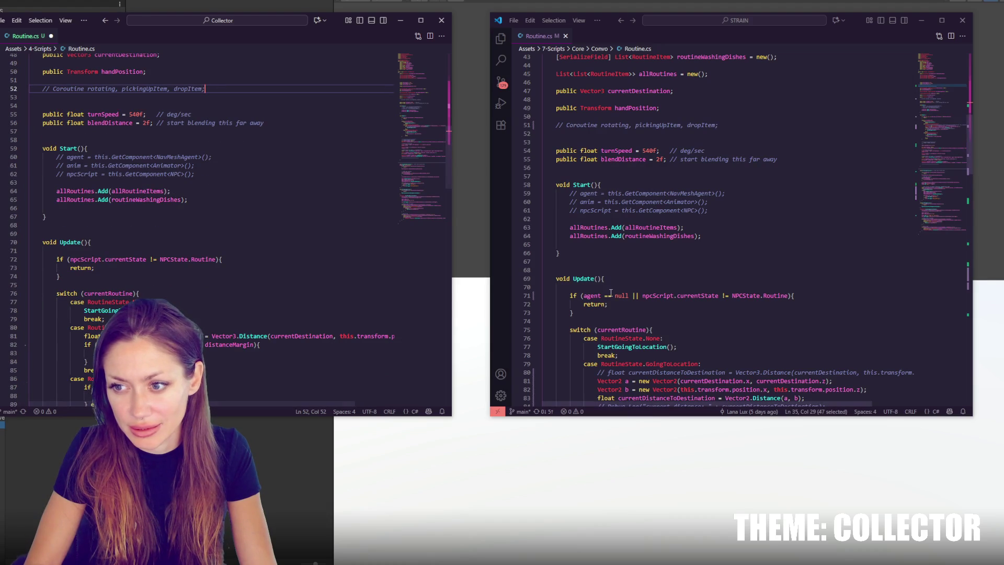
{"action": "left_click_drag", "start_coordinate": [583, 296], "coordinate": [628, 296]}
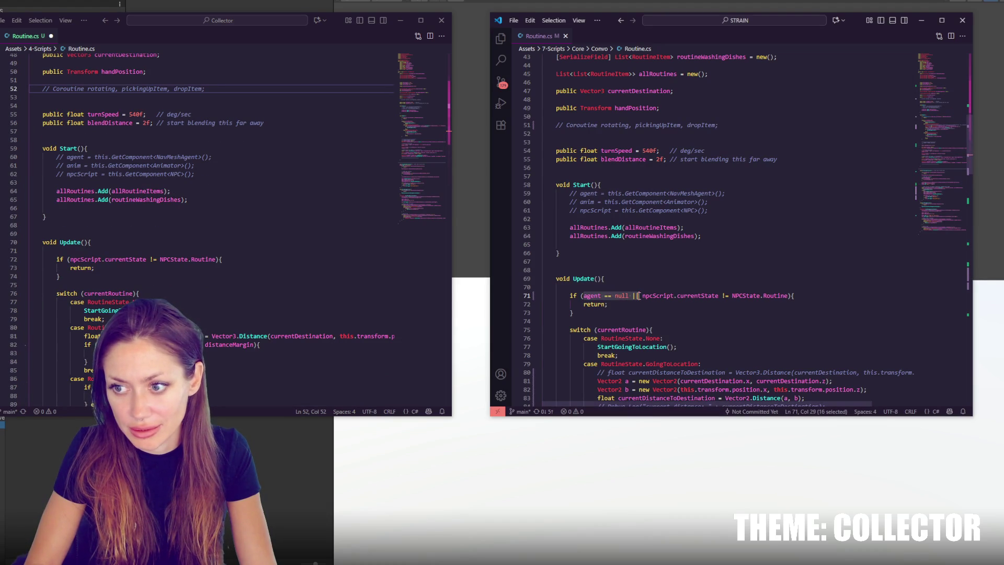
{"action": "key", "text": "ctrl+c"}
{"action": "left_click", "coordinate": [68, 259]}
{"action": "key", "text": "ctrl+v"}
Replace Collector's GoingToLocation distance check (lines 81–84) with STRAIN's version
{"action": "left_click", "coordinate": [30, 285]}
{"action": "scroll", "coordinate": [645, 297], "scroll_direction": "down", "scroll_amount": 2}
{"action": "scroll", "coordinate": [410, 309], "scroll_direction": "down", "scroll_amount": 2}
{"action": "scroll", "coordinate": [609, 313], "scroll_direction": "down", "scroll_amount": 2}
{"action": "scroll", "coordinate": [609, 313], "scroll_direction": "down", "scroll_amount": 1}
{"action": "scroll", "coordinate": [365, 322], "scroll_direction": "down", "scroll_amount": 1}
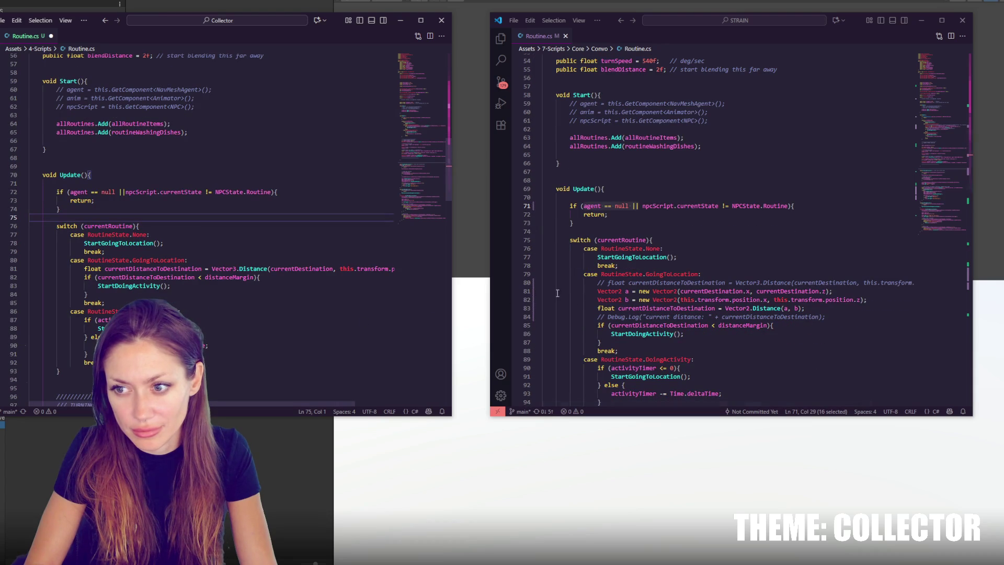
{"action": "double_click", "coordinate": [665, 274]}
{"action": "left_click_drag", "start_coordinate": [599, 293], "coordinate": [618, 348]}
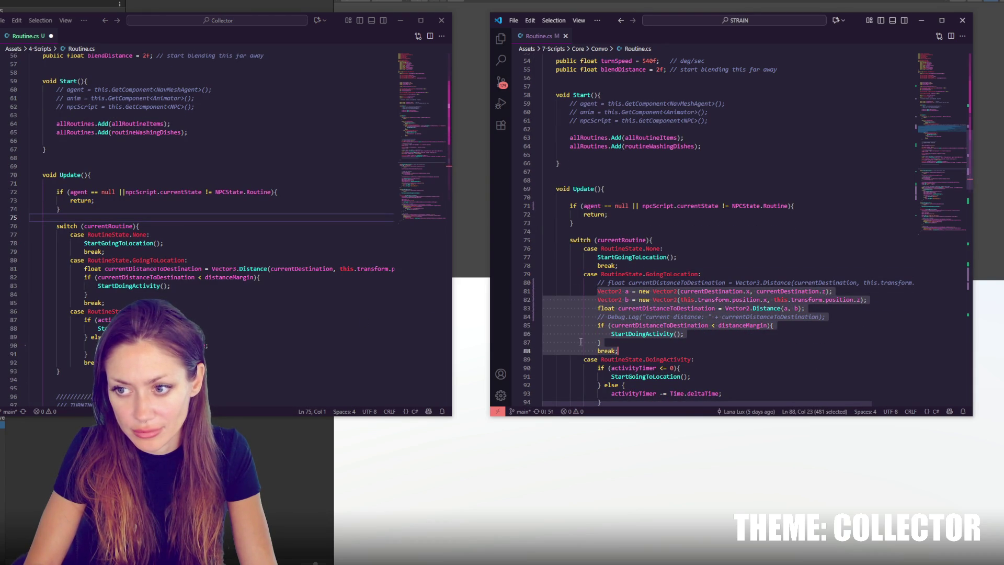
{"action": "mouse_move", "coordinate": [107, 269]}
{"action": "left_mouse_down"}
{"action": "mouse_move", "coordinate": [116, 294]}
{"action": "mouse_move", "coordinate": [88, 294]}
{"action": "left_mouse_up"}
{"action": "key", "text": "ctrl+v"}
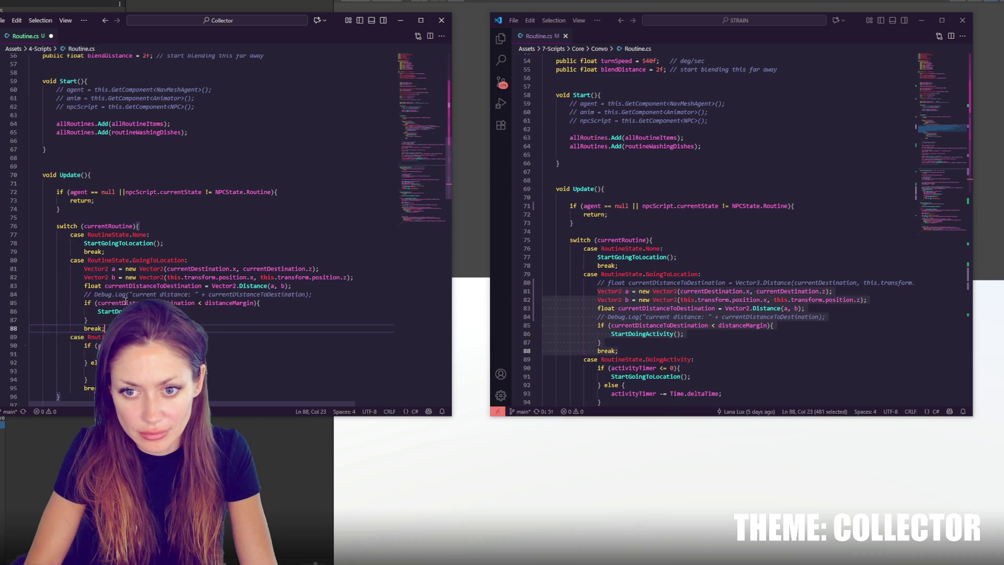
Insert agent.updateRotation = false after line 100 of Collector's Routine.cs
{"action": "scroll", "coordinate": [658, 302], "scroll_direction": "down", "scroll_amount": 2}
{"action": "scroll", "coordinate": [298, 277], "scroll_direction": "down", "scroll_amount": 3}
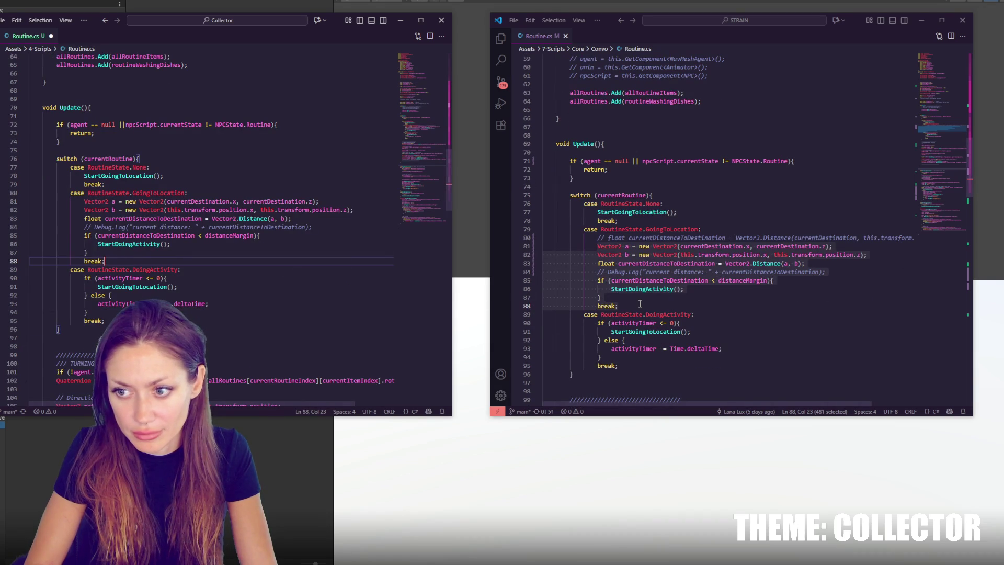
{"action": "scroll", "coordinate": [639, 303], "scroll_direction": "down", "scroll_amount": 5}
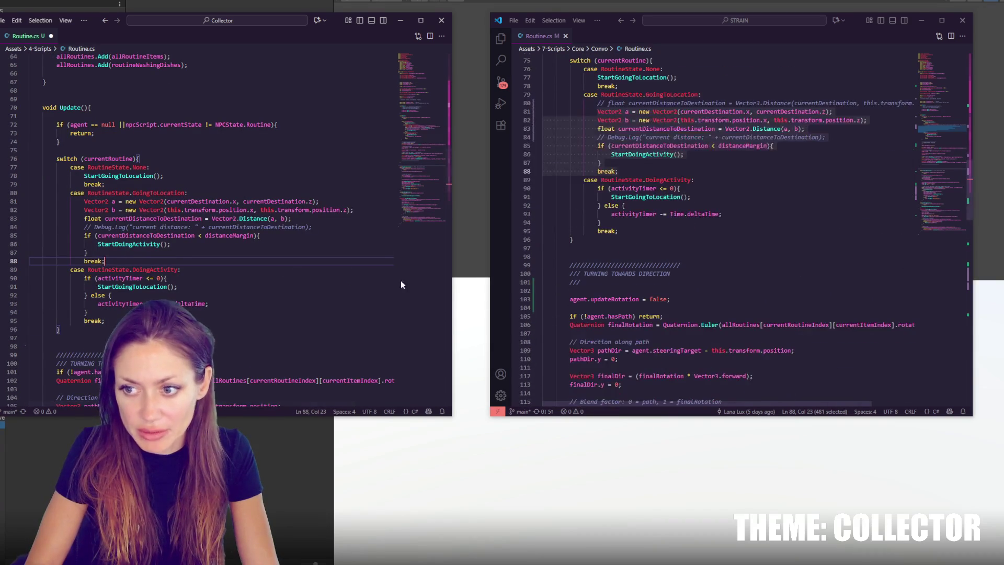
{"action": "scroll", "coordinate": [372, 276], "scroll_direction": "down", "scroll_amount": 4}
{"action": "scroll", "coordinate": [640, 303], "scroll_direction": "down", "scroll_amount": 2}
{"action": "scroll", "coordinate": [305, 244], "scroll_direction": "down", "scroll_amount": 2}
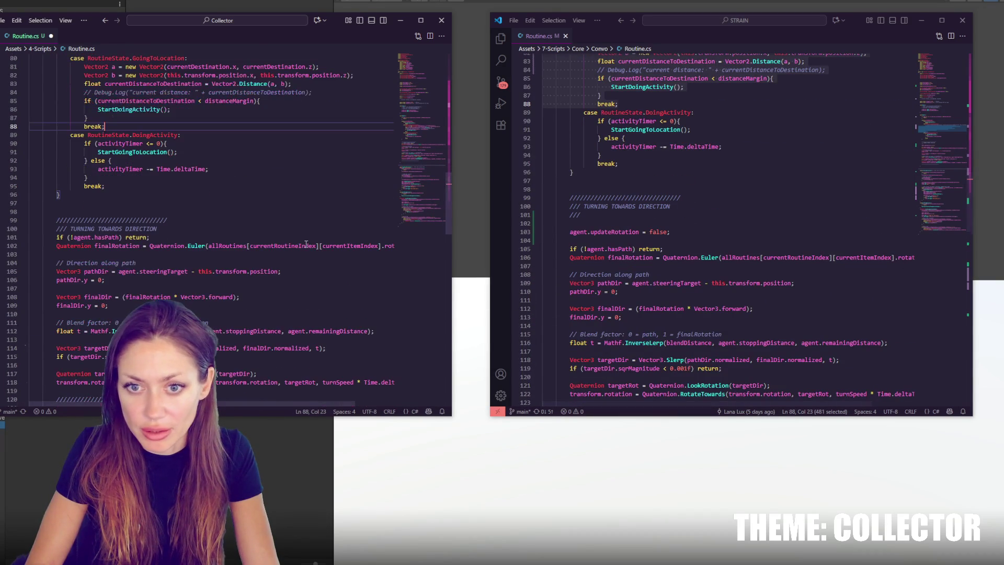
{"action": "left_click", "coordinate": [173, 229]}
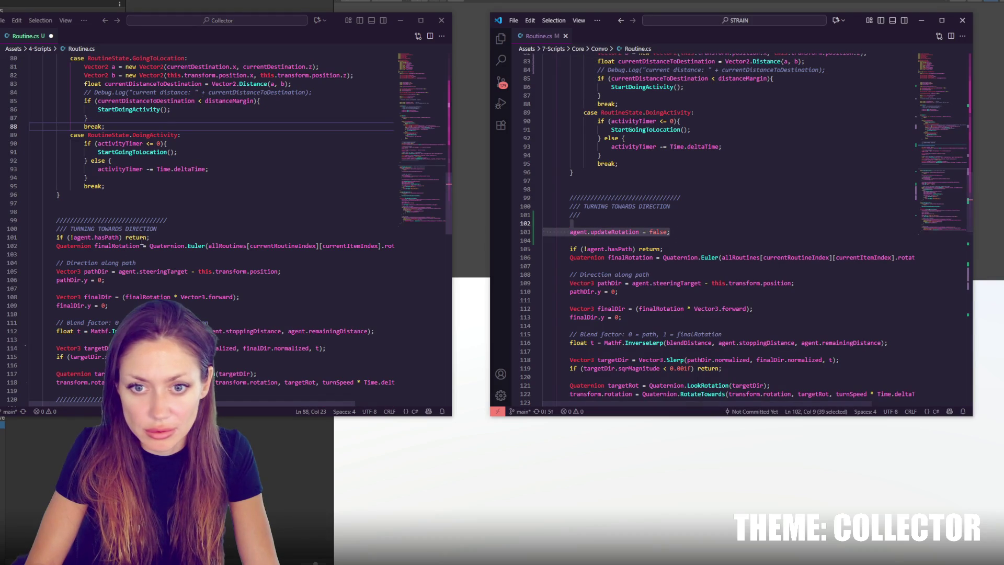
{"action": "key", "text": "ctrl+v"}
{"action": "key", "text": "Return"}
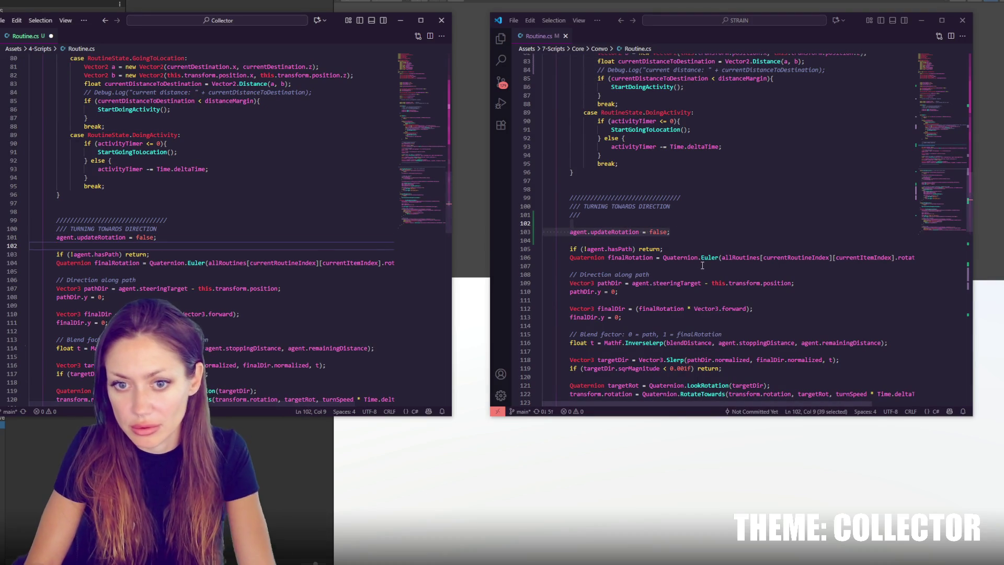
Overwrite Collector's entire Routine.cs with the STRAIN script, save it, and return to Unity
{"action": "scroll", "coordinate": [225, 235], "scroll_direction": "down", "scroll_amount": 3}
{"action": "scroll", "coordinate": [615, 246], "scroll_direction": "down", "scroll_amount": 3}
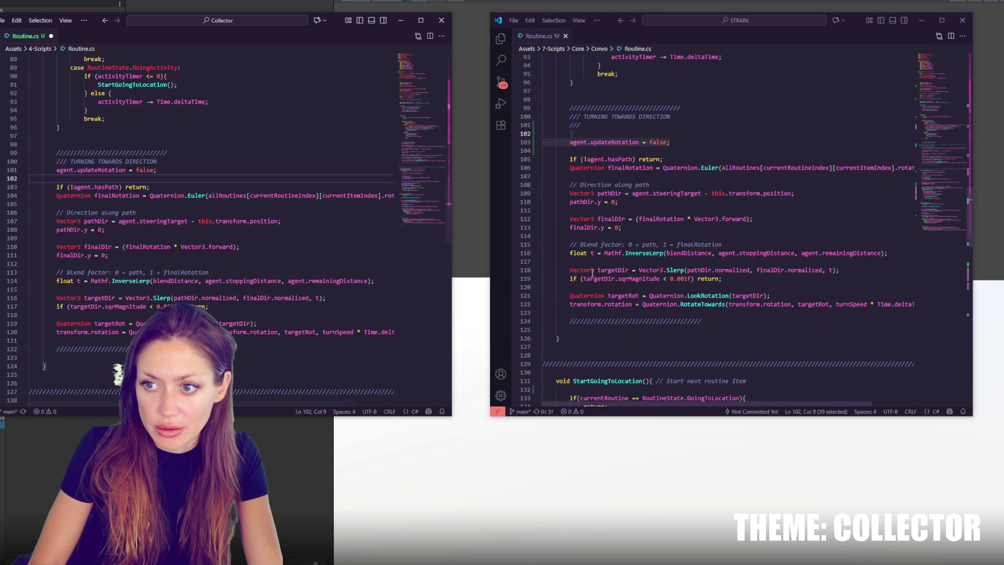
{"action": "scroll", "coordinate": [592, 272], "scroll_direction": "down", "scroll_amount": 6}
{"action": "scroll", "coordinate": [303, 256], "scroll_direction": "down", "scroll_amount": 6}
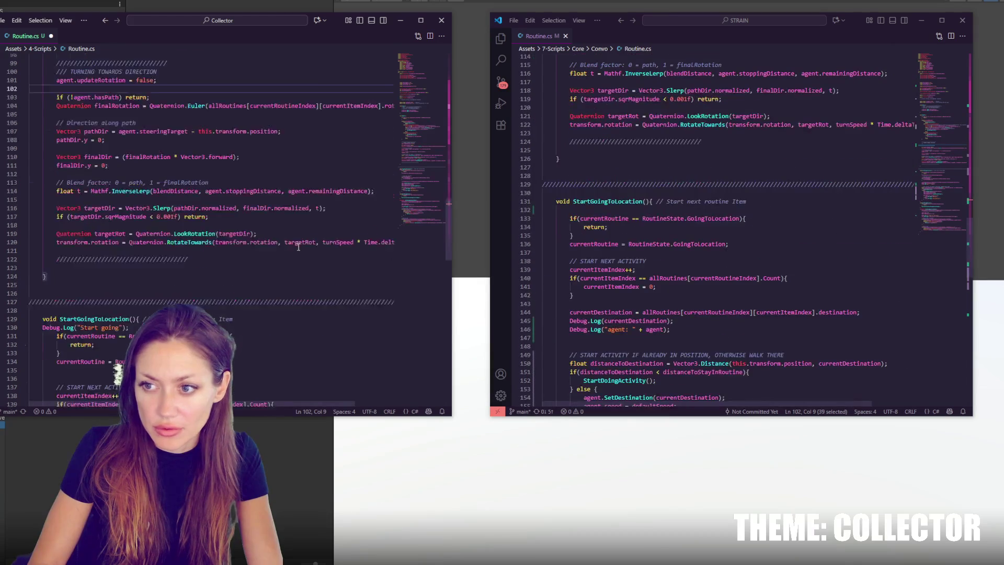
{"action": "scroll", "coordinate": [304, 256], "scroll_direction": "down", "scroll_amount": 3}
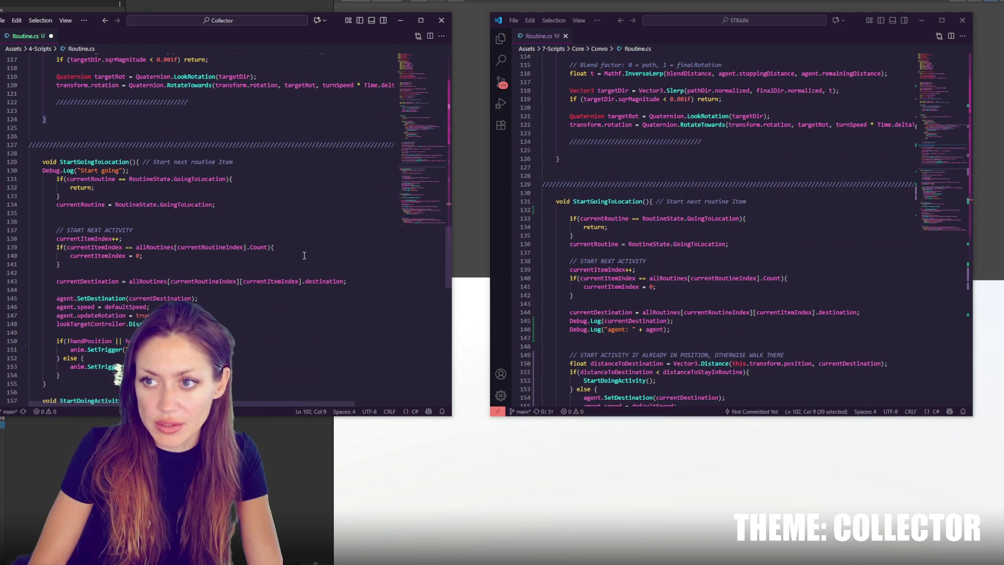
{"action": "left_click", "coordinate": [664, 260]}
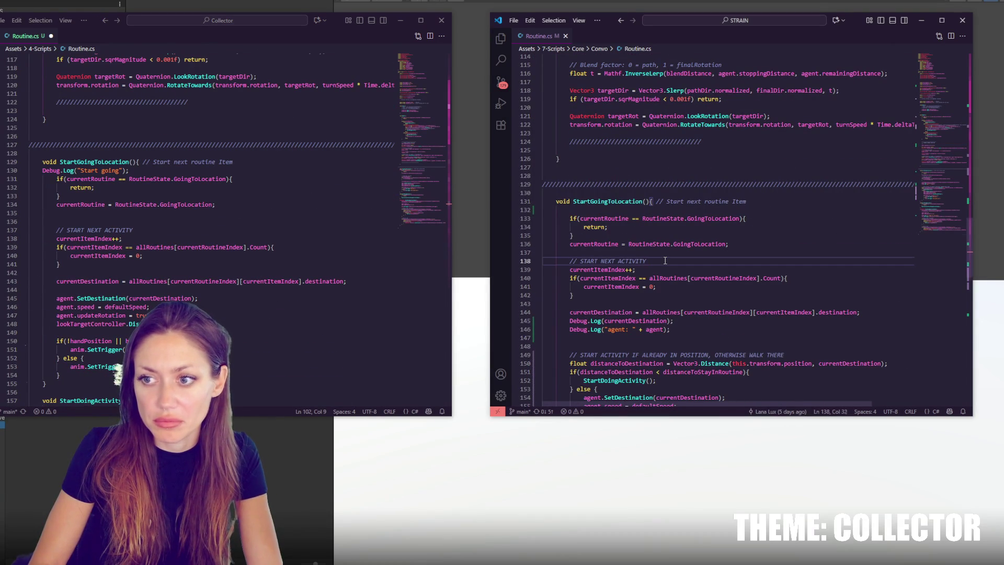
{"action": "key", "text": "ctrl+a"}
{"action": "key", "text": "ctrl+c"}
{"action": "left_click", "coordinate": [311, 273]}
{"action": "key", "text": "ctrl+a"}
{"action": "key", "text": "ctrl+v"}
{"action": "key", "text": "ctrl+s"}
{"action": "key", "text": "alt+Tab"}
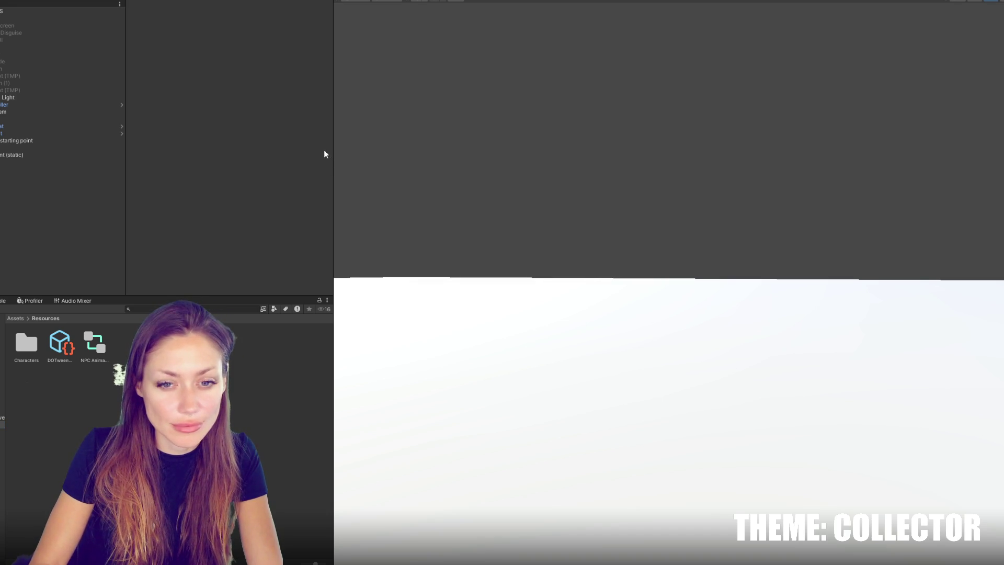
Select Controls, browse Resources > Characters to NPC001, then open the handPosition error from the Console
{"action": "left_click", "coordinate": [53, 9]}
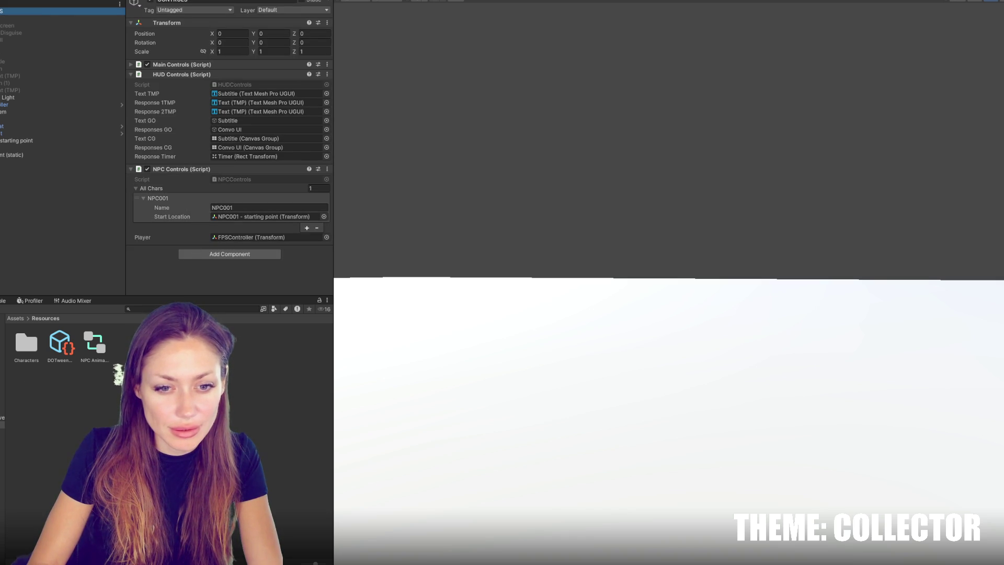
{"action": "double_click", "coordinate": [26, 343]}
{"action": "left_click", "coordinate": [25, 344]}
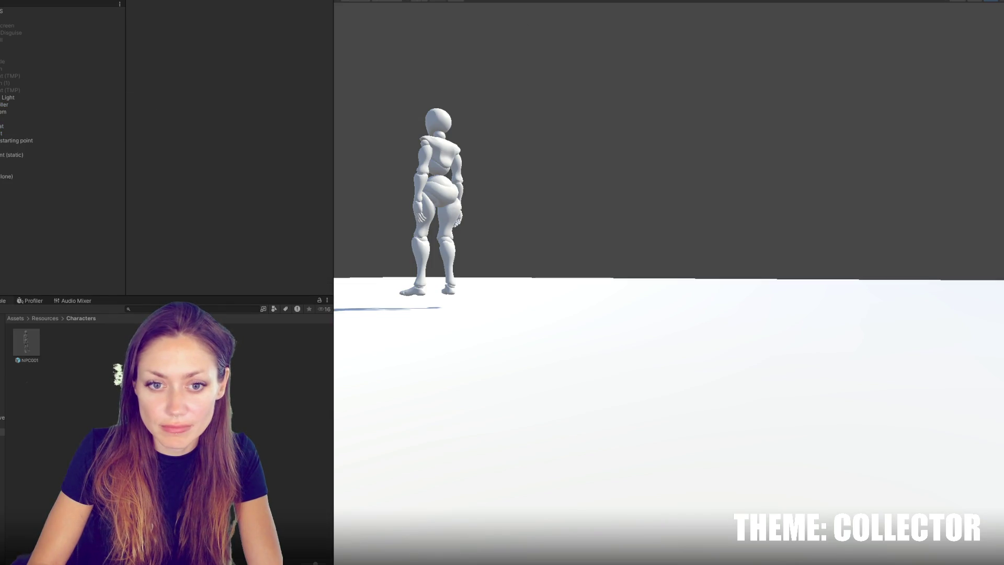
{"action": "left_click", "coordinate": [3, 300]}
{"action": "double_click", "coordinate": [39, 356]}
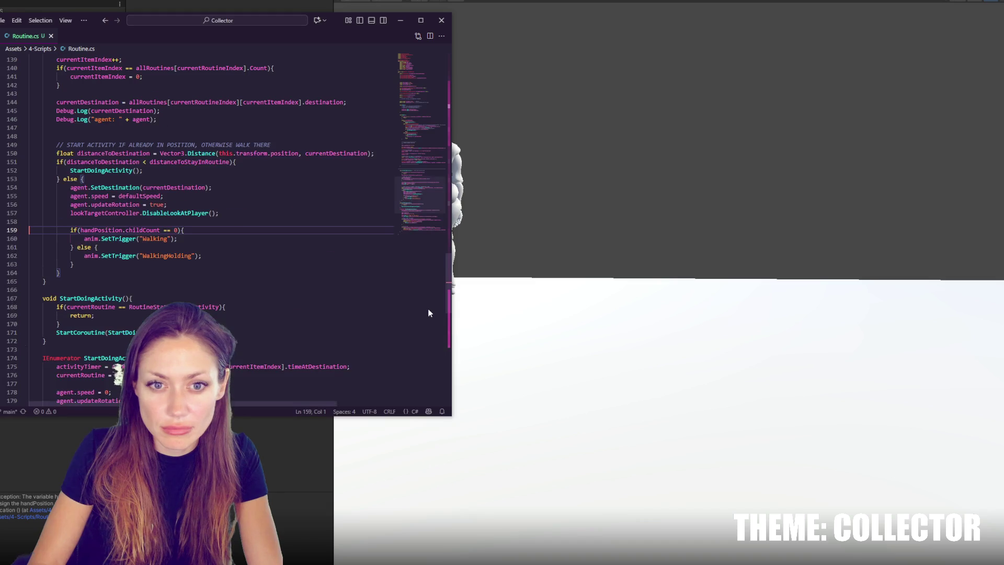
Make line 159 read if(!handPosition || handPosition.childCount == 0), save, rerun, and open the NullReferenceException
{"action": "left_click", "coordinate": [121, 223]}
{"action": "left_click", "coordinate": [81, 230]}
{"action": "type", "text": "!handPosition ||"}
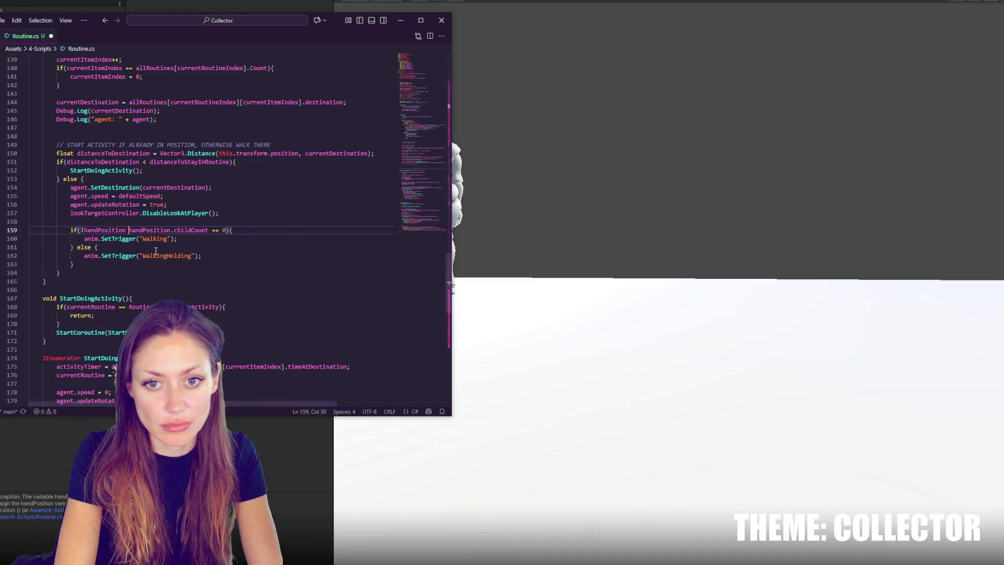
{"action": "key", "text": "ctrl+s"}
{"action": "left_click", "coordinate": [553, 153]}
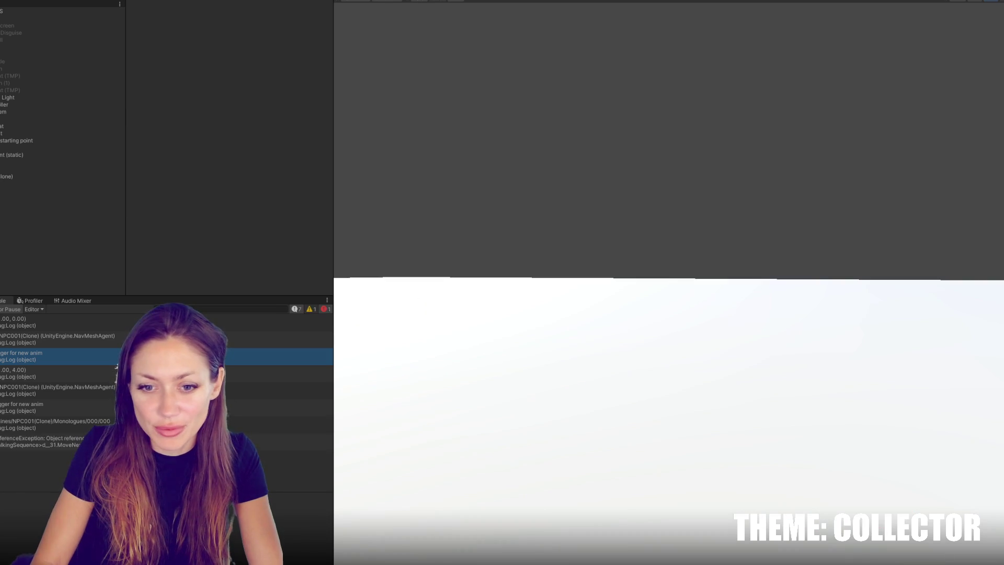
{"action": "double_click", "coordinate": [42, 441]}
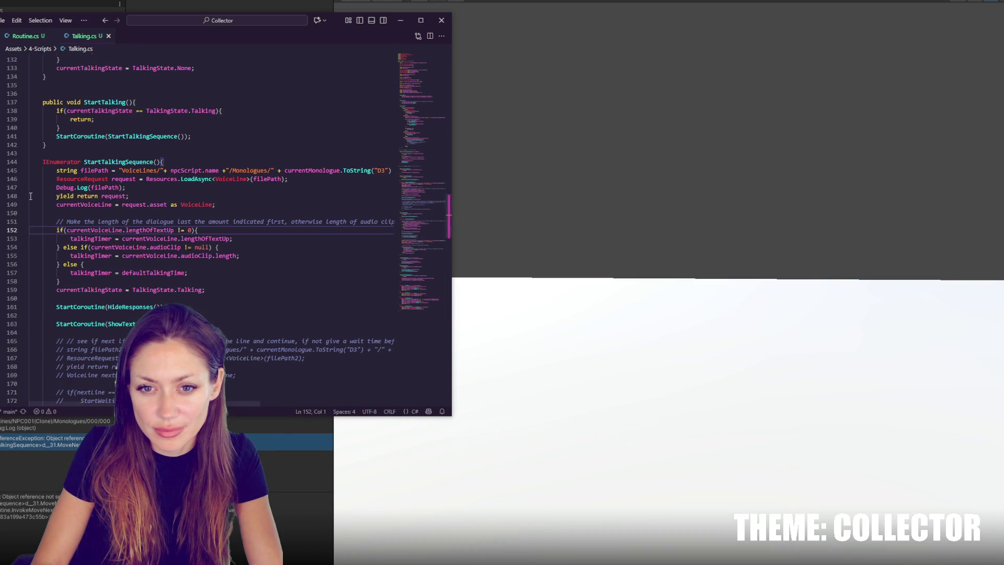
Trace where currentVoiceLine and filePath are used around line 149 of Talking.cs
{"action": "double_click", "coordinate": [107, 231]}
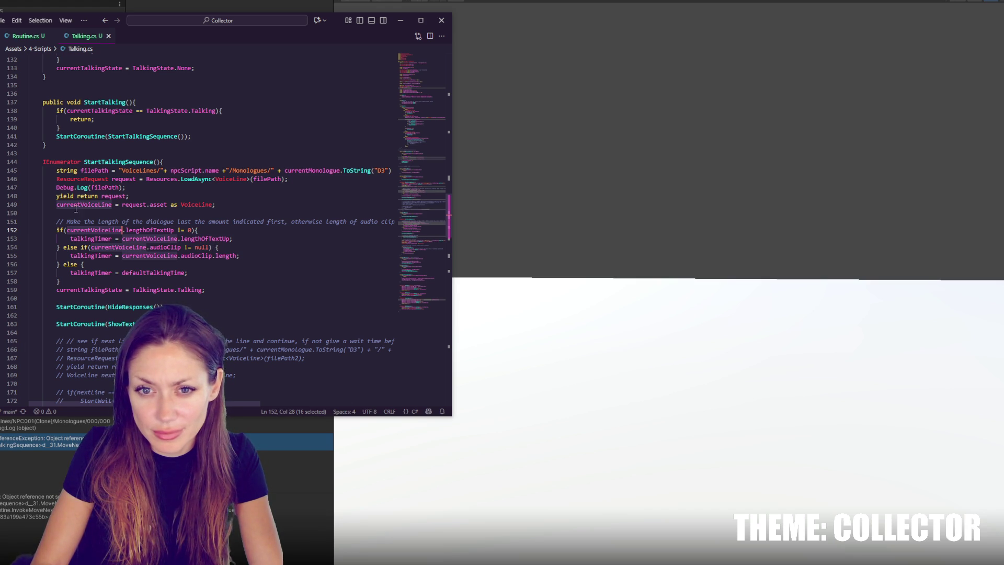
{"action": "key", "text": "shift+F3"}
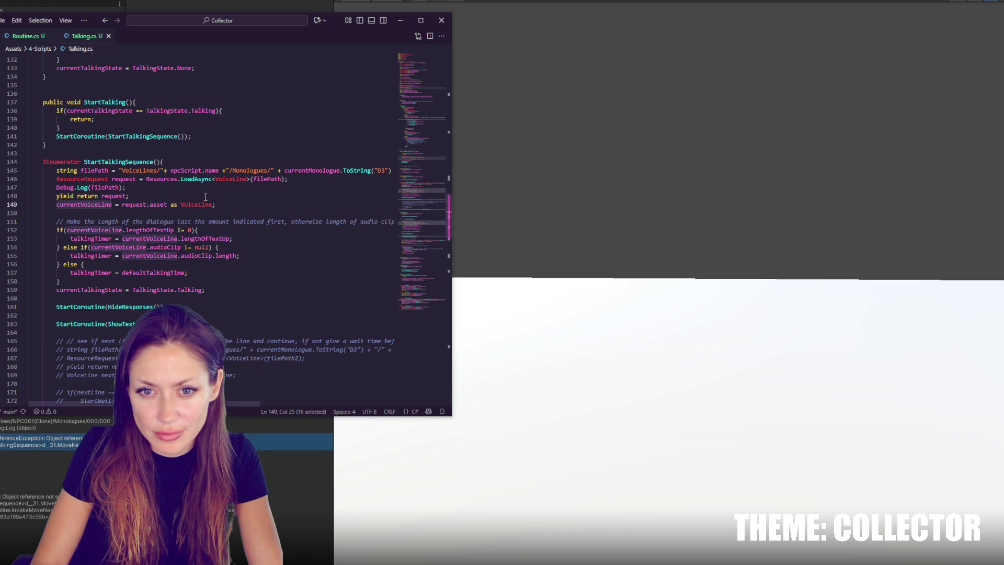
{"action": "double_click", "coordinate": [107, 187]}
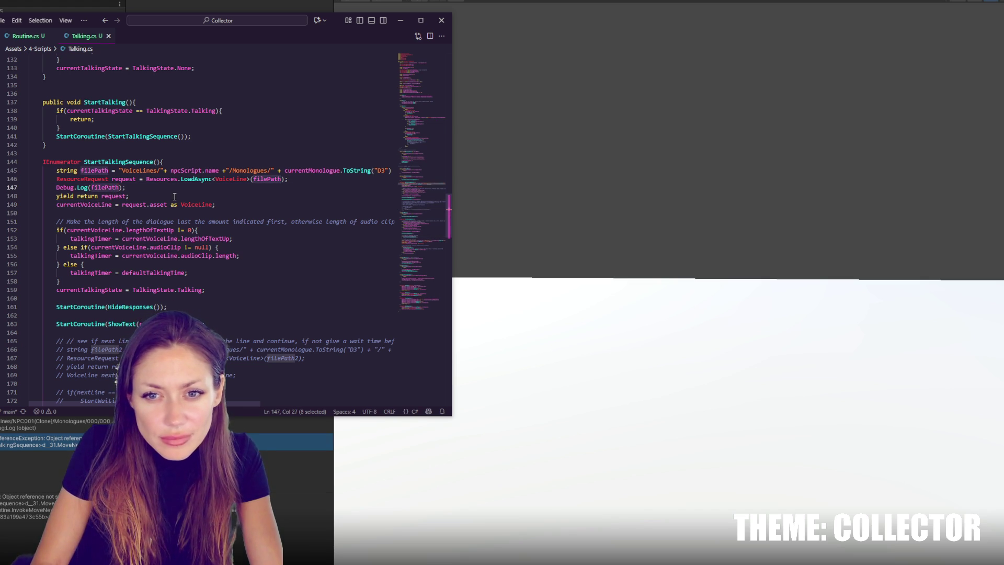
{"action": "double_click", "coordinate": [96, 205]}
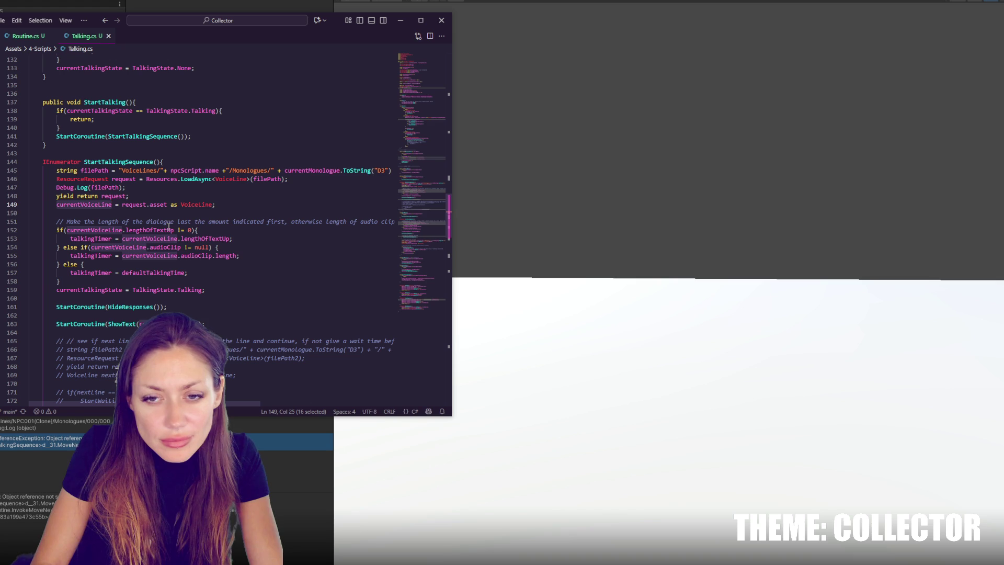
{"action": "left_click", "coordinate": [222, 205]}
{"action": "scroll", "coordinate": [220, 239], "scroll_direction": "down", "scroll_amount": 4}
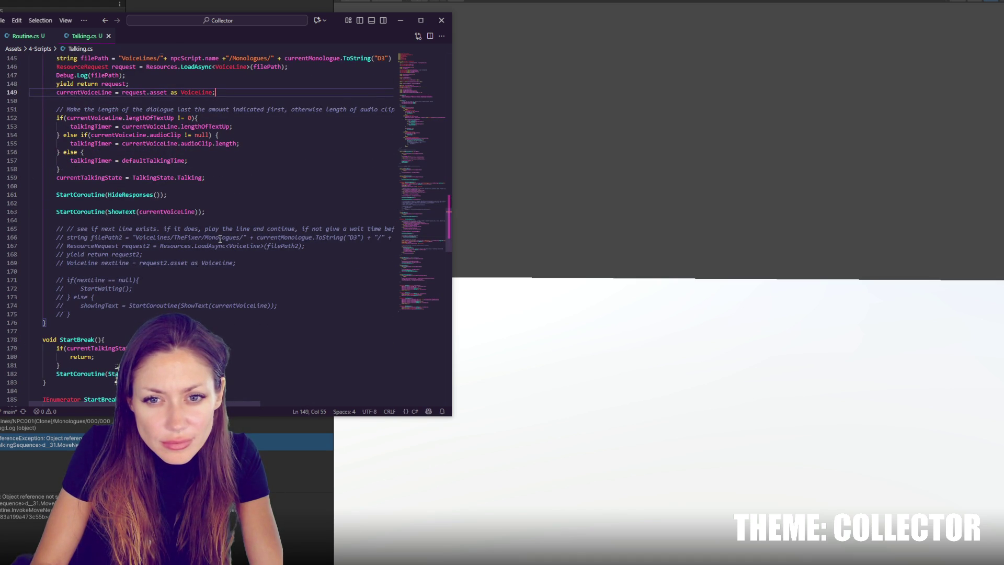
{"action": "scroll", "coordinate": [221, 238], "scroll_direction": "up", "scroll_amount": 2}
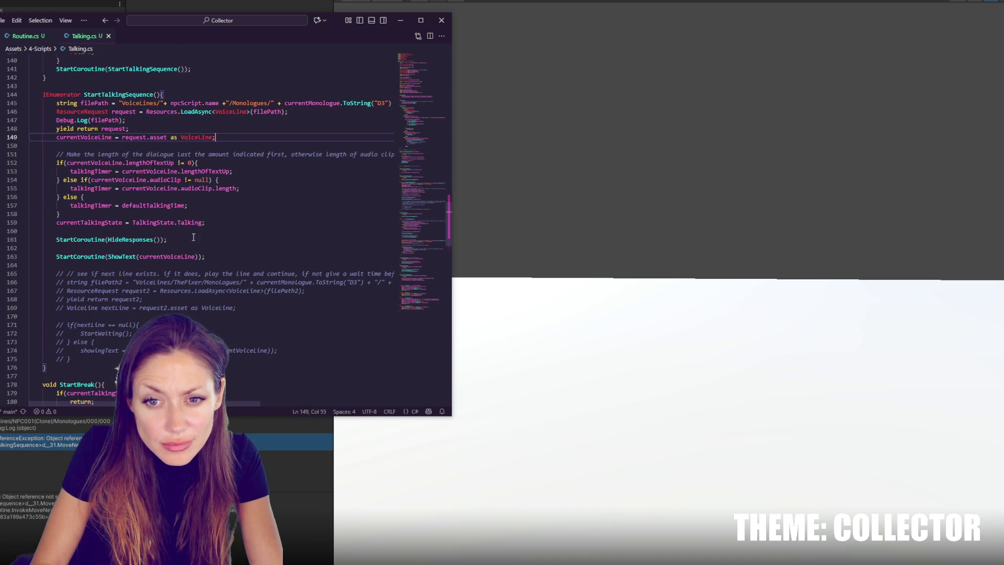
Add an if(currentVoiceLine!=null) check on a new line below line 149
{"action": "key", "text": "Return"}
{"action": "key", "text": "Return"}
{"action": "type", "text": "IF(currentVoiceLine"}
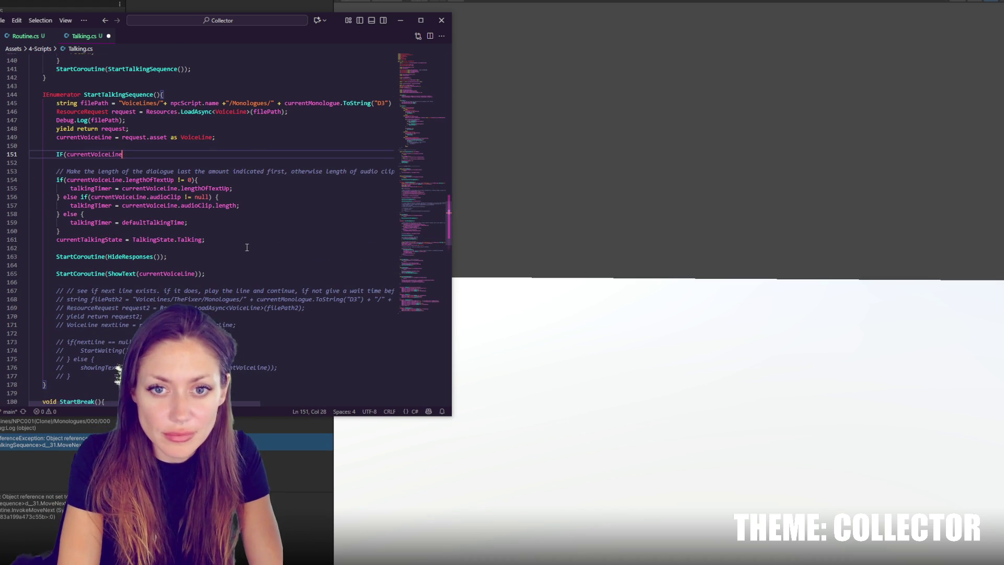
{"action": "key", "text": "BackSpace"}
{"action": "key", "text": "BackSpace"}
{"action": "key", "text": "BackSpace"}
{"action": "key", "text": "Return"}
{"action": "type", "text": "i"}
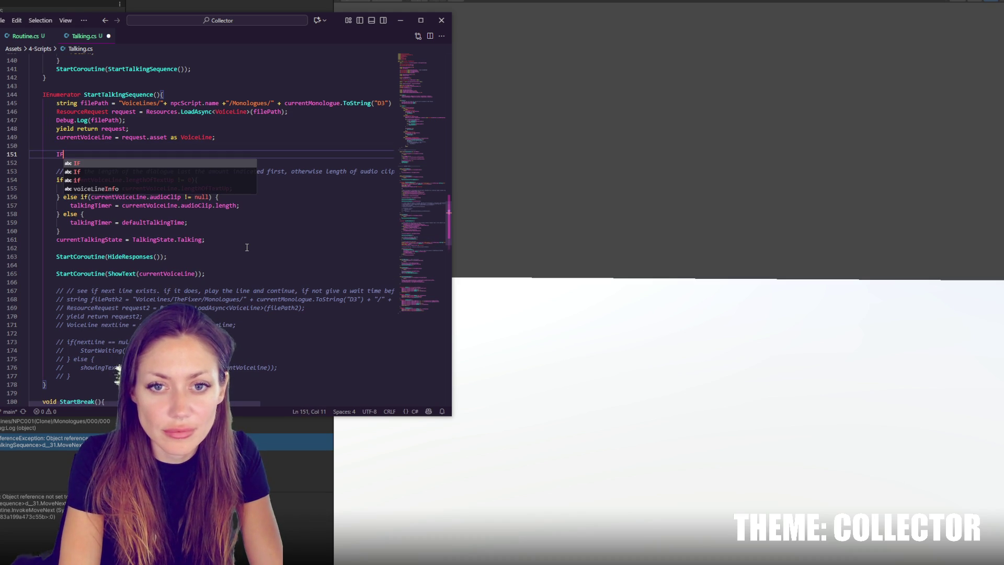
{"action": "key", "text": "BackSpace"}
{"action": "type", "text": "if(currentVoiceLine)"}
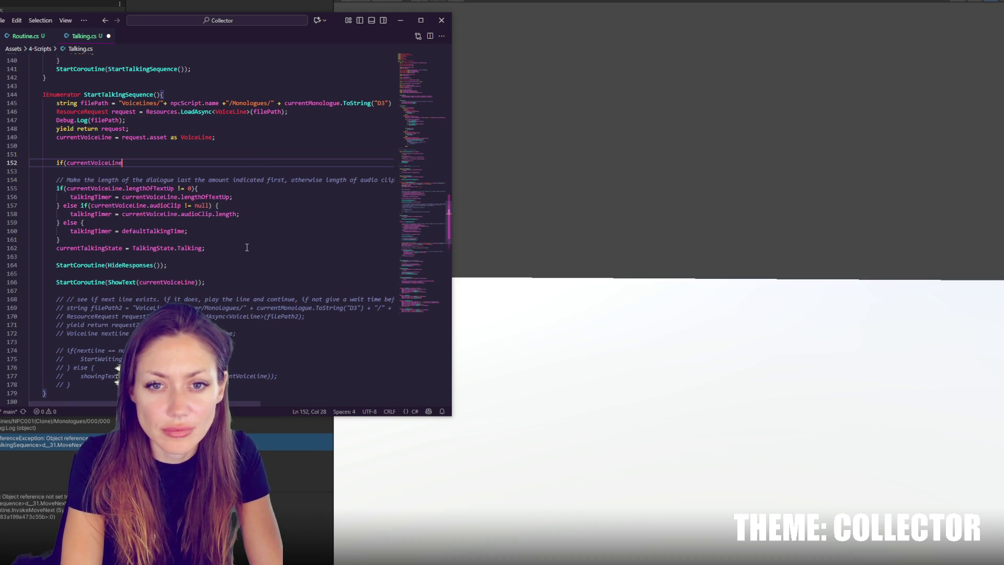
{"action": "key", "text": "BackSpace"}
{"action": "type", "text": "!=null"}
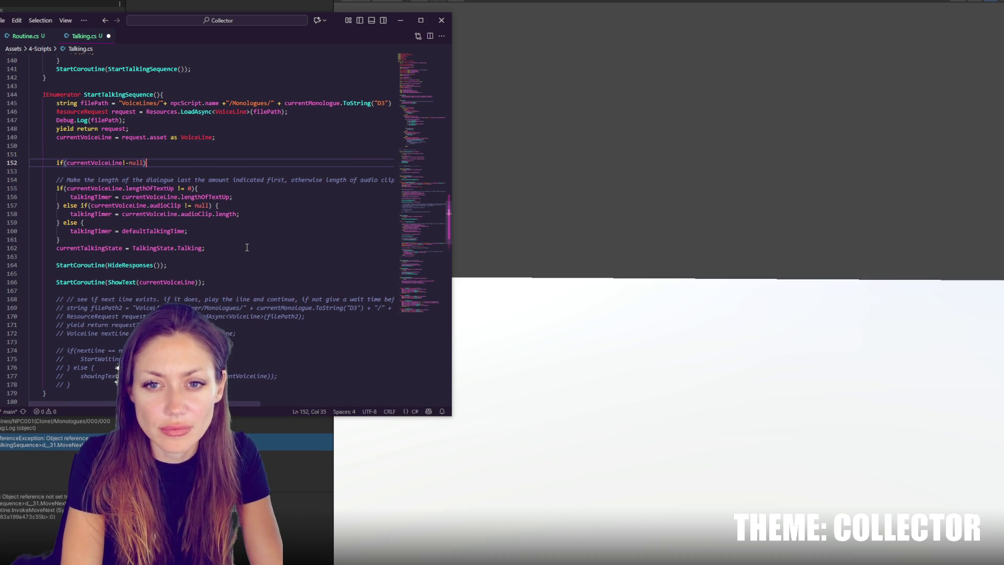
{"action": "type", "text": "null)"}
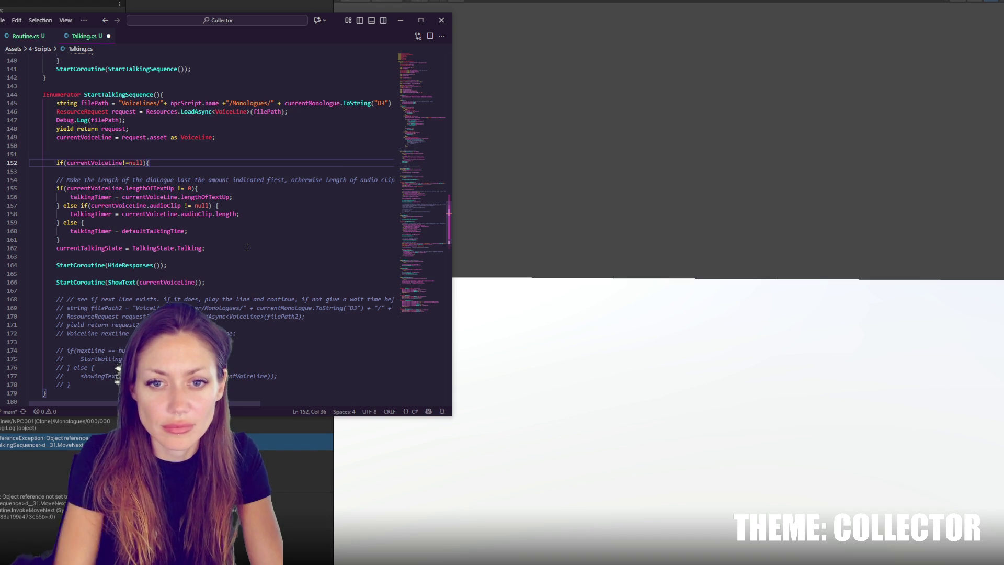
Delete the commented-out next-line code below the ShowText line
{"action": "left_click", "coordinate": [247, 247]}
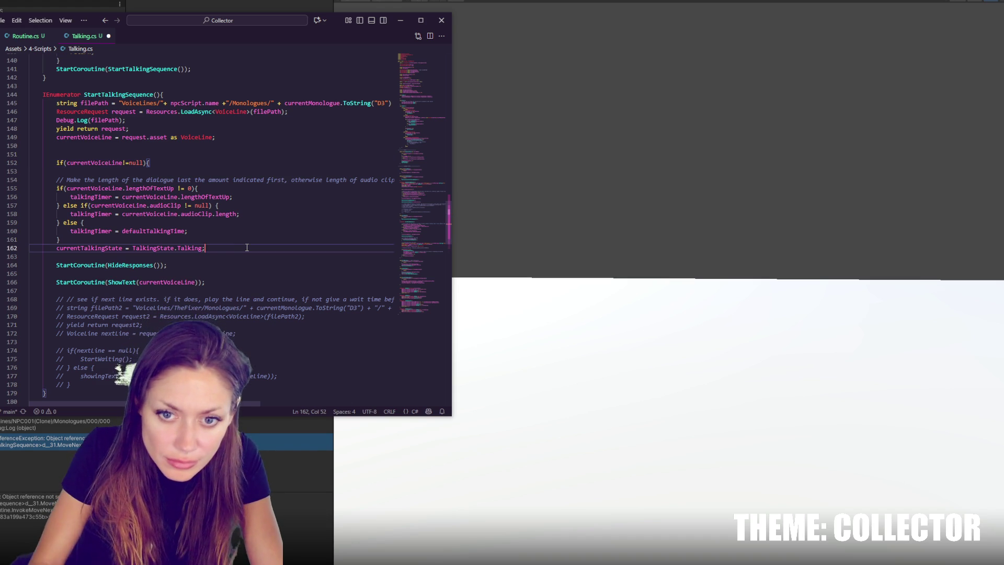
{"action": "left_click", "coordinate": [211, 263]}
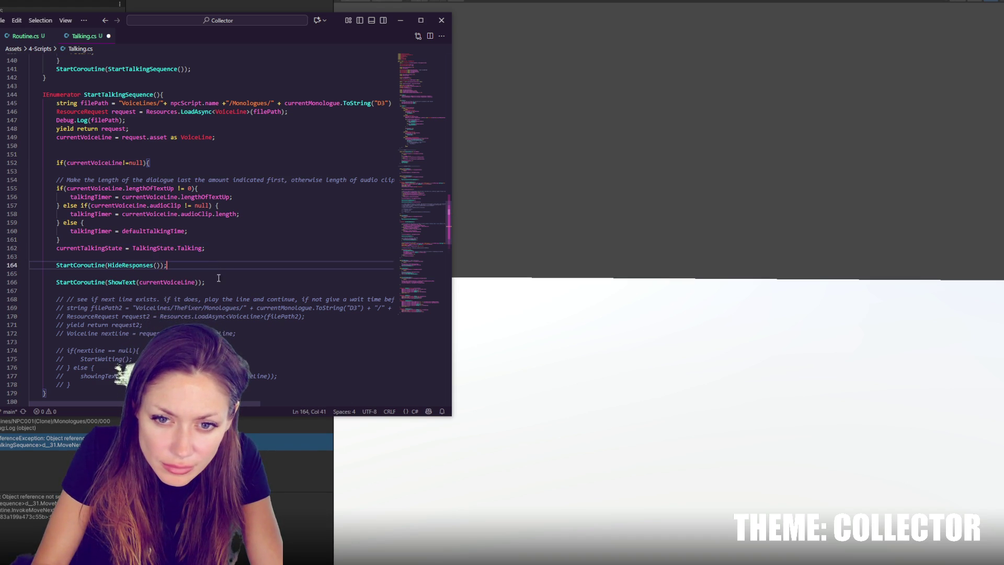
{"action": "double_click", "coordinate": [152, 282]}
{"action": "left_click", "coordinate": [232, 280]}
{"action": "scroll", "coordinate": [231, 279], "scroll_direction": "down", "scroll_amount": 2}
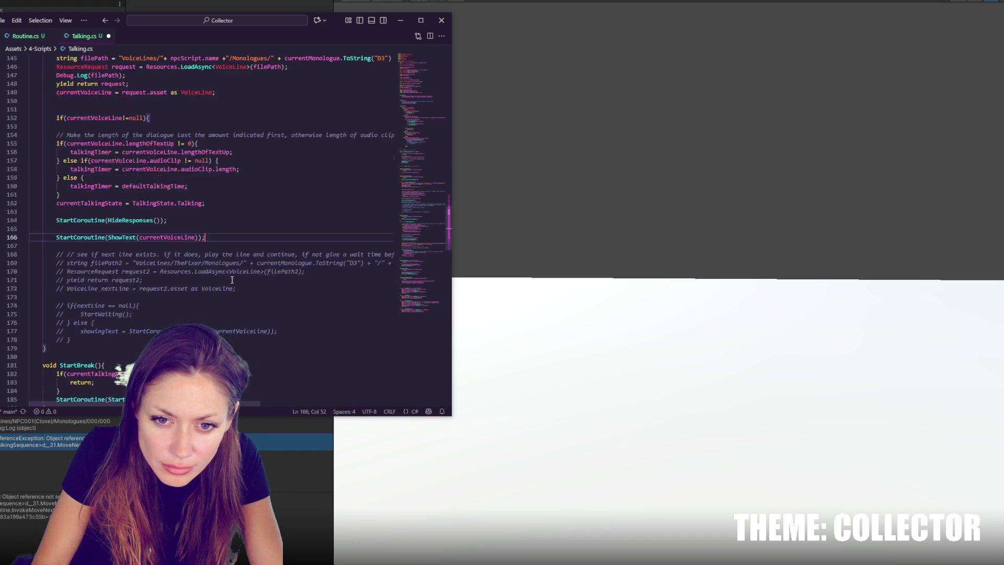
{"action": "left_click_drag", "start_coordinate": [103, 347], "coordinate": [102, 250]}
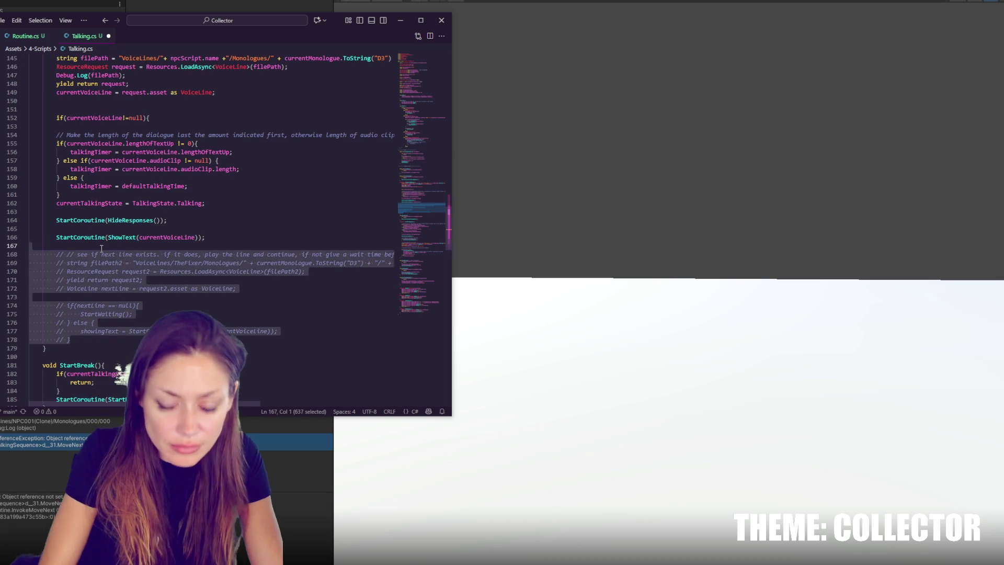
{"action": "key", "text": "BackSpace"}
Close the null-check block after ShowText and indent lines 154–166 inside it
{"action": "left_click", "coordinate": [220, 237]}
{"action": "key", "text": "Return"}
{"action": "type", "text": "}"}
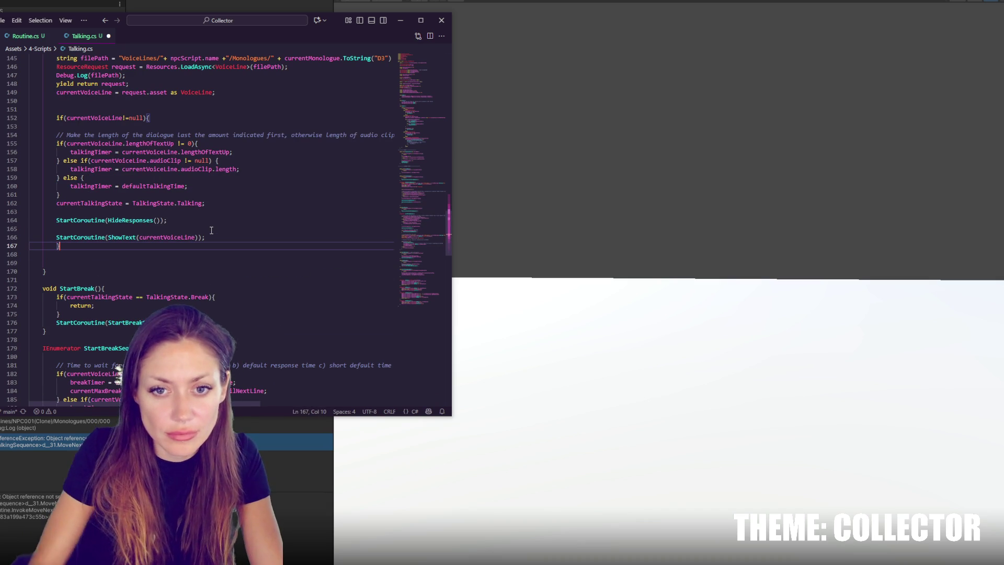
{"action": "mouse_move", "coordinate": [200, 139]}
{"action": "left_mouse_down"}
{"action": "mouse_move", "coordinate": [246, 249]}
{"action": "mouse_move", "coordinate": [247, 241]}
{"action": "left_mouse_up"}
{"action": "left_click", "coordinate": [251, 238]}
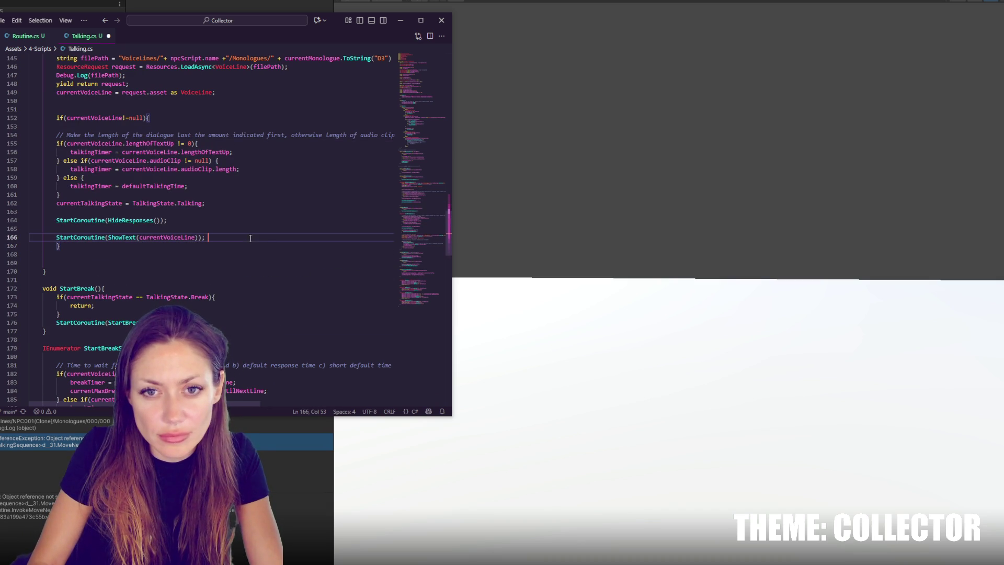
{"action": "mouse_move", "coordinate": [208, 238]}
{"action": "left_mouse_down"}
{"action": "mouse_move", "coordinate": [243, 202]}
{"action": "mouse_move", "coordinate": [243, 135]}
{"action": "left_mouse_up"}
{"action": "key", "text": "Tab"}
{"action": "left_click", "coordinate": [245, 144]}
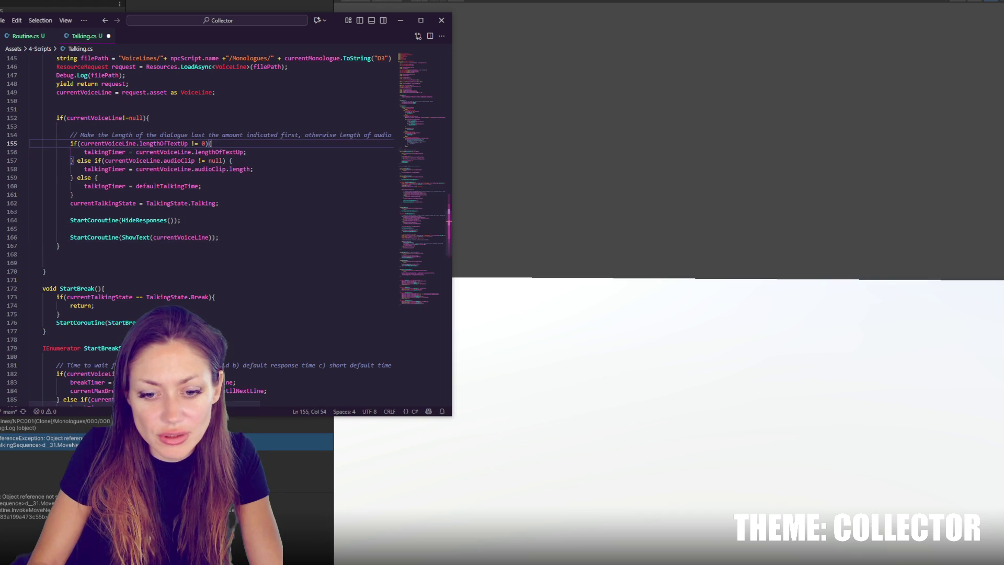
Dismiss the project-already-open notice, close Unity Hub, and return to the Unity editor
{"action": "key", "text": "alt+Tab"}
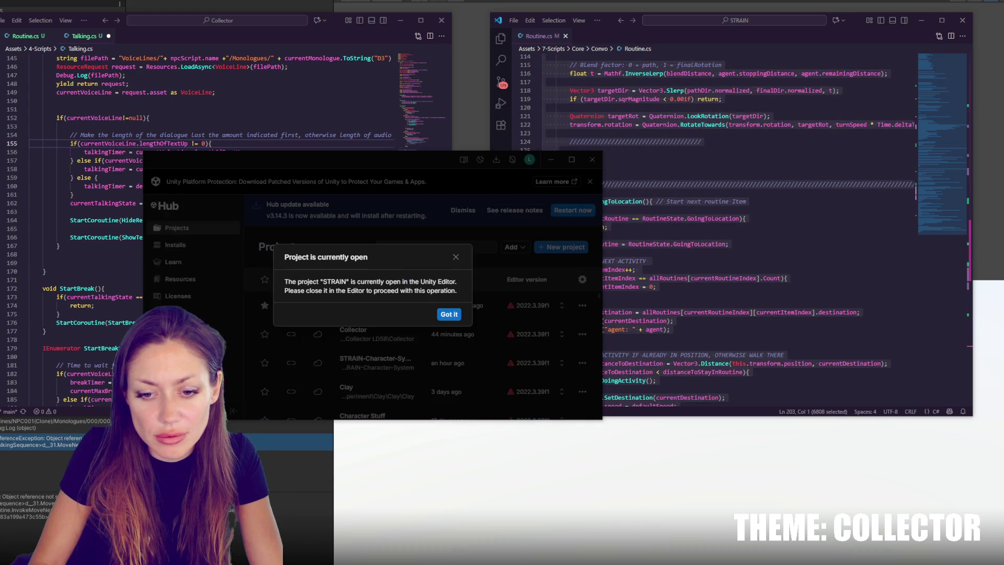
{"action": "left_click", "coordinate": [456, 256]}
{"action": "left_click", "coordinate": [592, 159]}
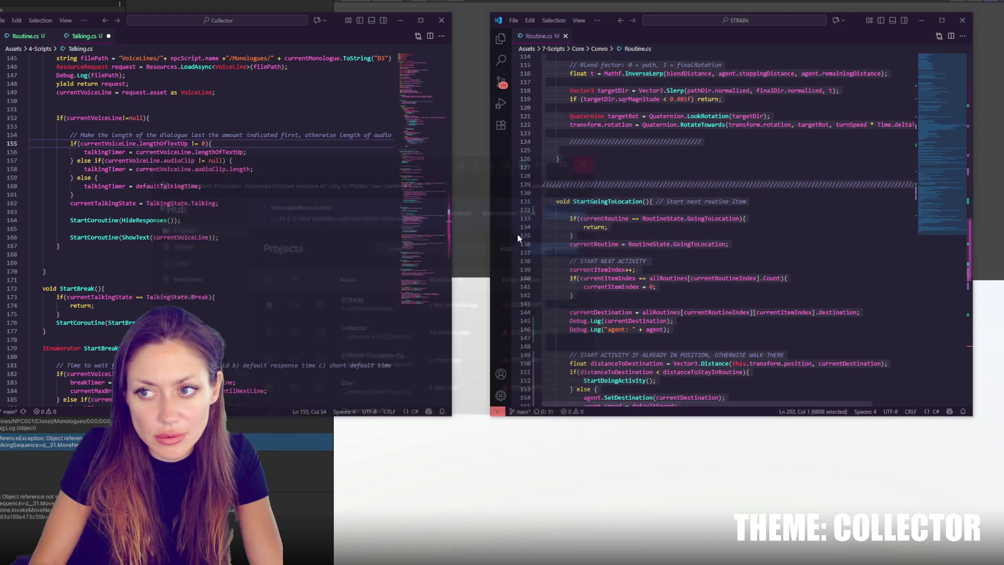
{"action": "left_click", "coordinate": [24, 534]}
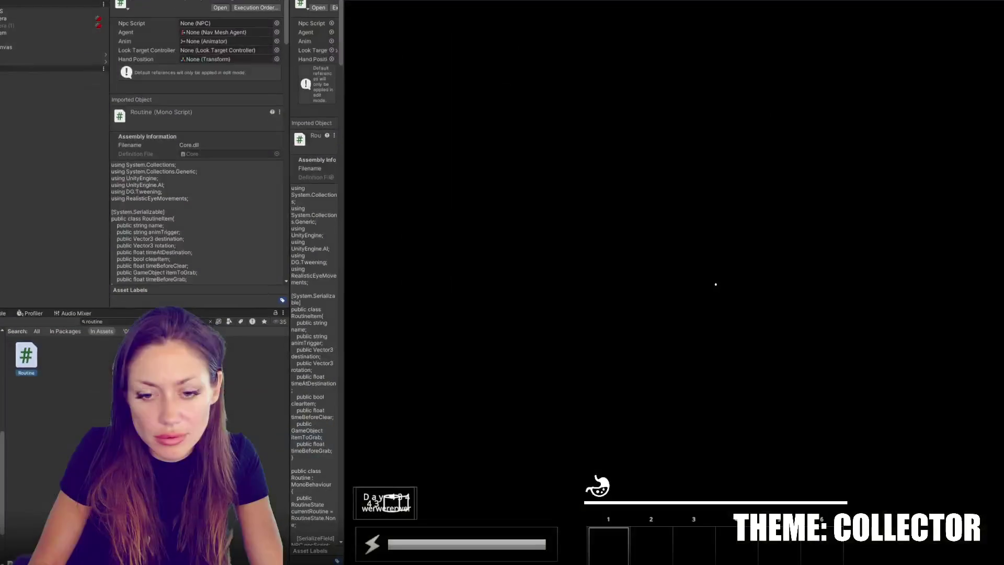
Search the Project window for 'talking' and open the Talking script
{"action": "left_click", "coordinate": [118, 323]}
{"action": "key", "text": "ctrl+a"}
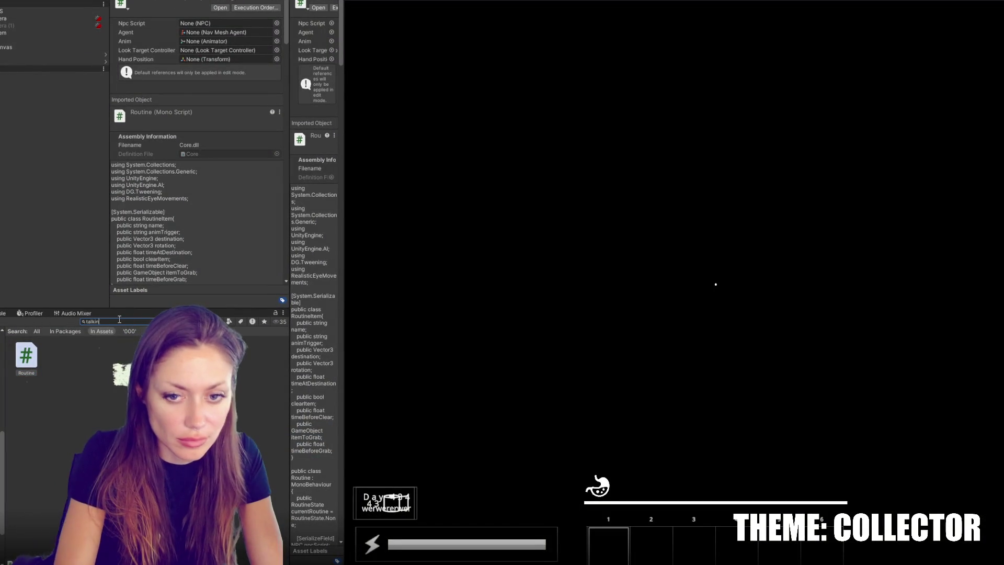
{"action": "type", "text": "talking"}
{"action": "double_click", "coordinate": [130, 356]}
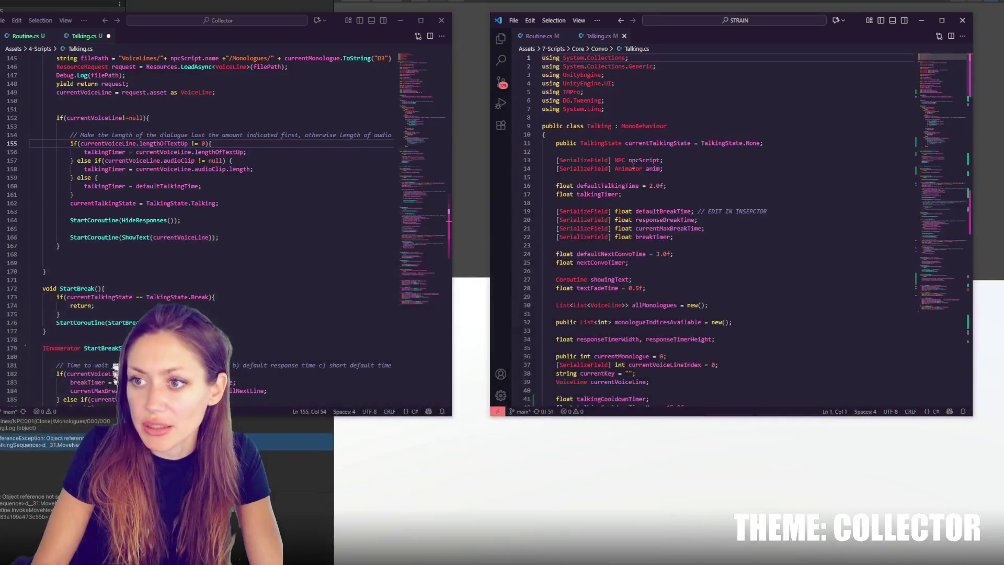
Replace Collector's Talking.cs contents with all of STRAIN's Talking code
{"action": "left_click", "coordinate": [624, 185]}
{"action": "key", "text": "ctrl+a"}
{"action": "key", "text": "ctrl+c"}
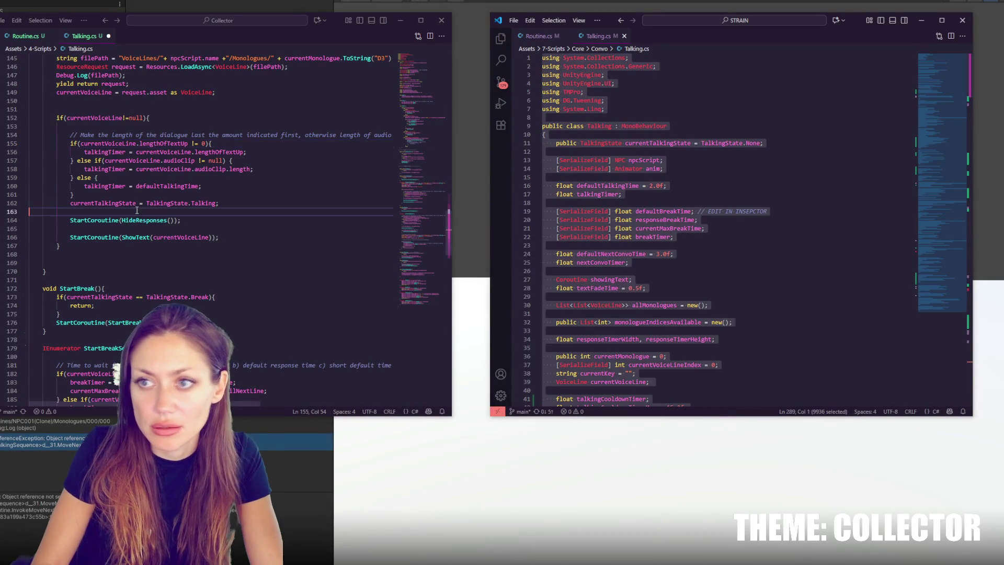
{"action": "left_click", "coordinate": [137, 210]}
{"action": "key", "text": "ctrl+a"}
{"action": "key", "text": "ctrl+v"}
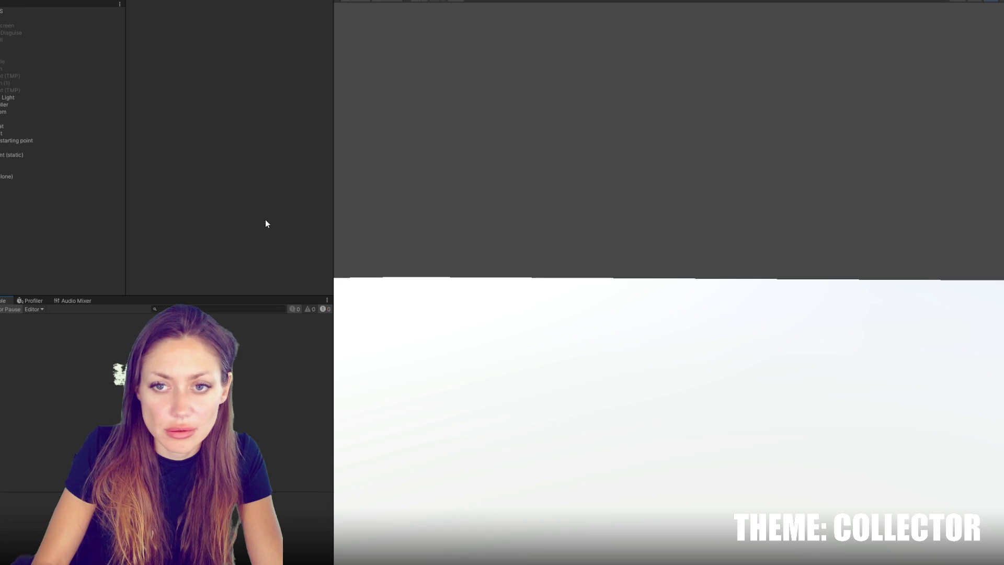
Inspect the Talking.cs compile error's missing subtitle reference, then select the CONTROLS object
{"action": "double_click", "coordinate": [148, 319]}
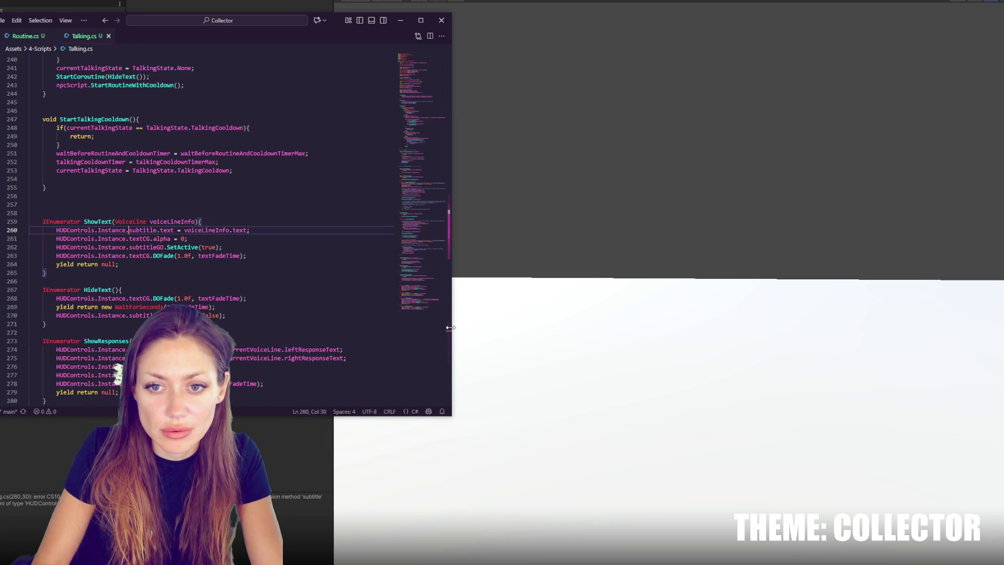
{"action": "left_click", "coordinate": [450, 326]}
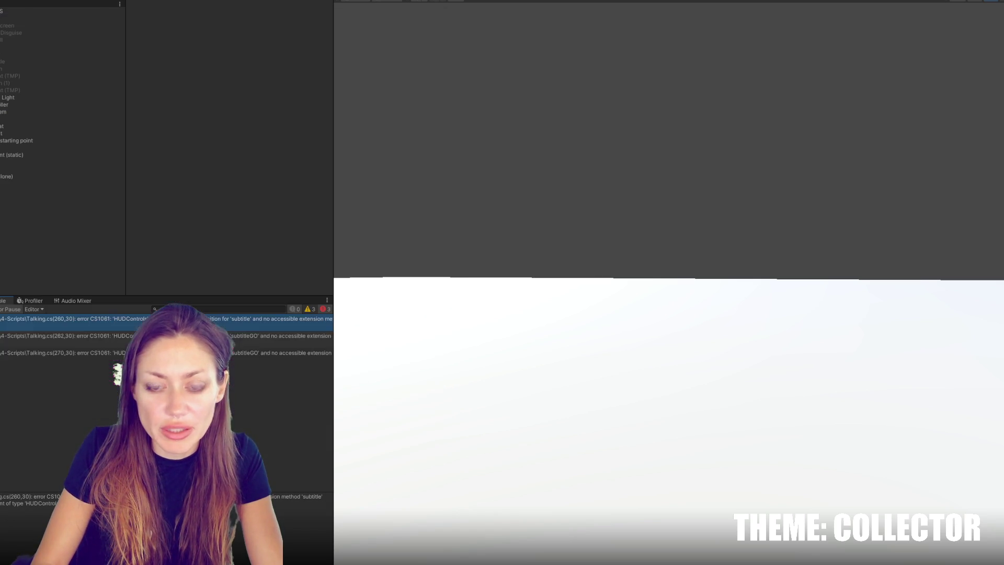
{"action": "double_click", "coordinate": [266, 322]}
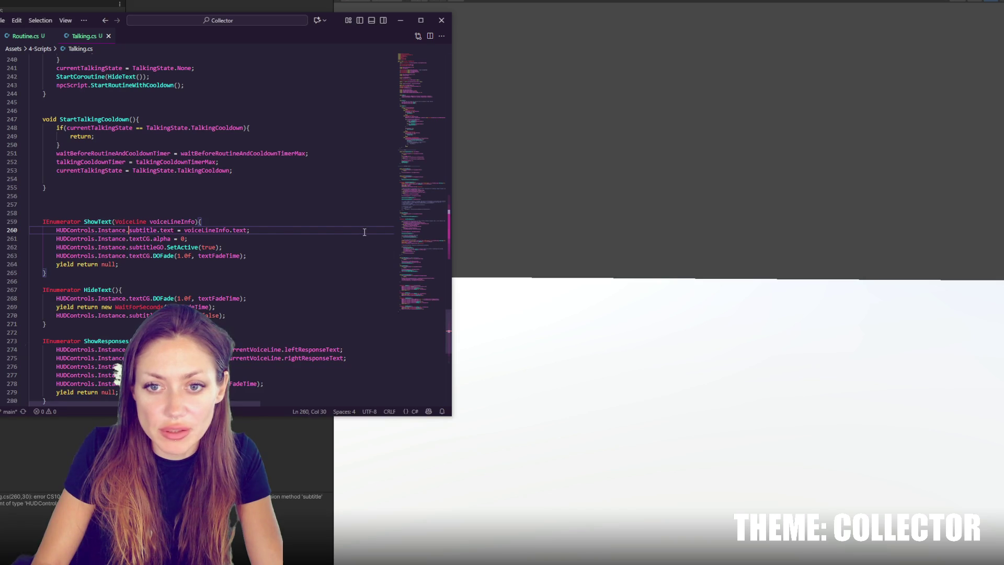
{"action": "double_click", "coordinate": [146, 230]}
{"action": "key", "text": "ctrl+c"}
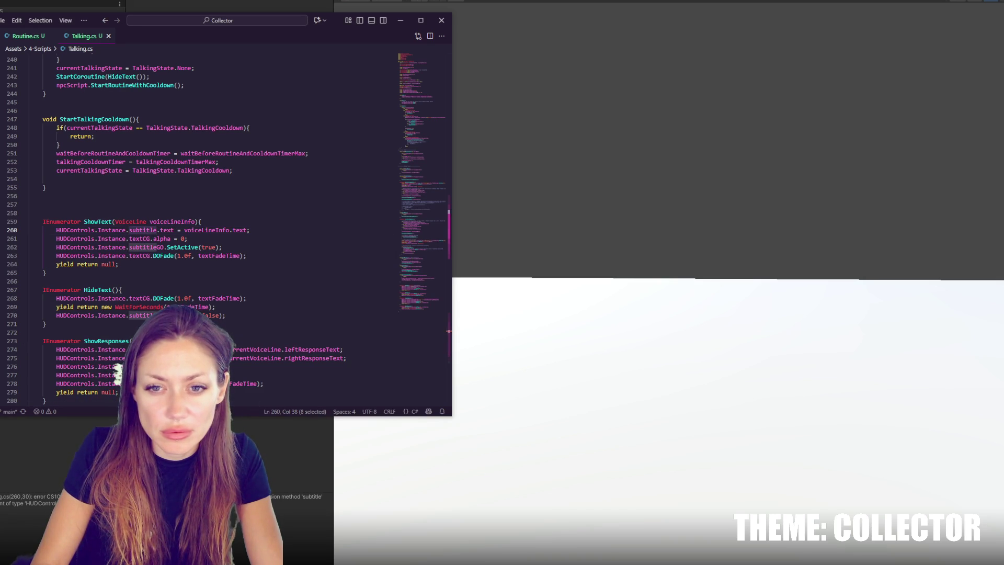
{"action": "key", "text": "alt+Tab"}
{"action": "left_click", "coordinate": [38, 11]}
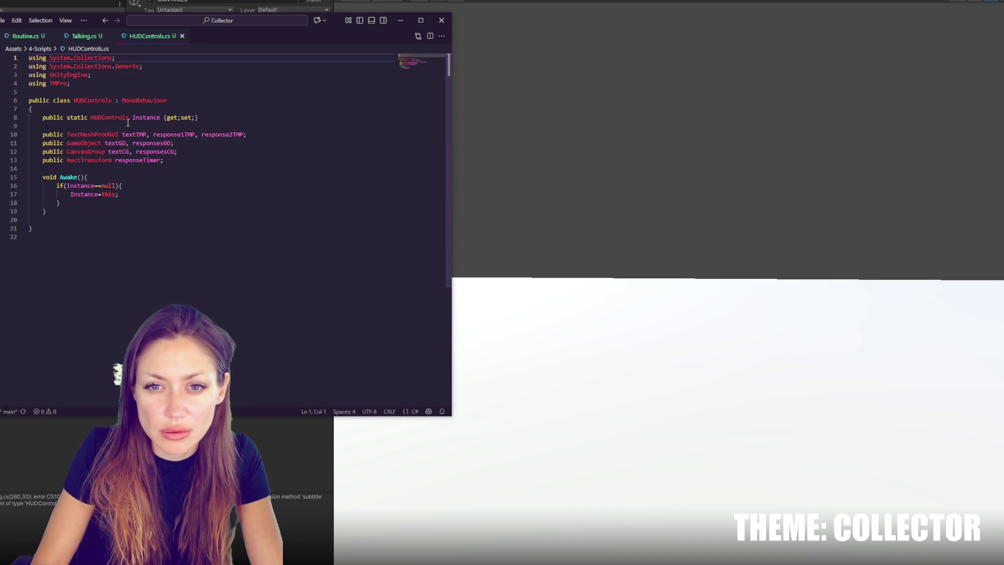
Try renaming the textTMP field in HUDControls, then undo it
{"action": "left_click", "coordinate": [183, 151]}
{"action": "left_click", "coordinate": [271, 134]}
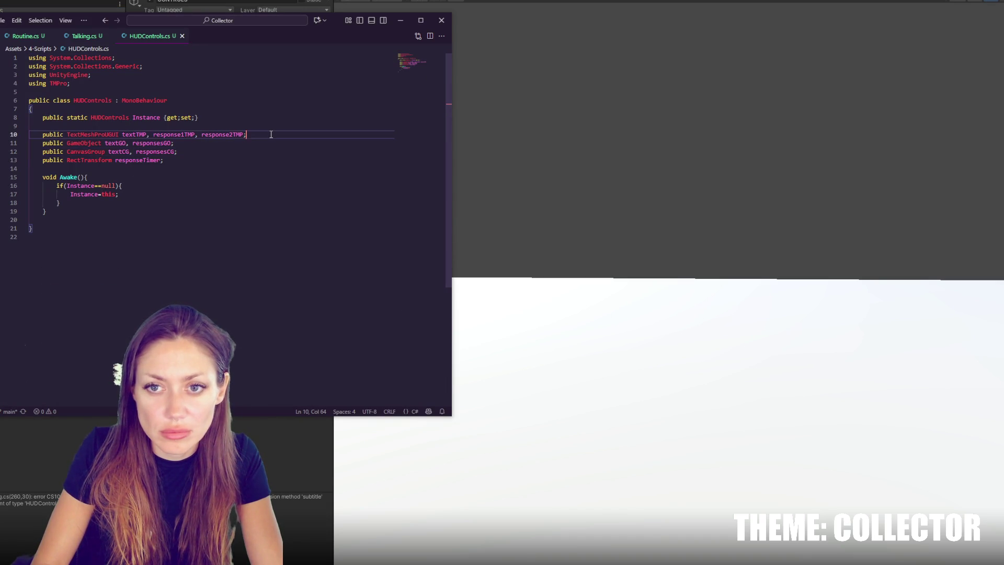
{"action": "double_click", "coordinate": [133, 135]}
{"action": "key", "text": "ctrl+v"}
{"action": "key", "text": "ctrl+z"}
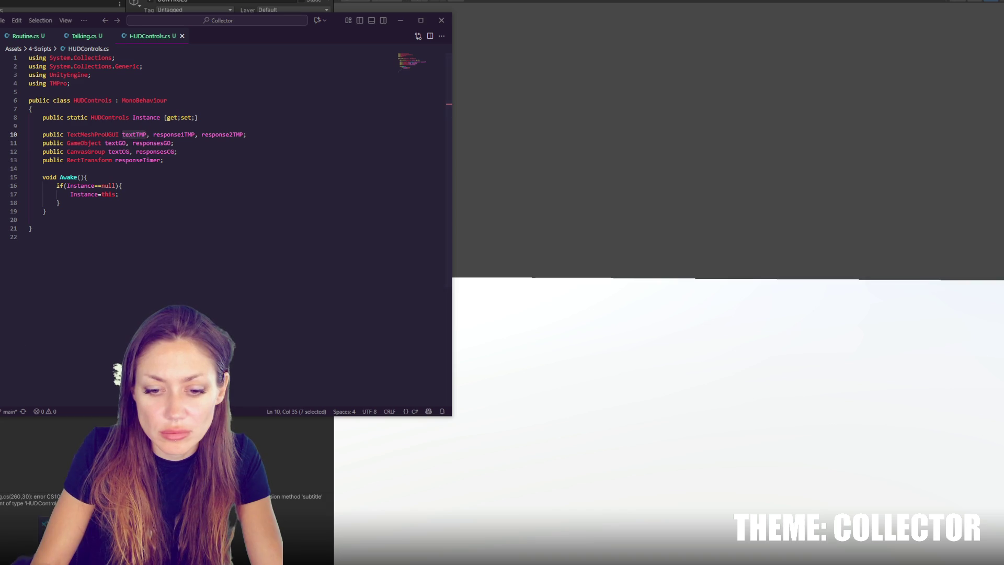
Search STRAIN's Talking.cs for 'hudcon' to find the subtitle field names used in ShowText
{"action": "key", "text": "alt+Tab"}
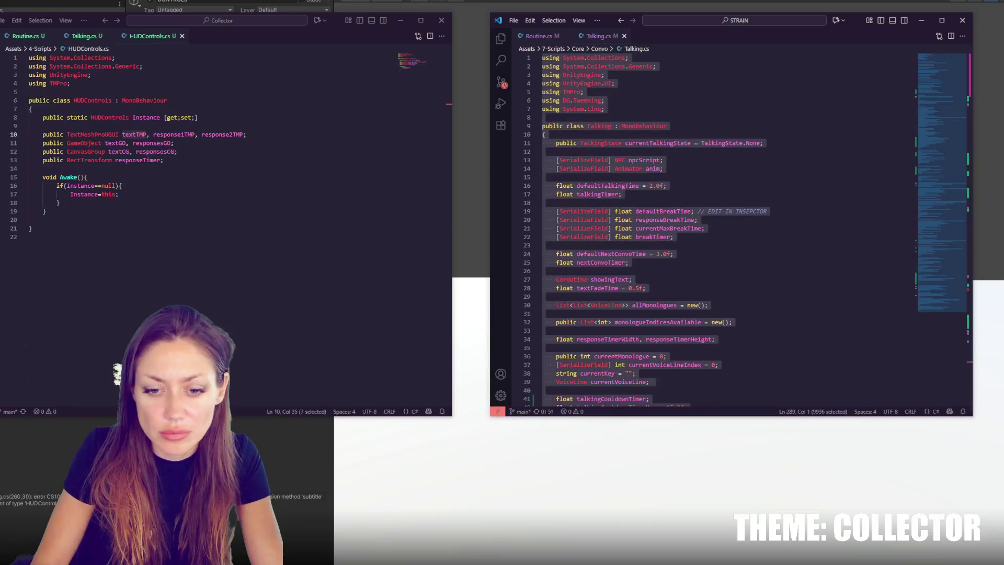
{"action": "left_click", "coordinate": [687, 106]}
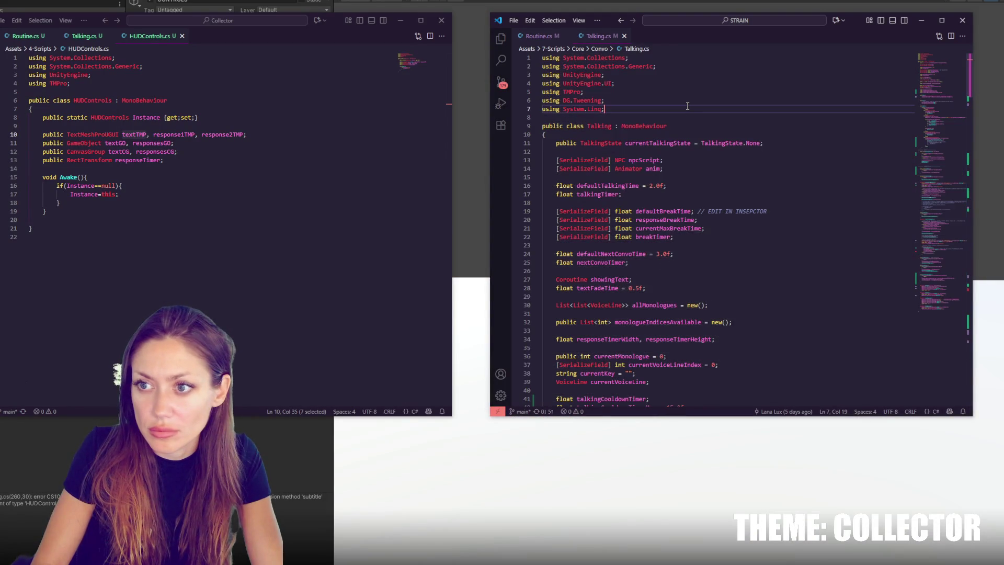
{"action": "key", "text": "ctrl+f"}
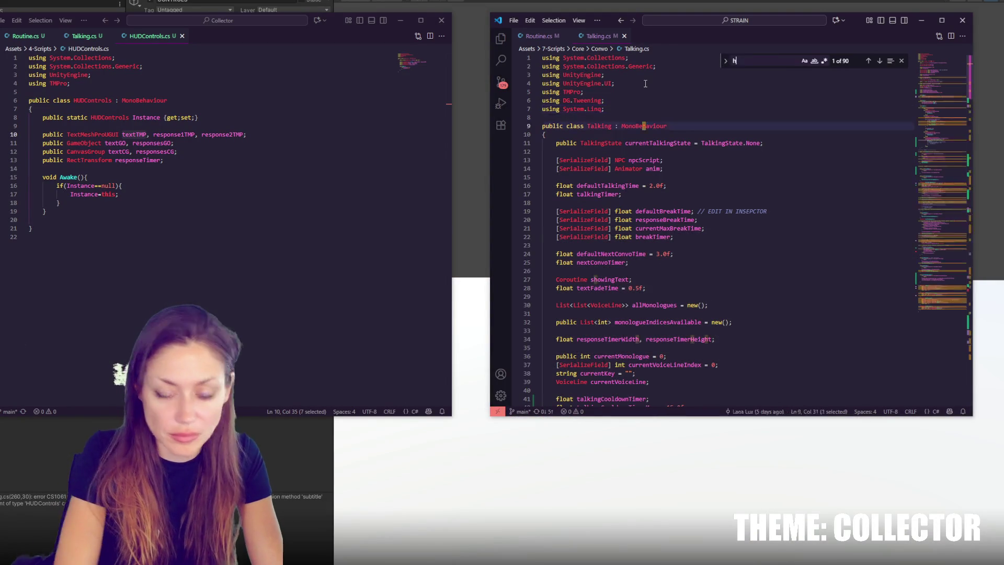
{"action": "type", "text": "hudcon"}
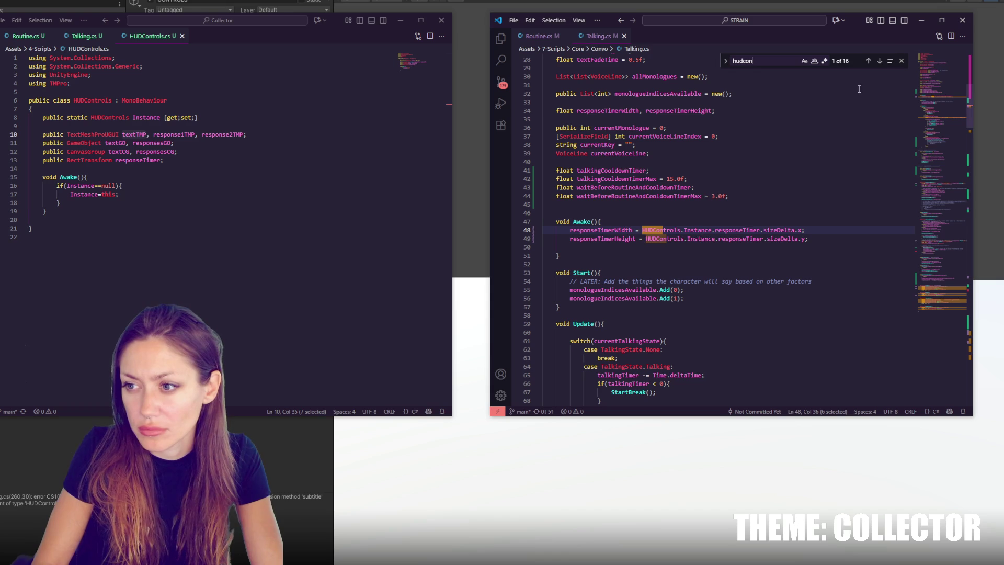
{"action": "left_click", "coordinate": [880, 62]}
{"action": "left_click", "coordinate": [880, 61]}
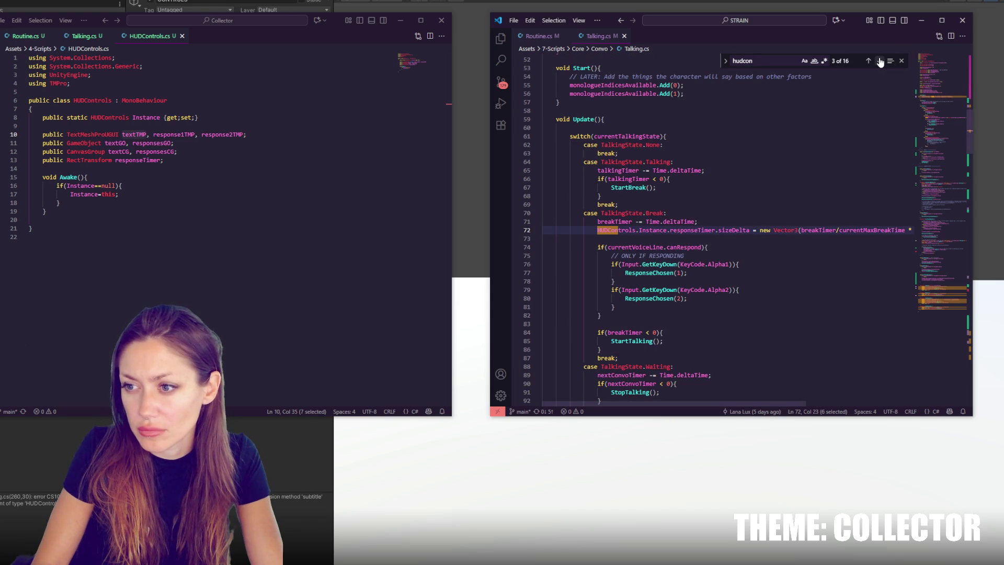
{"action": "left_click", "coordinate": [880, 62]}
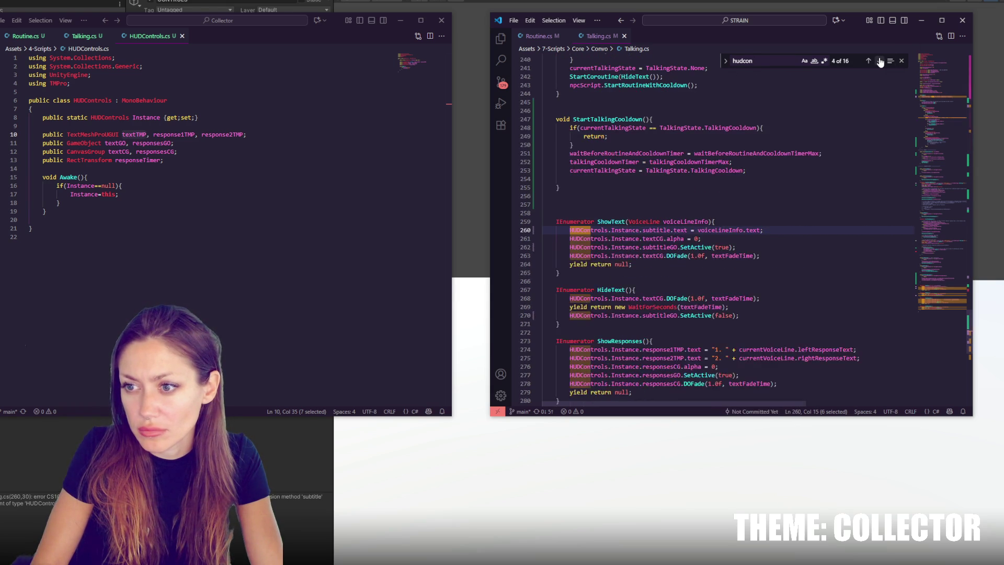
{"action": "double_click", "coordinate": [666, 230]}
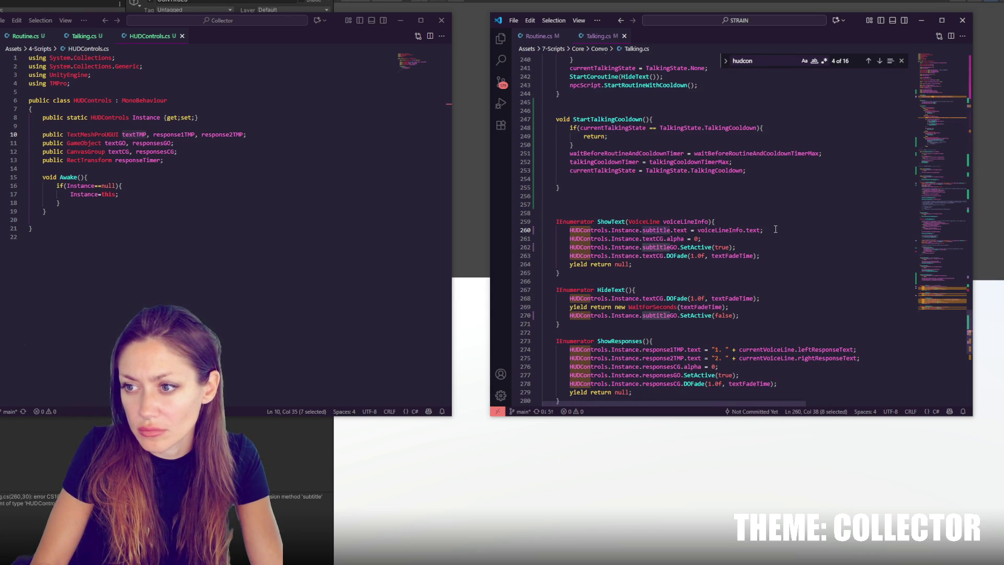
Rename textTMP to subtitle and textGO to subtitleGO in HUDControls, then return to Unity
{"action": "double_click", "coordinate": [134, 135]}
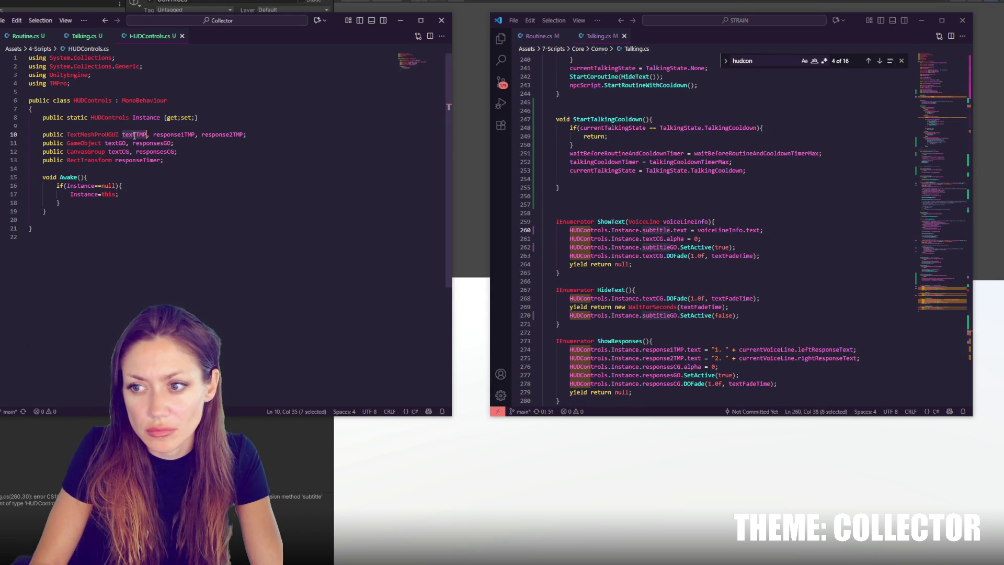
{"action": "key", "text": "ctrl+v"}
{"action": "left_click", "coordinate": [660, 247]}
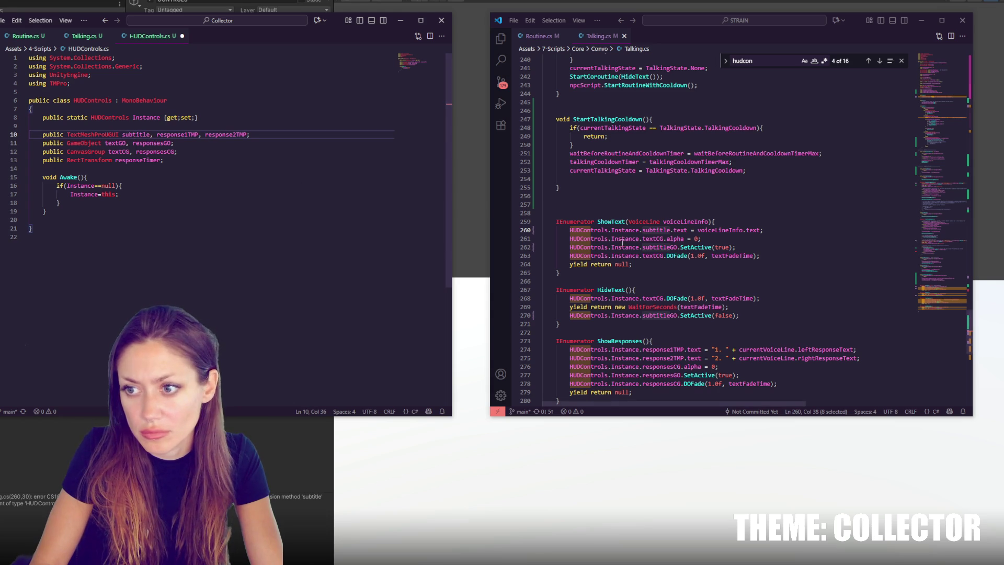
{"action": "double_click", "coordinate": [660, 248]}
{"action": "key", "text": "ctrl+c"}
{"action": "double_click", "coordinate": [117, 144]}
{"action": "key", "text": "ctrl+v"}
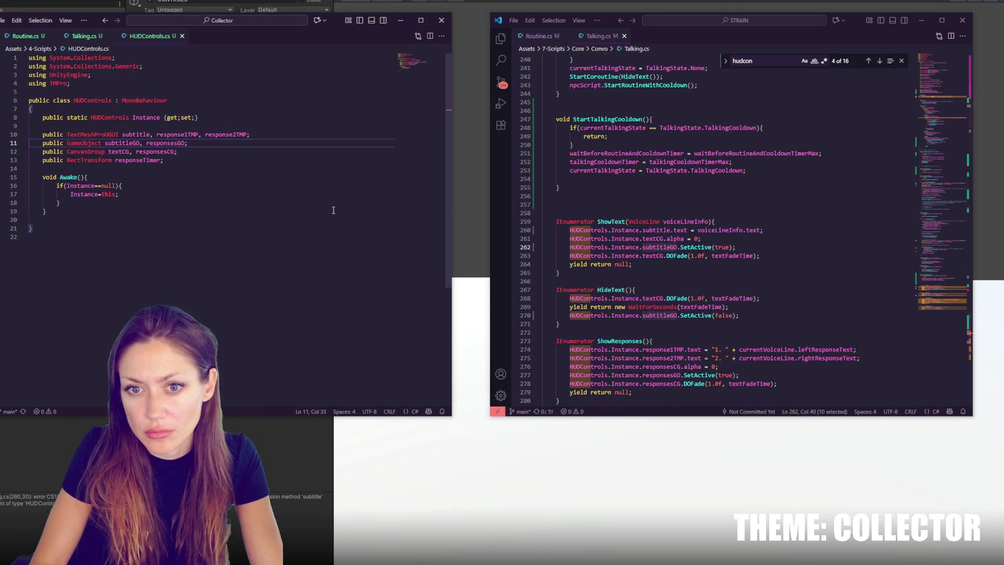
{"action": "key", "text": "alt+Tab"}
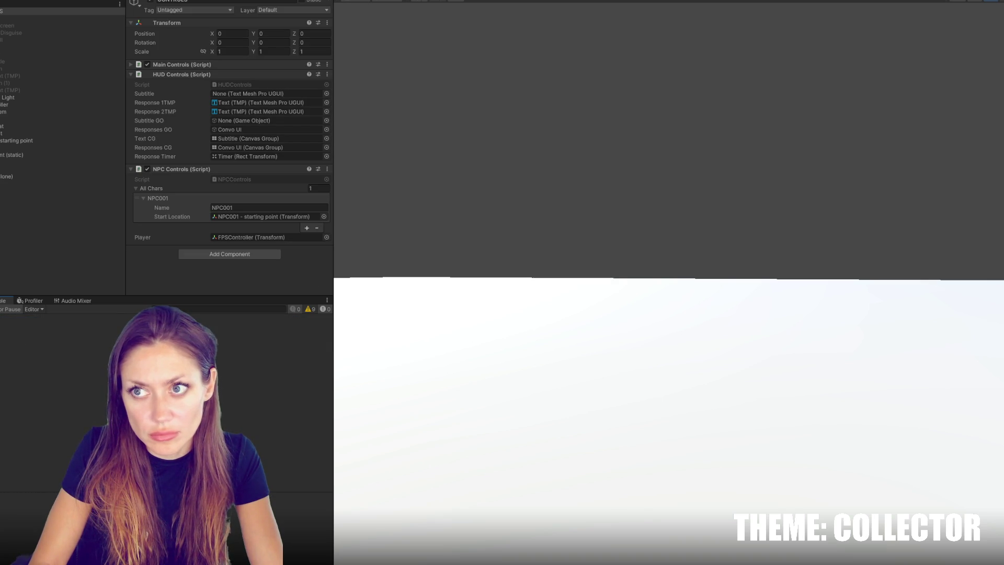
Play the scene and open Talking.cs from the NullReferenceException in the Console
{"action": "key", "text": "ctrl+p"}
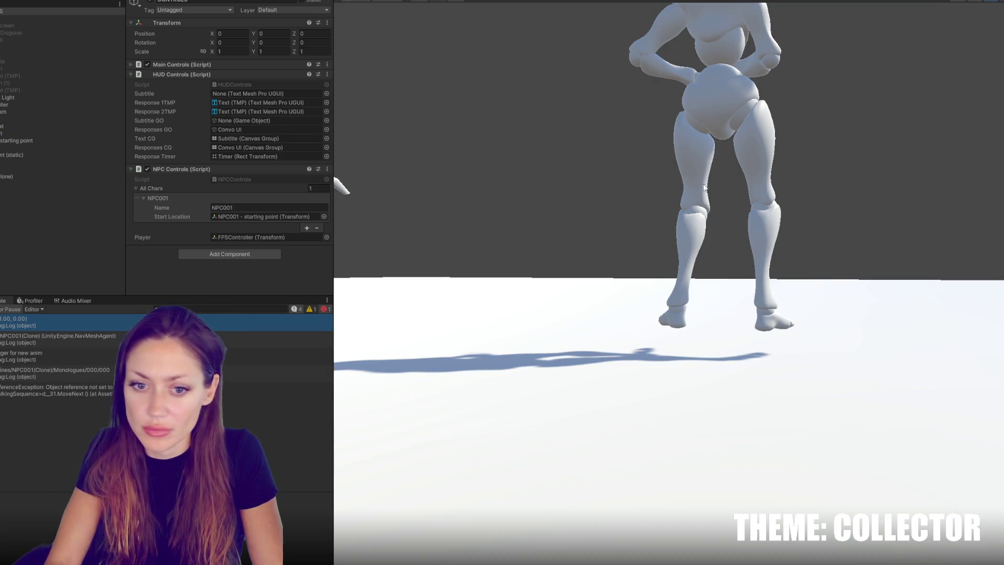
{"action": "double_click", "coordinate": [52, 390]}
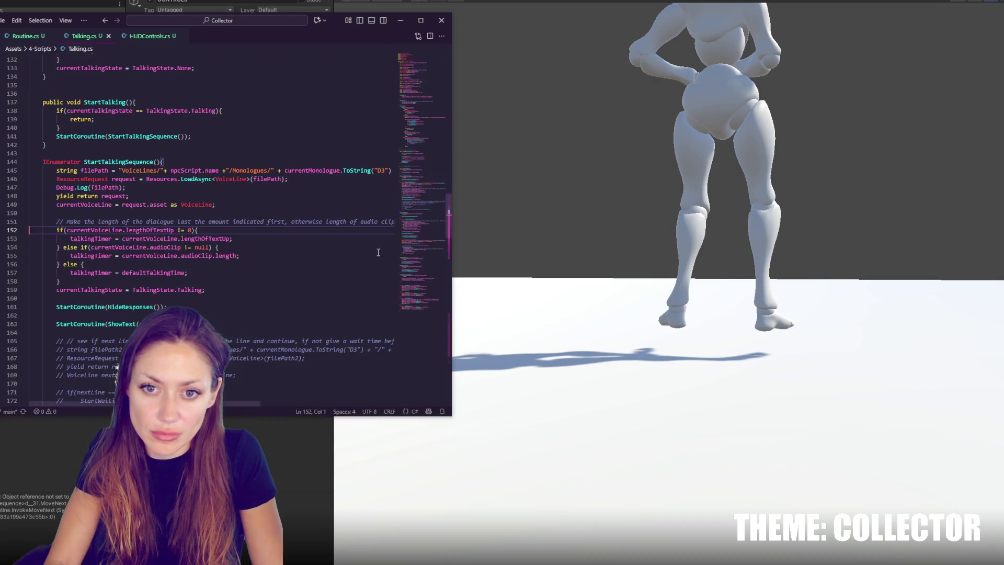
Add an empty if(currentVoiceLine){ } block below line 149, delete it, and return to Unity
{"action": "left_click", "coordinate": [294, 206]}
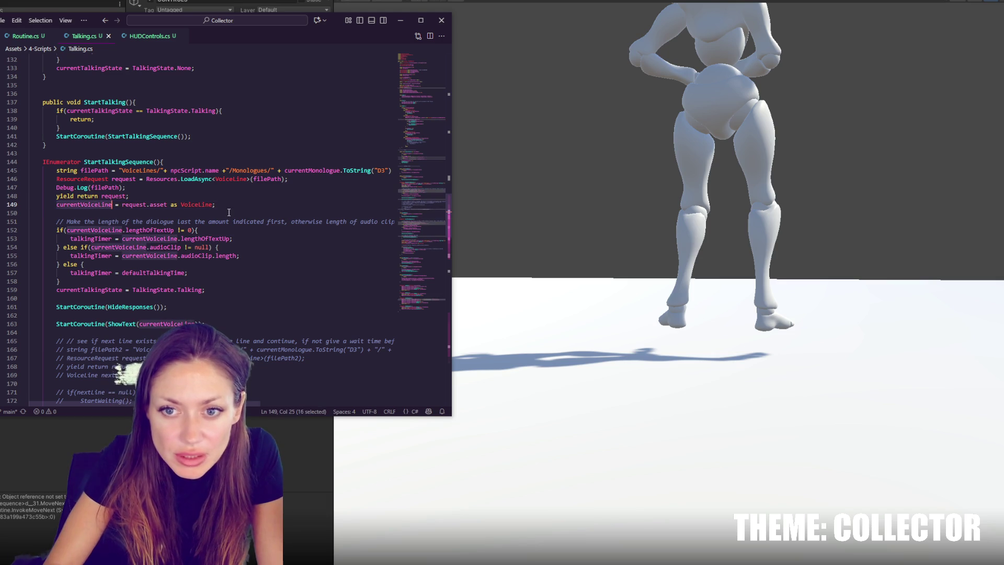
{"action": "key", "text": "Return"}
{"action": "key", "text": "Return"}
{"action": "type", "text": "if(currentVoiceLine"}
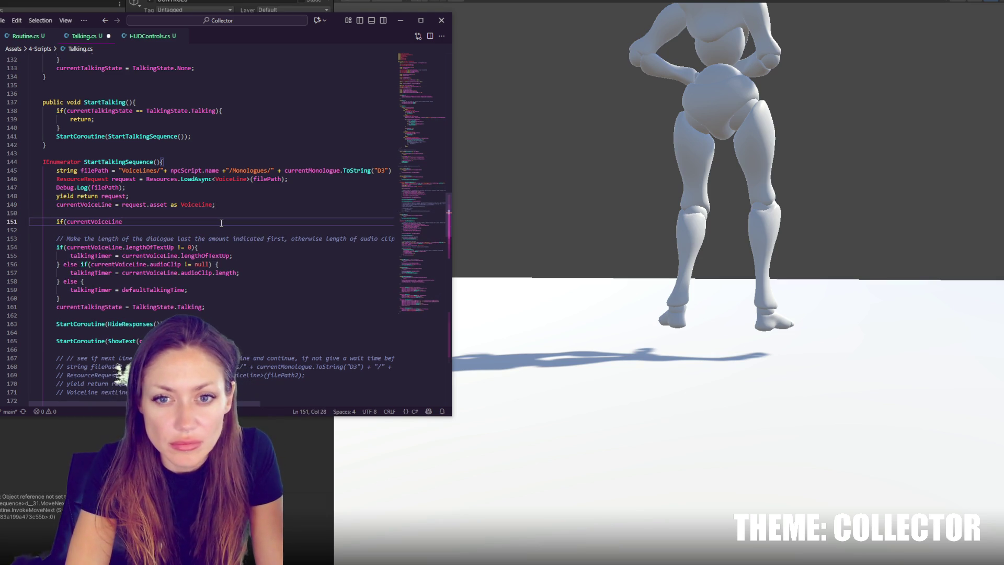
{"action": "key", "text": "ctrl+z"}
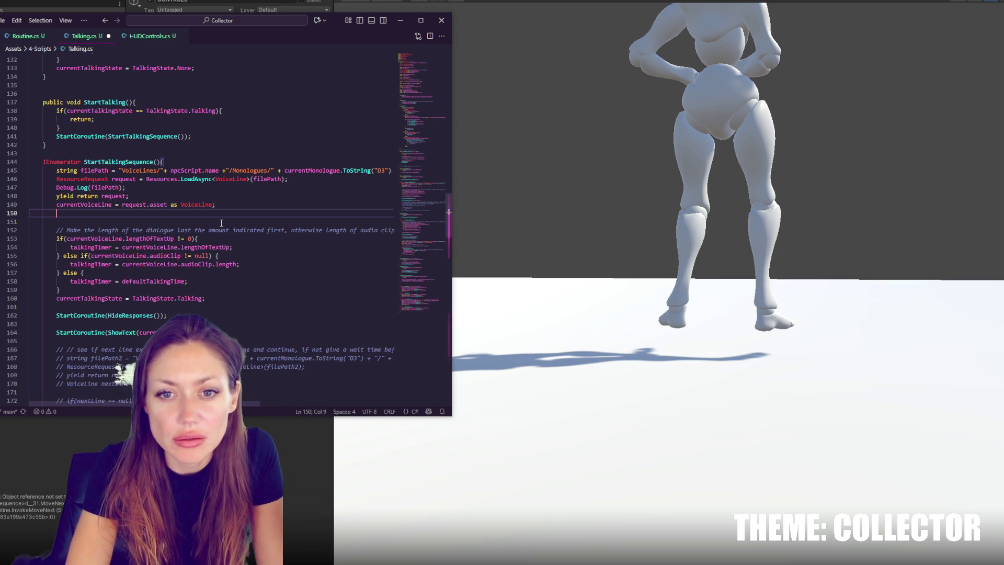
{"action": "key", "text": "Return"}
{"action": "type", "text": "if(currentVoiceLine){"}
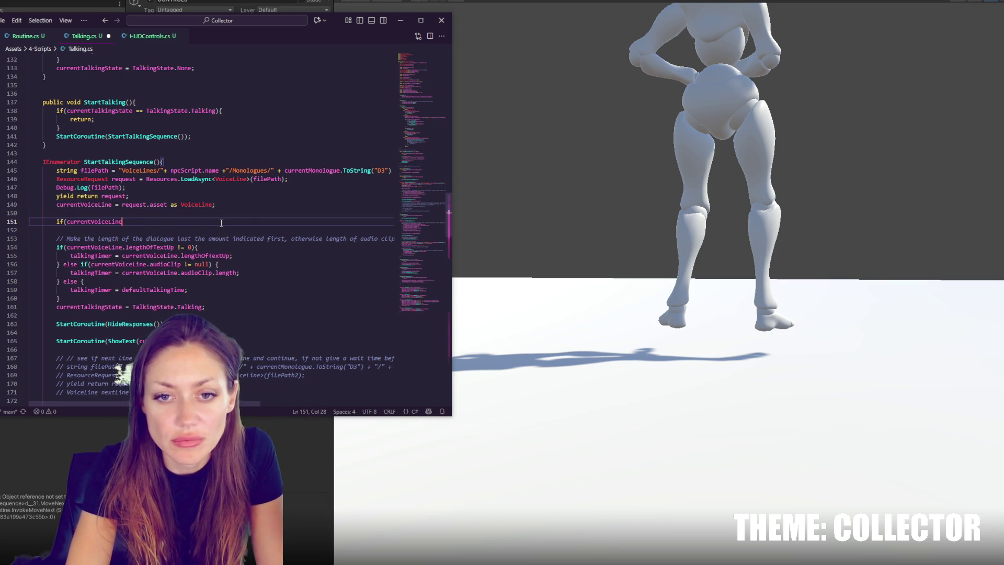
{"action": "key", "text": "Return"}
{"action": "key", "text": "Return"}
{"action": "type", "text": "}"}
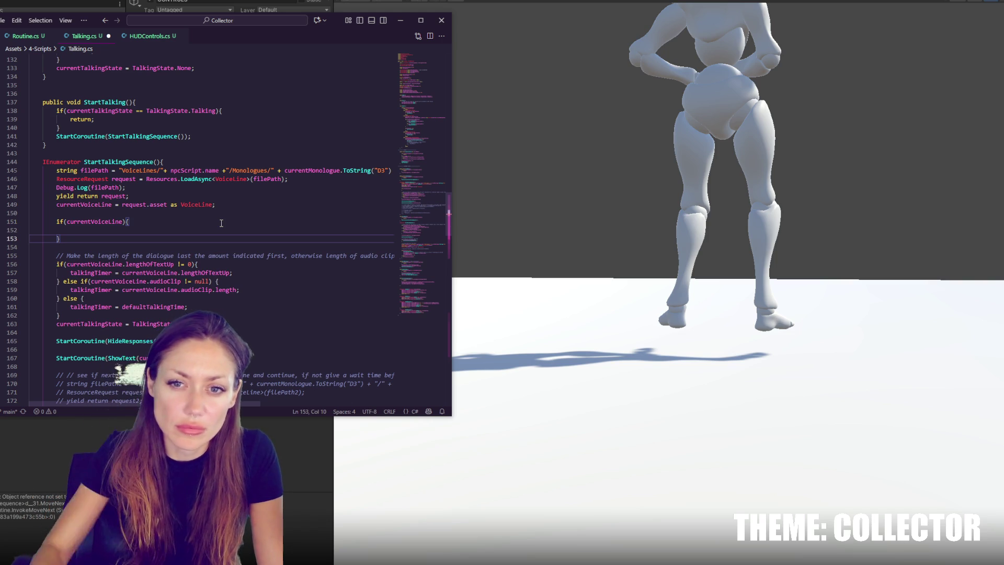
{"action": "left_click_drag", "start_coordinate": [196, 210], "coordinate": [167, 236]}
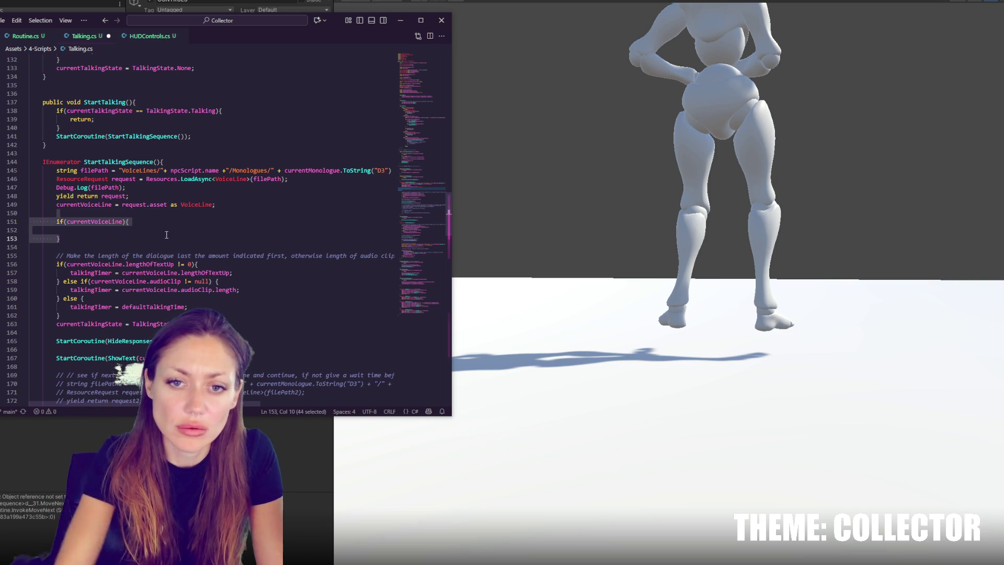
{"action": "key", "text": "BackSpace"}
{"action": "key", "text": "alt+Tab"}
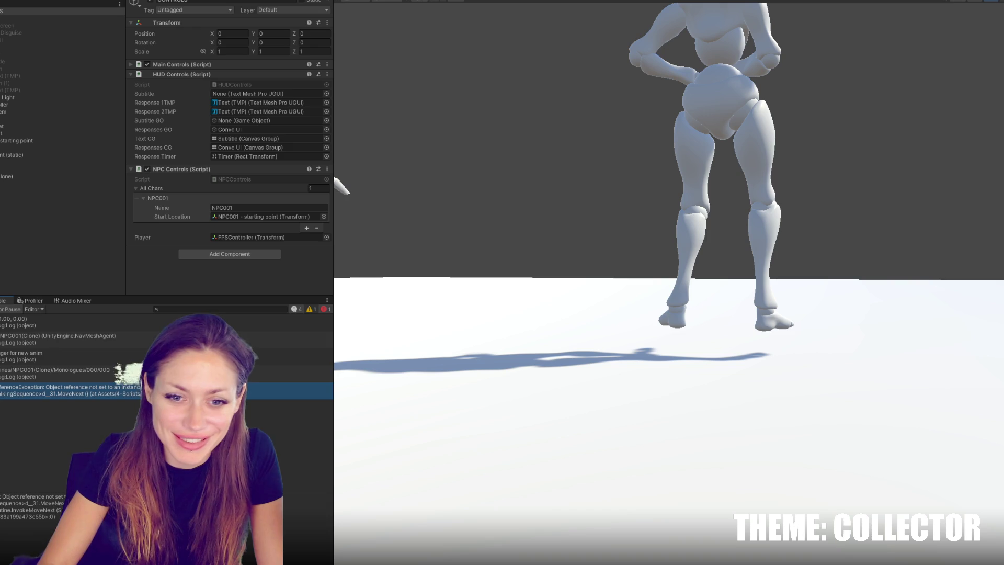
In the NPC001 prefab, set Talking's Default Break Time to 1 and Response Break Time to 6
{"action": "key", "text": "ctrl+5"}
{"action": "double_click", "coordinate": [20, 346]}
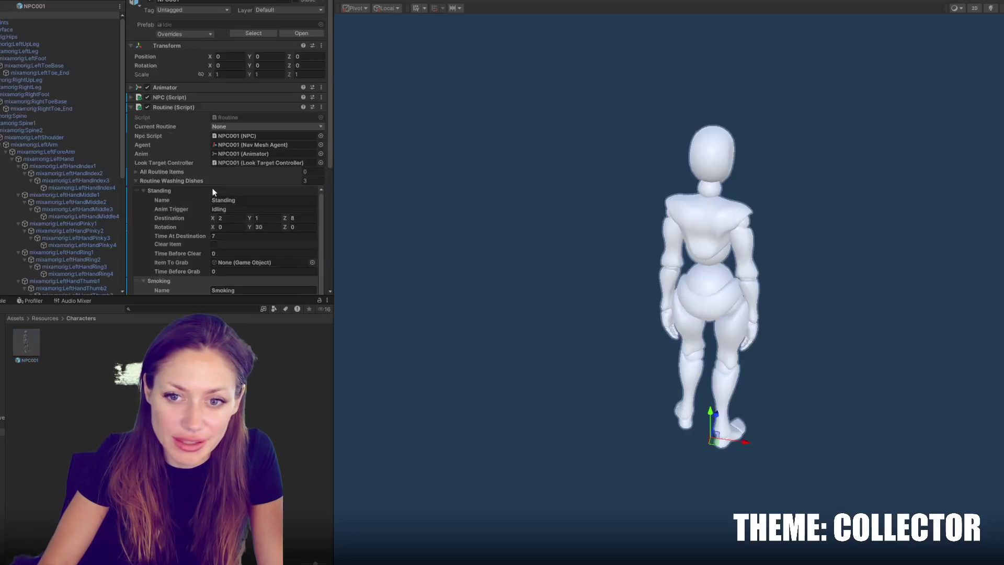
{"action": "scroll", "coordinate": [201, 199], "scroll_direction": "down", "scroll_amount": 5}
{"action": "left_click", "coordinate": [181, 240]}
{"action": "scroll", "coordinate": [202, 186], "scroll_direction": "down", "scroll_amount": 4}
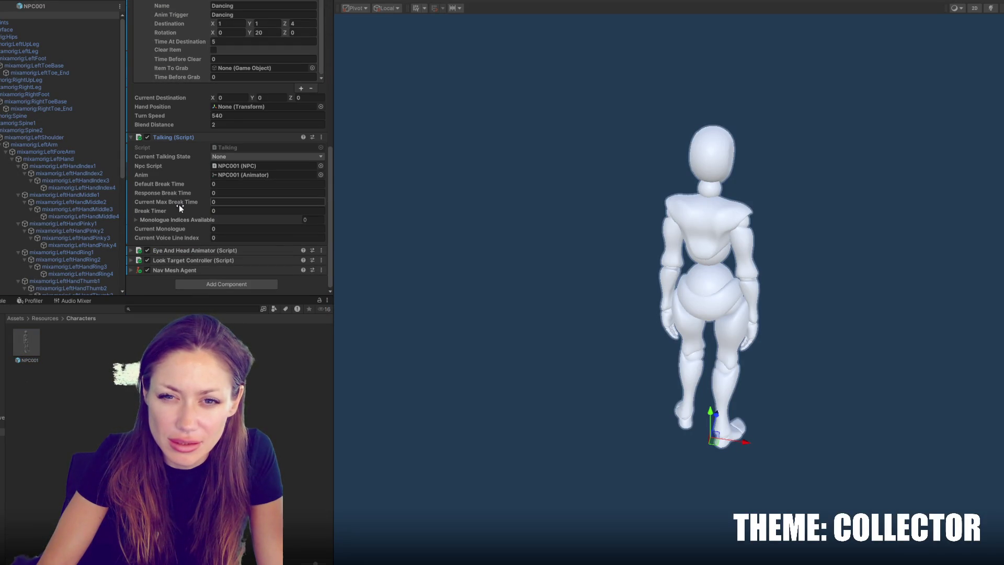
{"action": "left_click", "coordinate": [246, 184]}
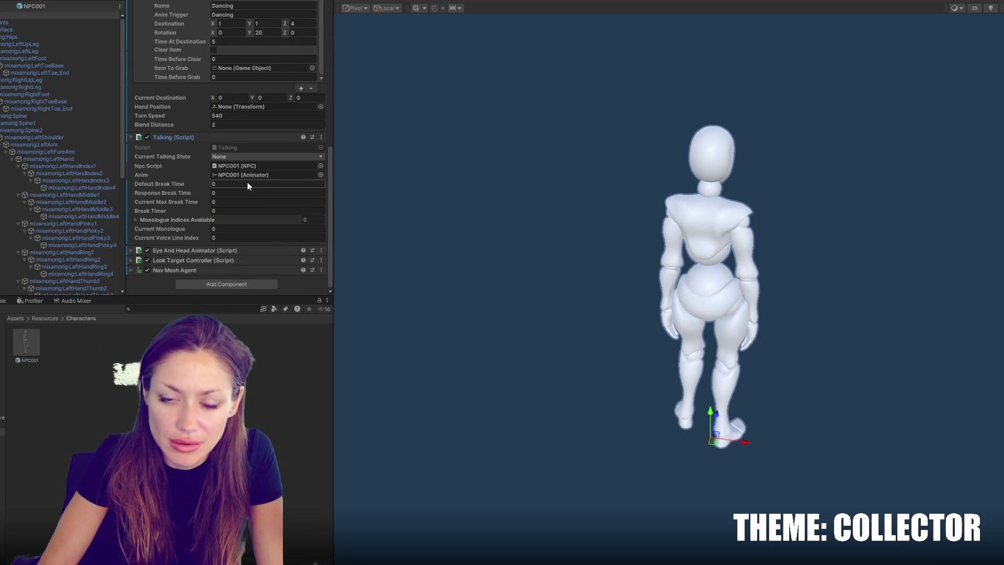
{"action": "type", "text": "1"}
{"action": "left_click", "coordinate": [241, 193]}
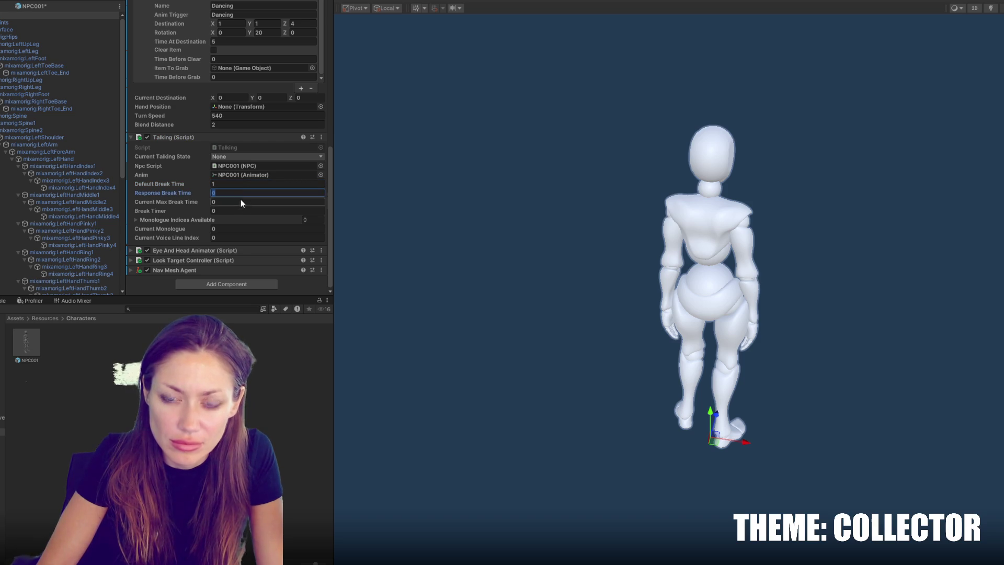
{"action": "type", "text": "6"}
{"action": "left_click", "coordinate": [234, 202]}
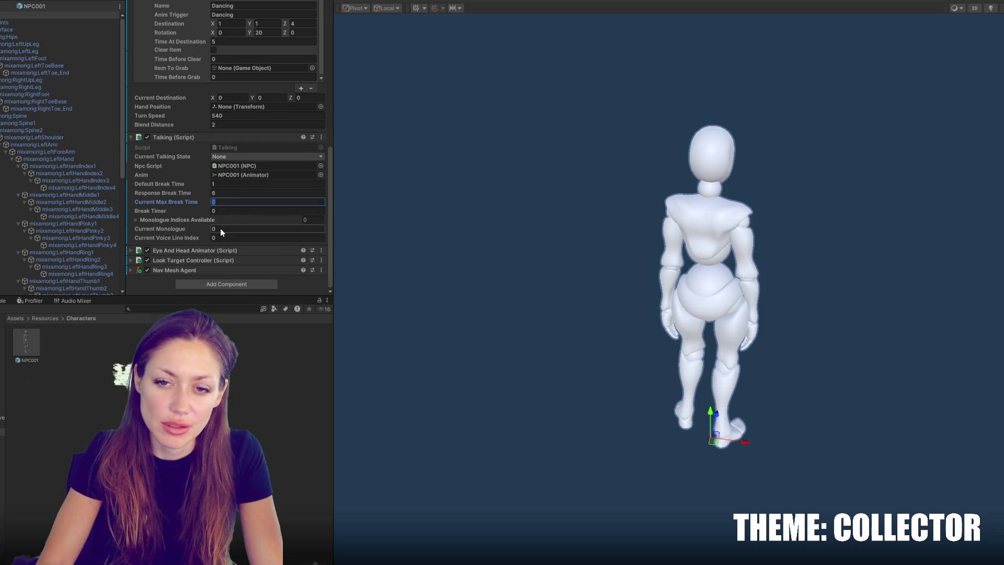
{"action": "key", "text": "alt+Tab"}
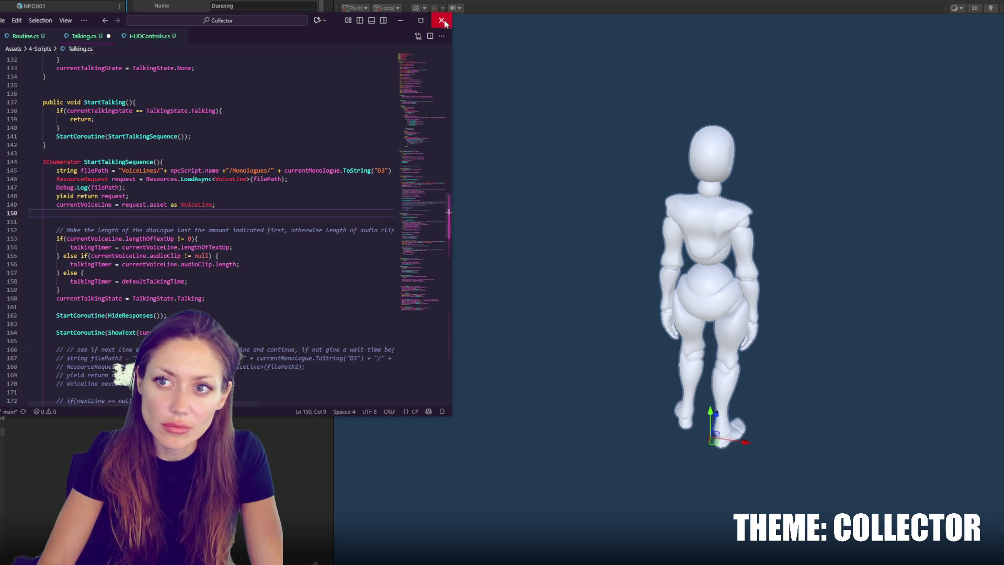
Close Visual Studio Code through its save prompt and exit the prefab back to the scene
{"action": "left_click", "coordinate": [445, 21]}
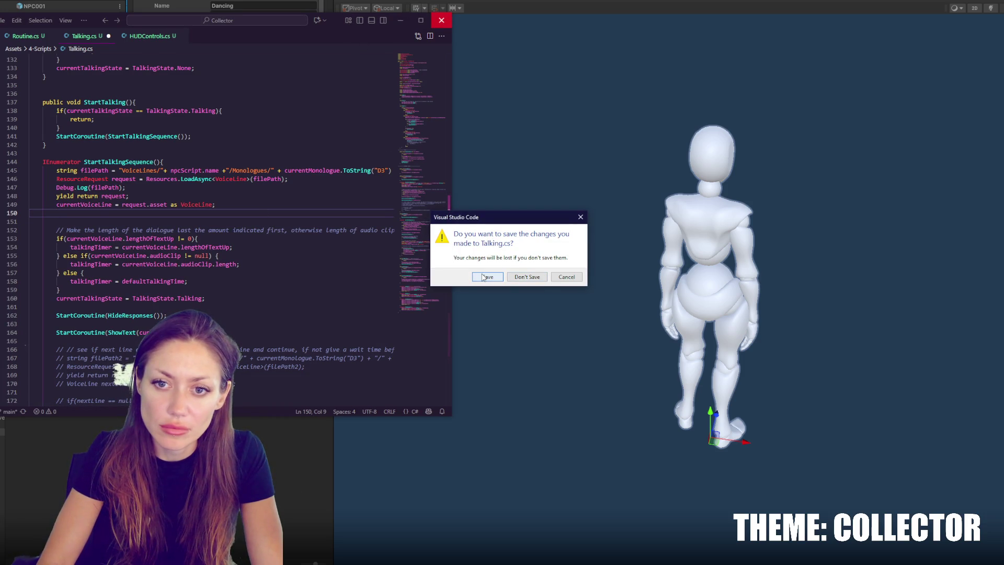
{"action": "left_click", "coordinate": [567, 282]}
{"action": "scroll", "coordinate": [205, 63], "scroll_direction": "down", "scroll_amount": 6}
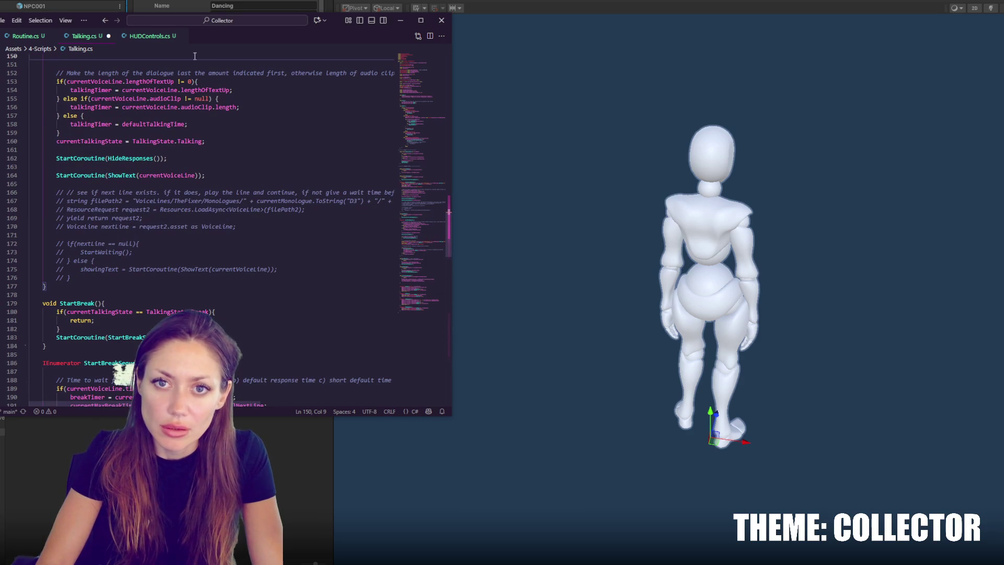
{"action": "left_click", "coordinate": [441, 20]}
{"action": "left_click", "coordinate": [527, 273]}
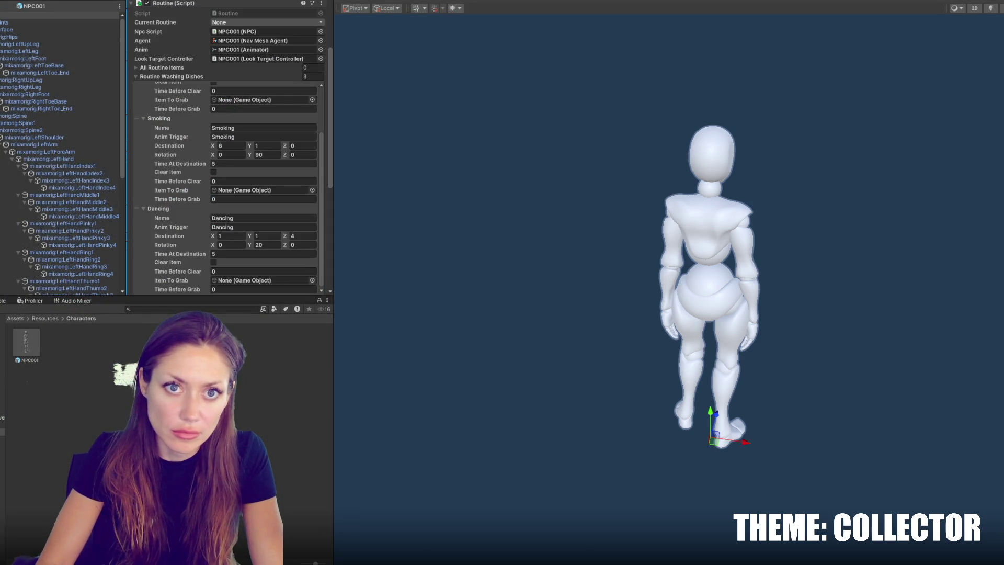
{"action": "left_click", "coordinate": [26, 342]}
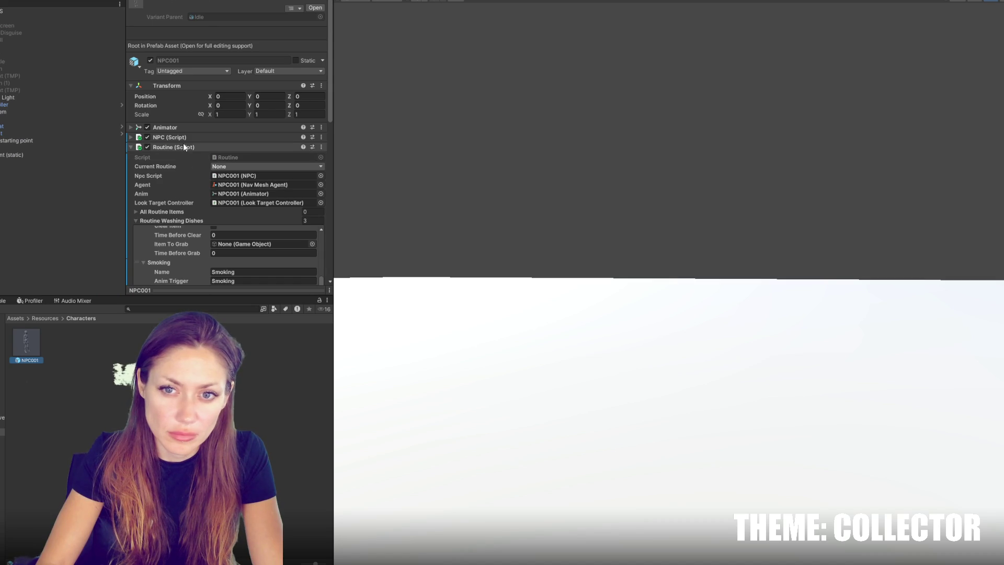
Open the NPC script and search for StartLooking to reach its definition at line 103
{"action": "left_click", "coordinate": [182, 145]}
{"action": "left_click", "coordinate": [183, 137]}
{"action": "double_click", "coordinate": [256, 148]}
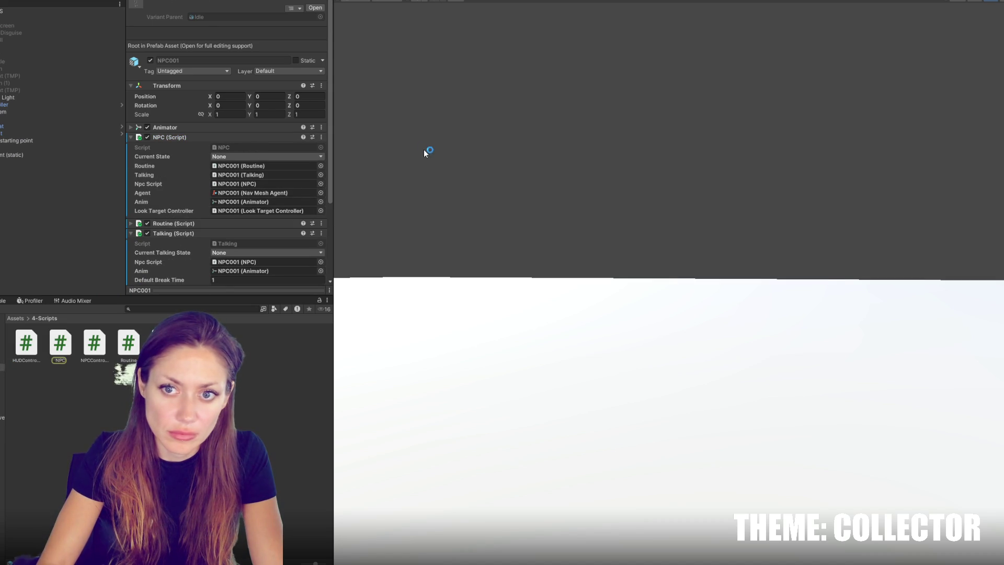
{"action": "scroll", "coordinate": [394, 269], "scroll_direction": "down", "scroll_amount": 7}
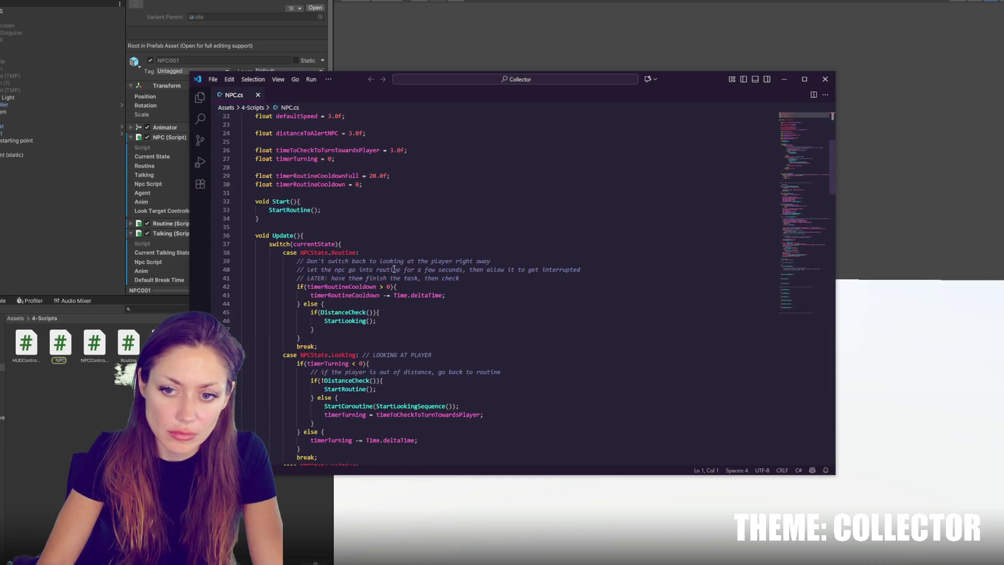
{"action": "scroll", "coordinate": [431, 267], "scroll_direction": "down", "scroll_amount": 6}
{"action": "double_click", "coordinate": [349, 164]}
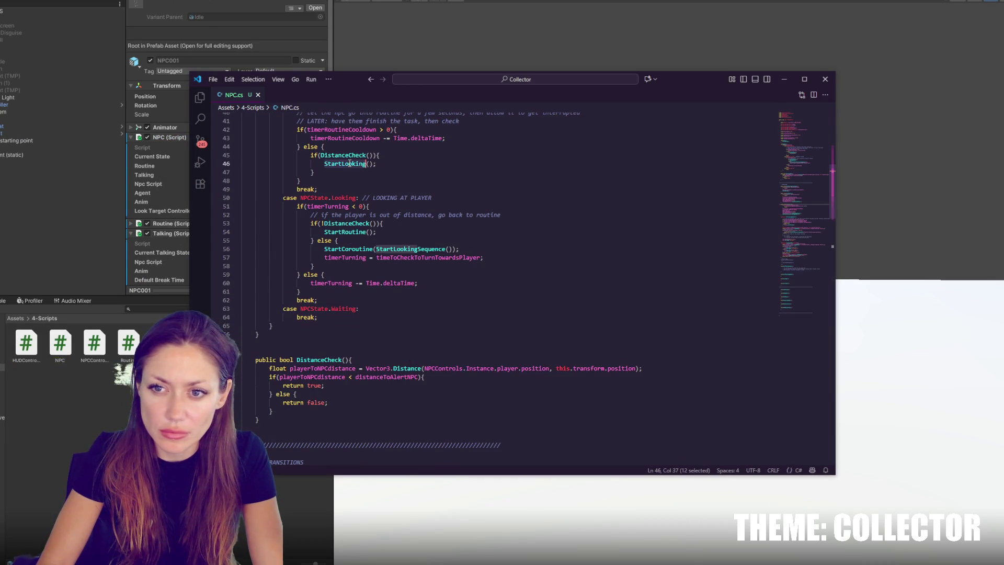
{"action": "key", "text": "ctrl+f"}
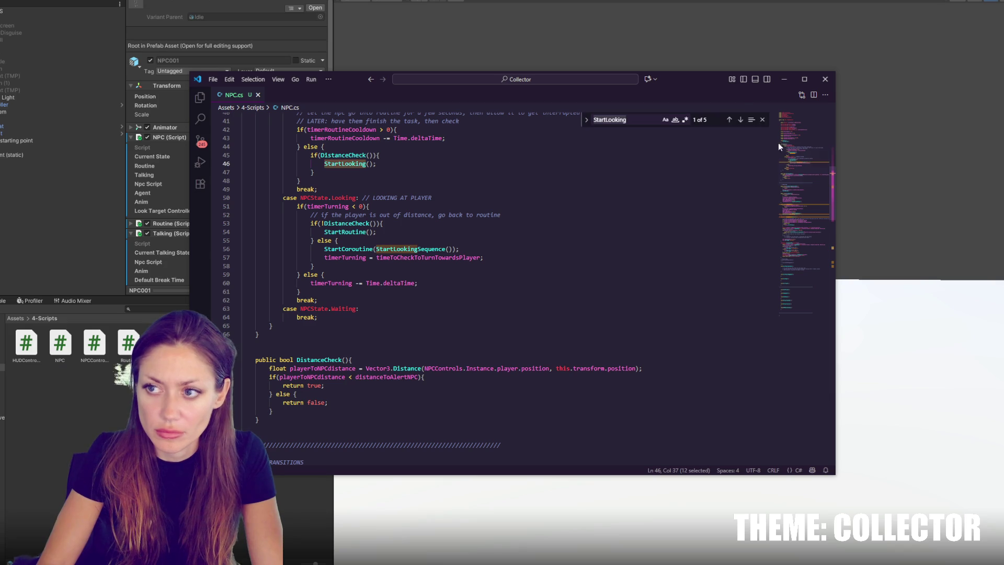
{"action": "left_click", "coordinate": [741, 121]}
{"action": "left_click", "coordinate": [741, 121]}
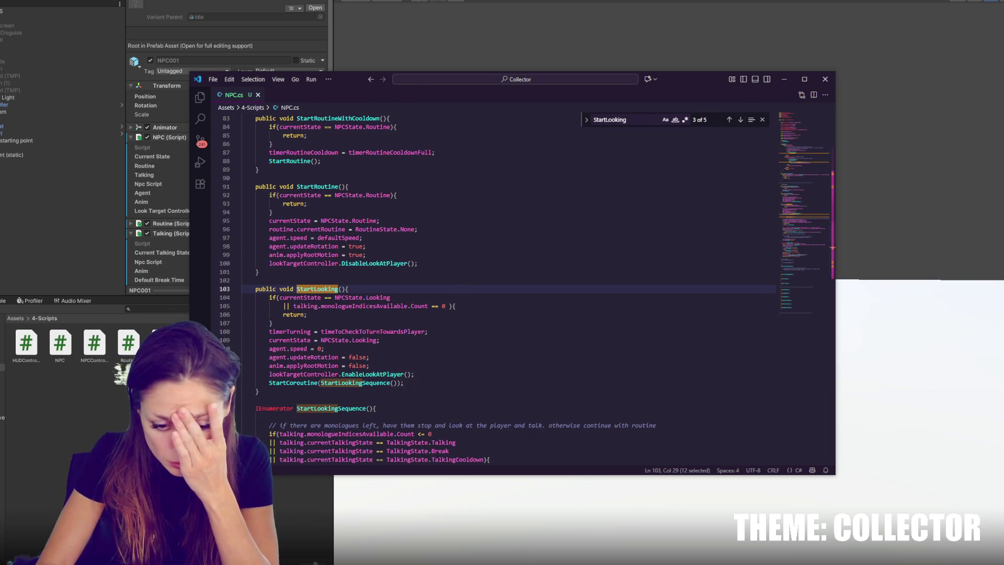
{"action": "mouse_move", "coordinate": [48, 560]}
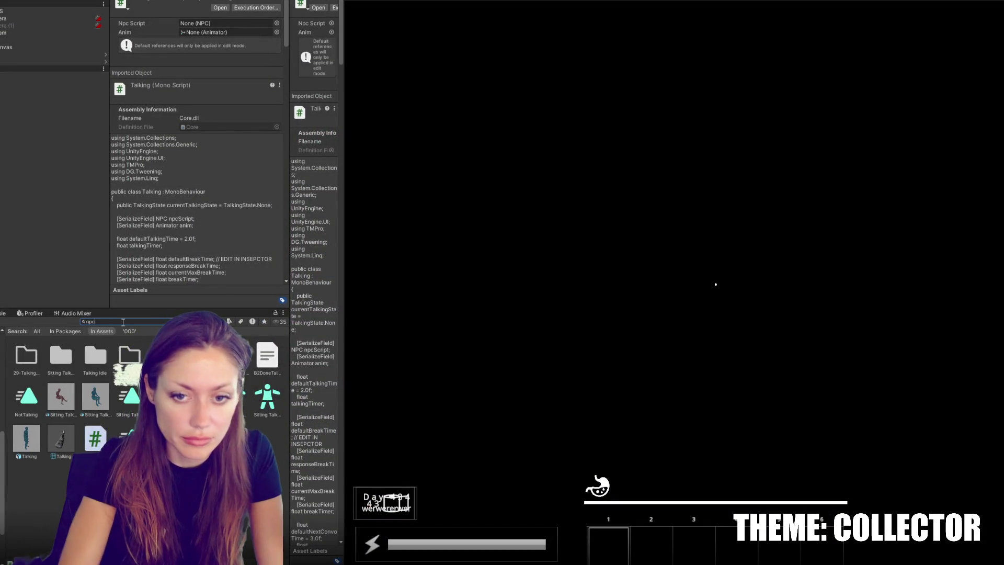
Find the NPC script with a scripts-only 'npc' search, copy STRAIN's NPC.cs, and open Collector's
{"action": "type", "text": "npc"}
{"action": "scroll", "coordinate": [141, 444], "scroll_direction": "down", "scroll_amount": 4}
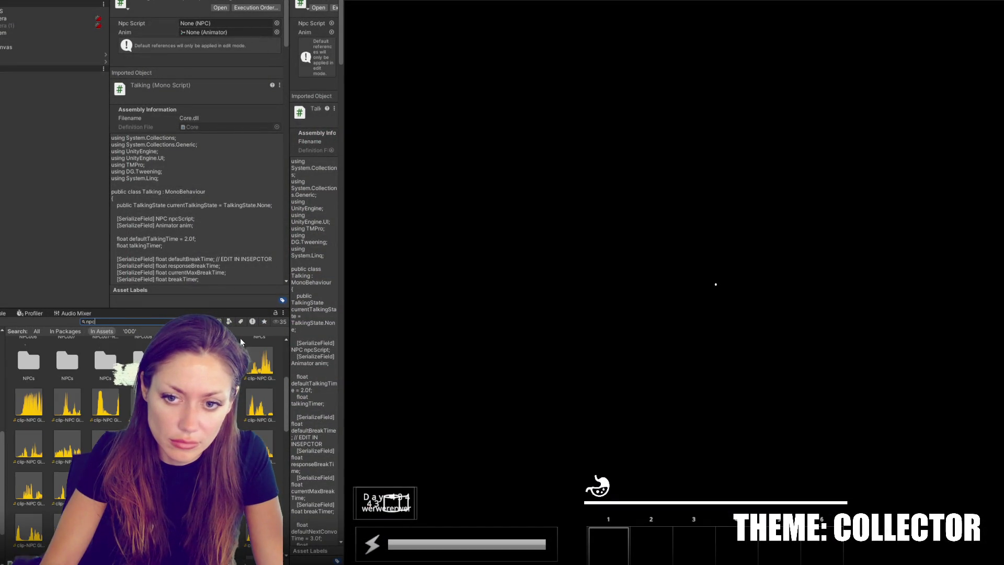
{"action": "left_click", "coordinate": [229, 321]}
{"action": "left_click", "coordinate": [246, 444]}
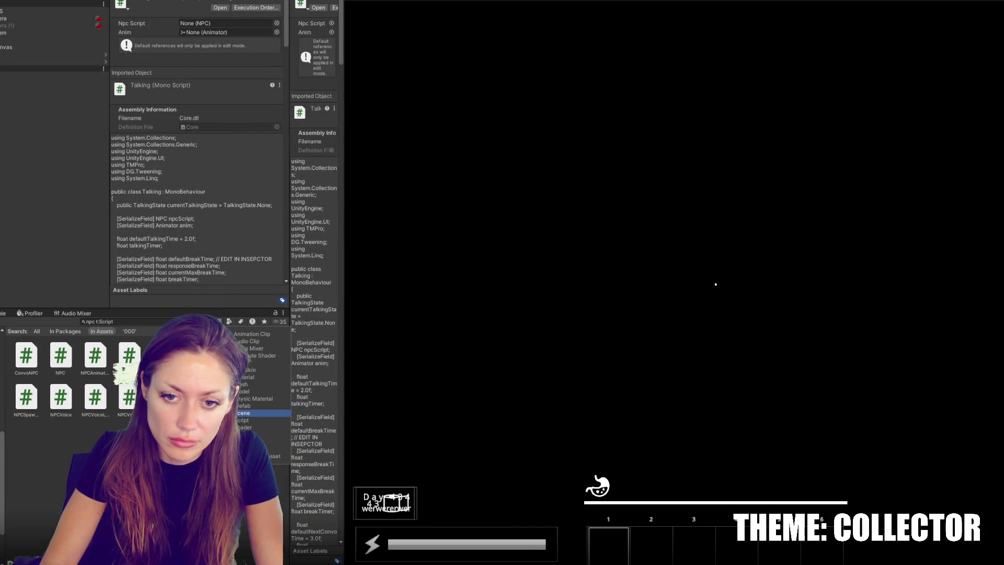
{"action": "double_click", "coordinate": [60, 355]}
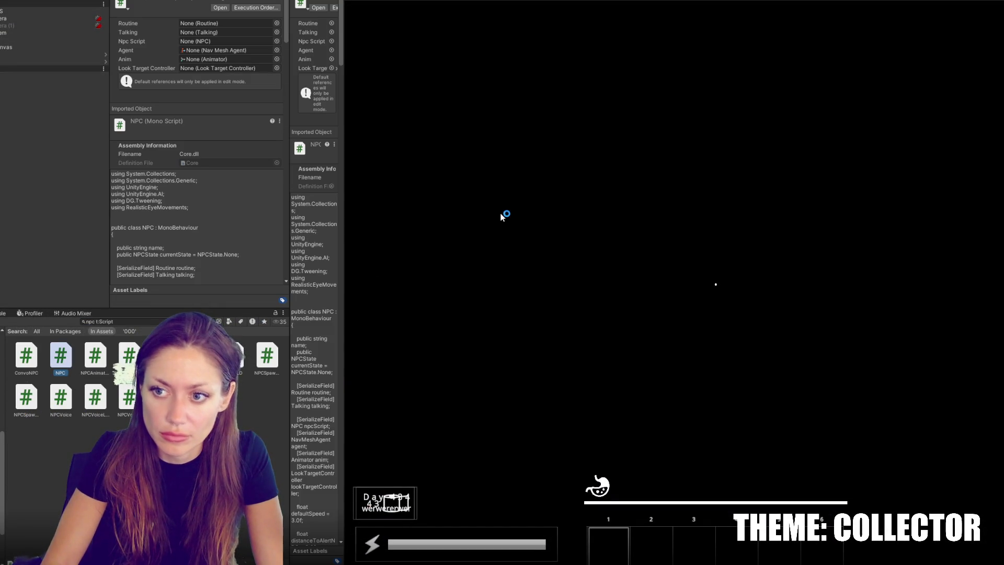
{"action": "key", "text": "ctrl+a"}
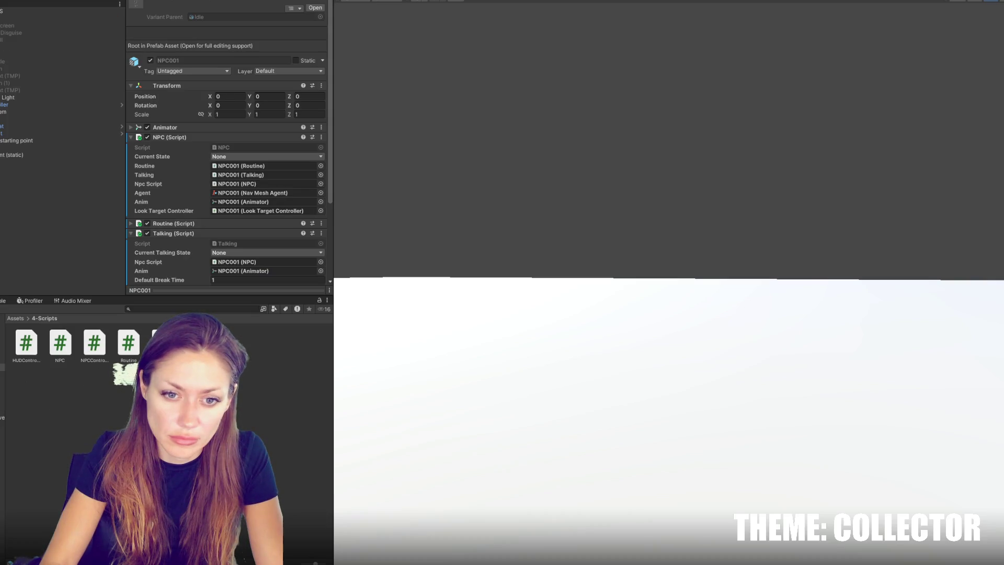
{"action": "double_click", "coordinate": [60, 343]}
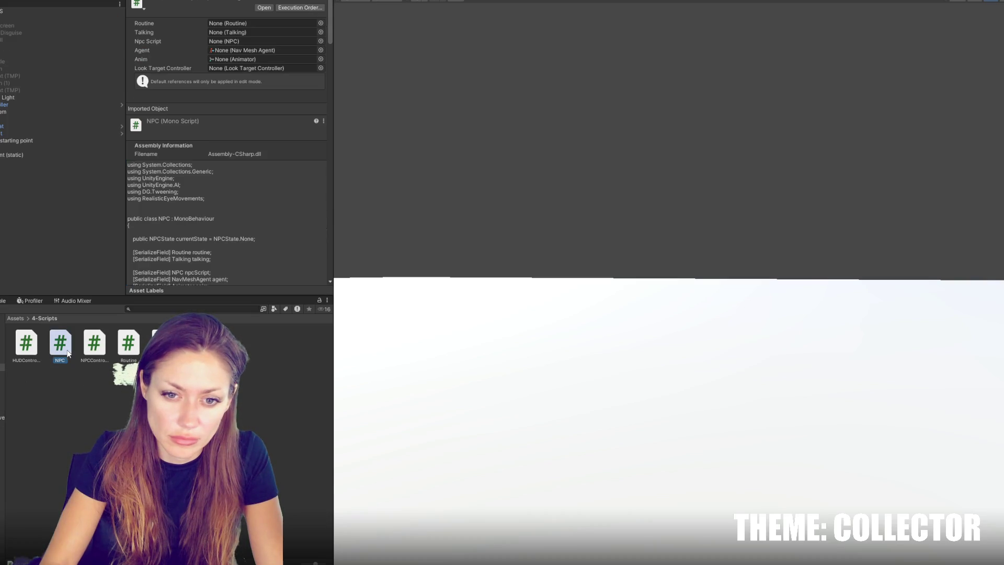
Paste STRAIN's NPC code over Collector's NPC.cs
{"action": "key", "text": "ctrl+v"}
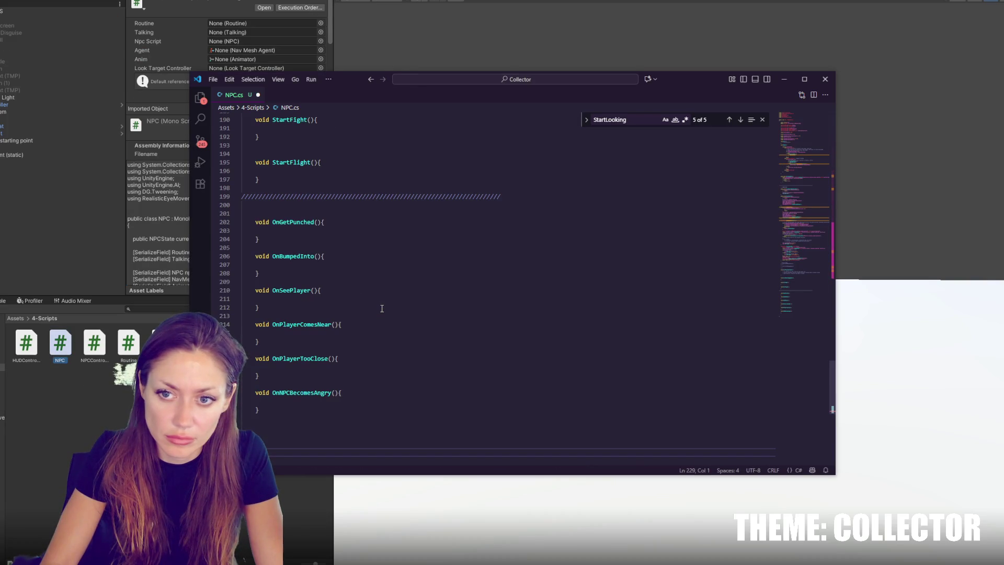
{"action": "left_click_drag", "start_coordinate": [811, 251], "coordinate": [829, 102]}
{"action": "left_click", "coordinate": [471, 301]}
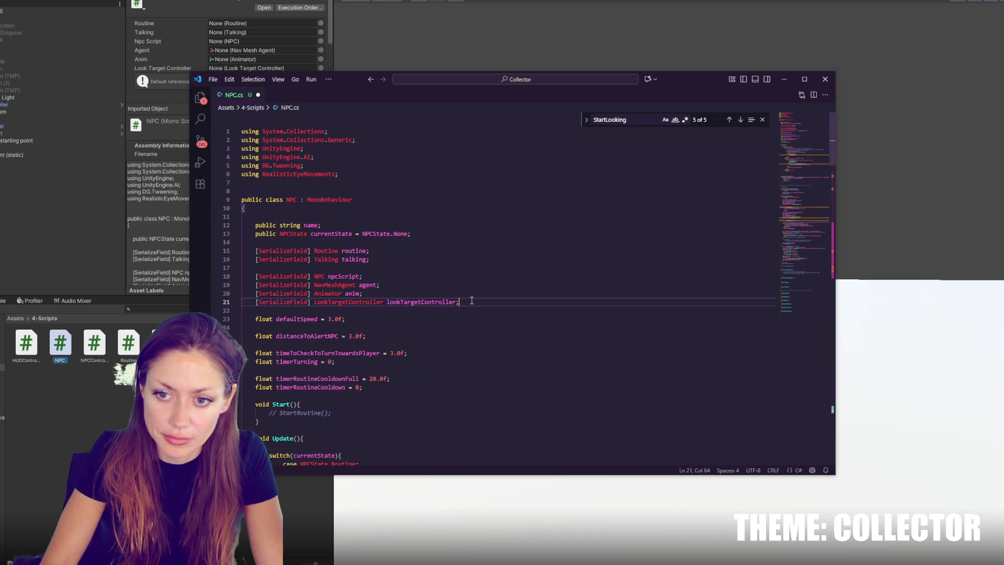
Open the CS0103 error in NPC.cs and the null-reference source in Talking.cs, then select CONTROLS
{"action": "left_click", "coordinate": [55, 472]}
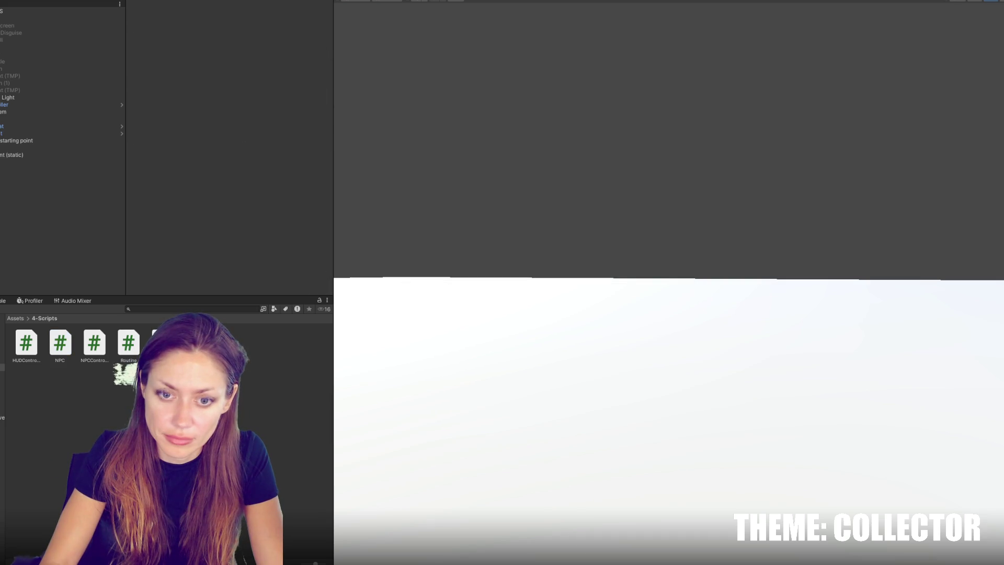
{"action": "key", "text": "ctrl+shift+c"}
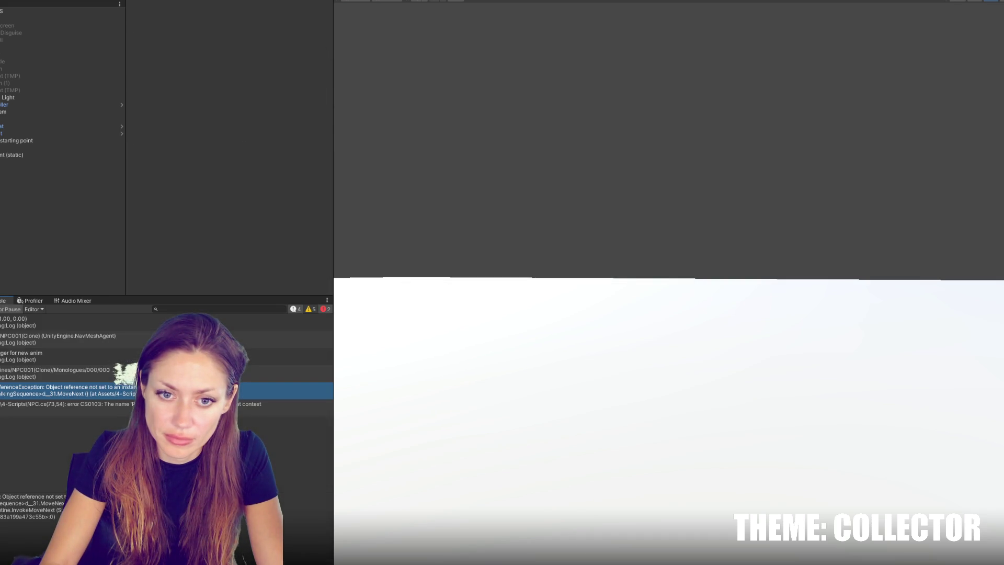
{"action": "double_click", "coordinate": [89, 407]}
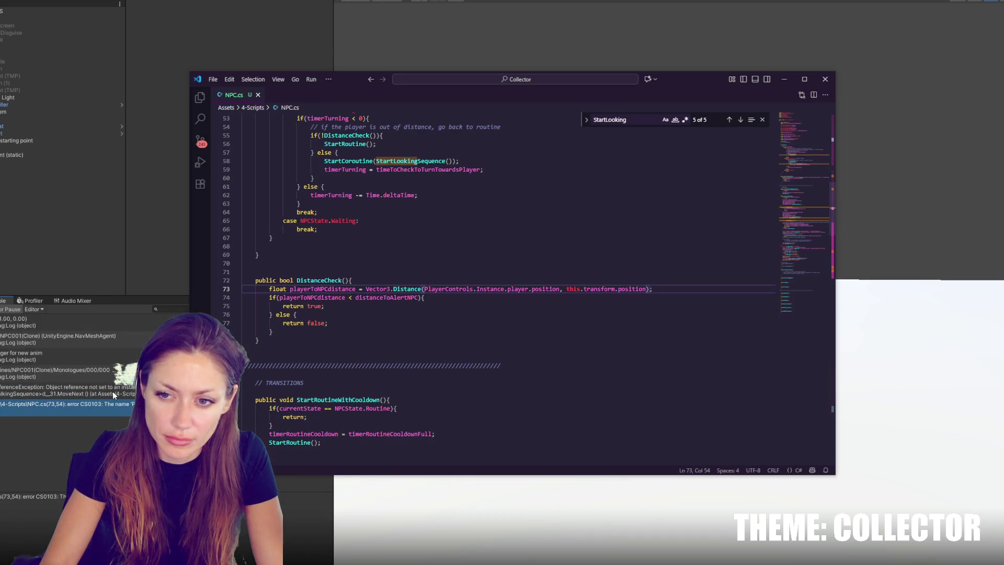
{"action": "double_click", "coordinate": [112, 391]}
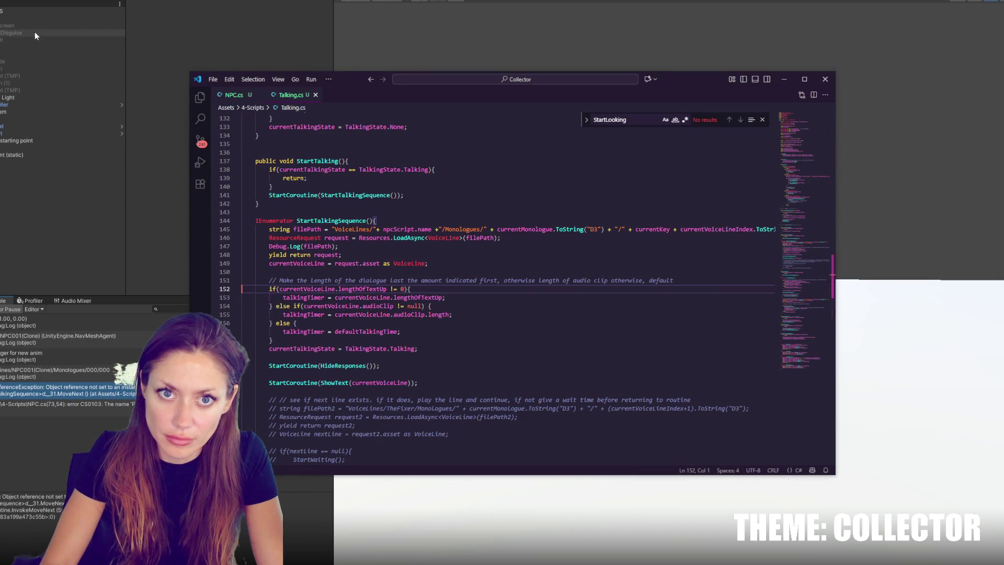
{"action": "left_click", "coordinate": [42, 17]}
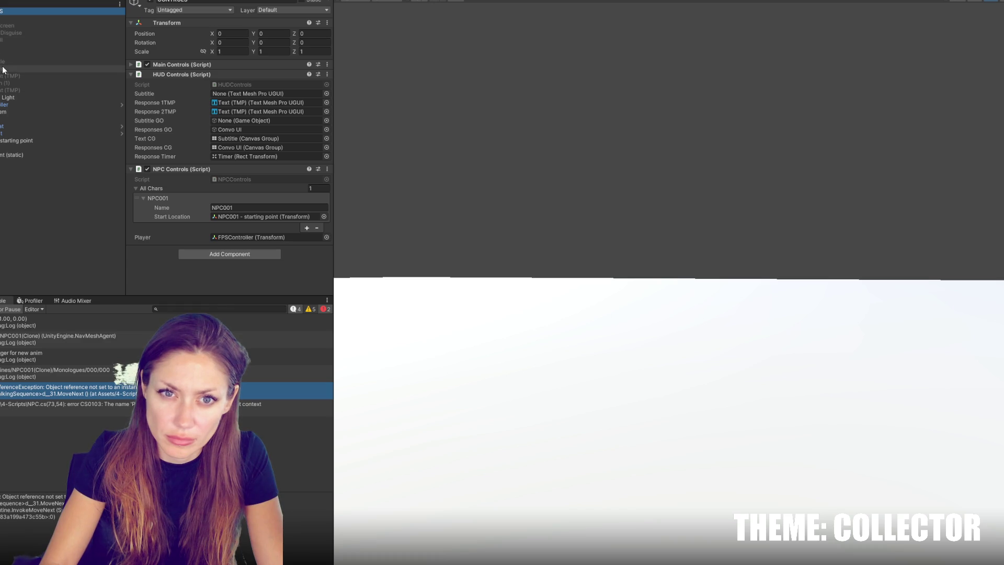
Drag the Subtitle object into HUD Controls' Subtitle and Subtitle GO fields, then return to the STRAIN NPC script
{"action": "left_click_drag", "start_coordinate": [11, 61], "coordinate": [249, 96]}
{"action": "mouse_move", "coordinate": [10, 68]}
{"action": "left_mouse_down"}
{"action": "mouse_move", "coordinate": [224, 126]}
{"action": "mouse_move", "coordinate": [261, 121]}
{"action": "left_mouse_up"}
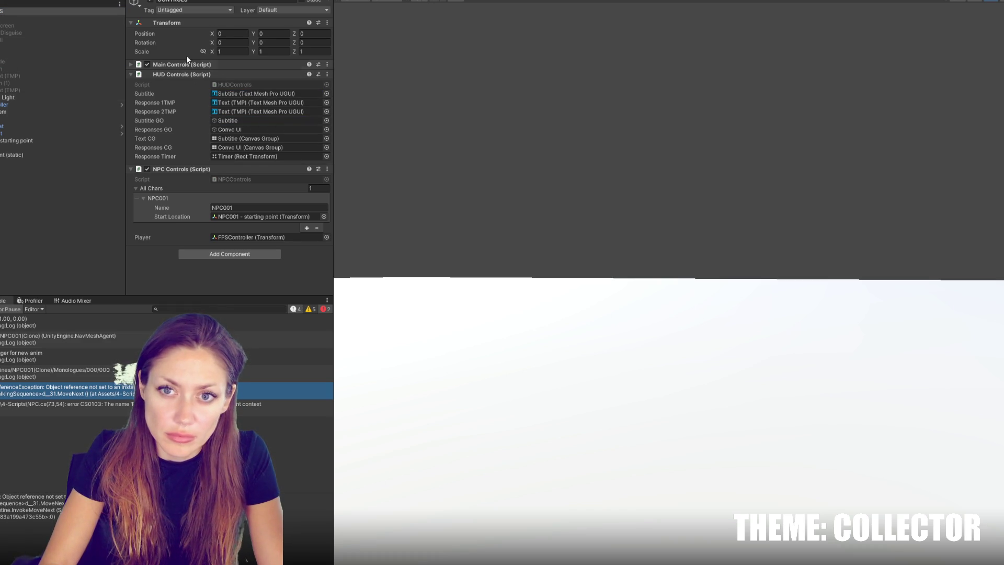
{"action": "left_click", "coordinate": [198, 63]}
{"action": "scroll", "coordinate": [236, 227], "scroll_direction": "down", "scroll_amount": 3}
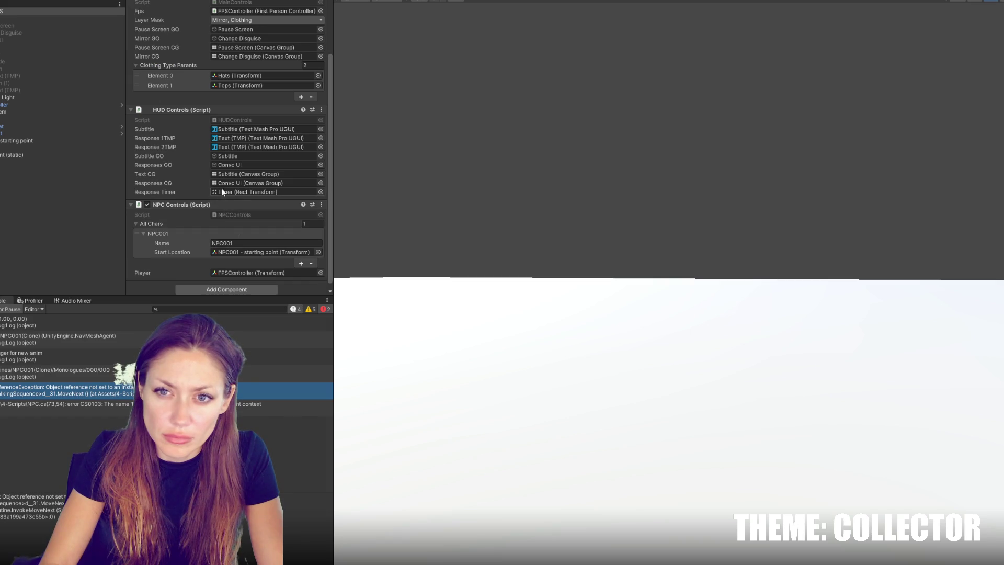
{"action": "scroll", "coordinate": [220, 163], "scroll_direction": "up", "scroll_amount": 3}
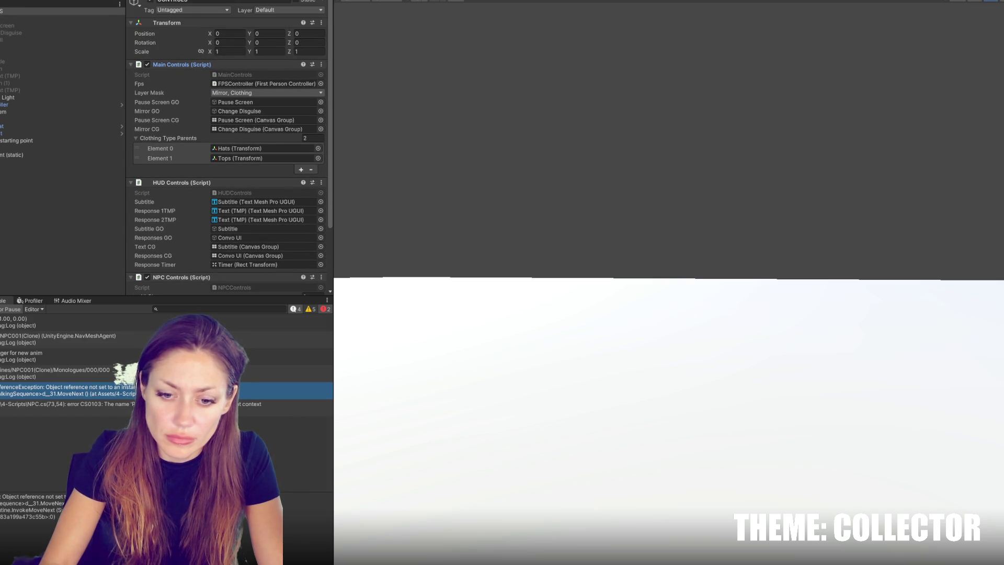
{"action": "key", "text": "alt+Tab"}
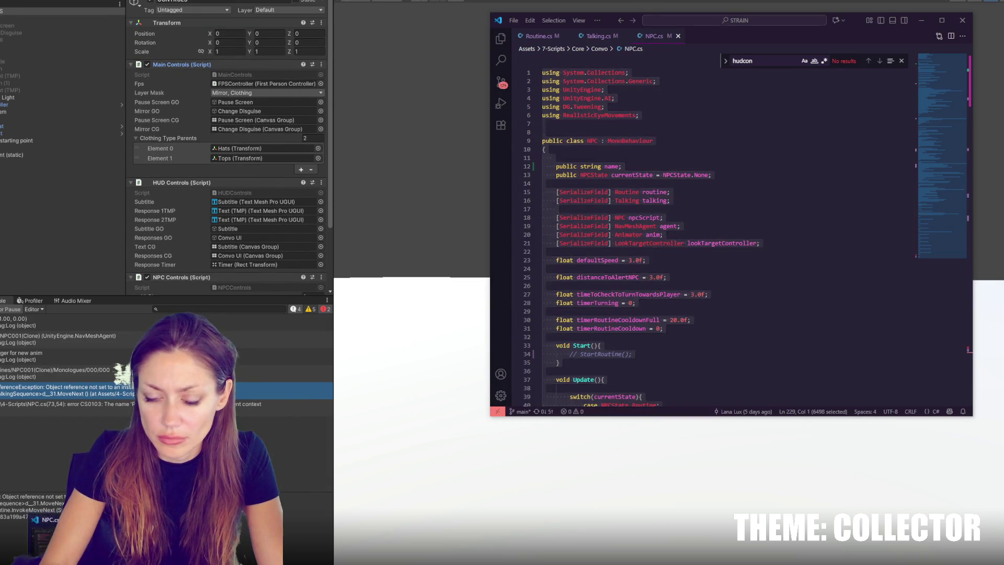
Close both projects' code windows and reopen Talking.cs at its null-reference error line
{"action": "key", "text": "alt+Tab"}
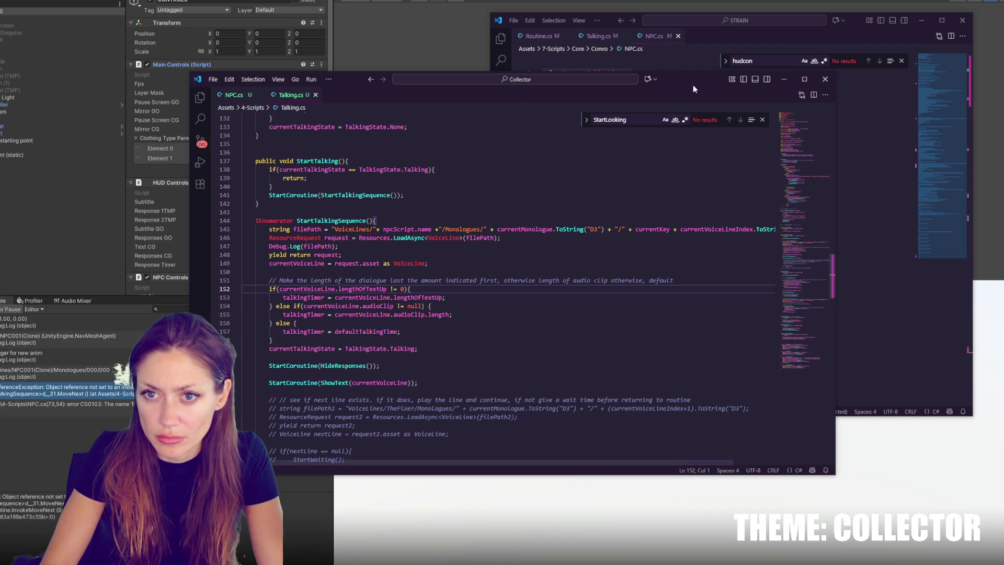
{"action": "left_click", "coordinate": [825, 79]}
{"action": "left_click", "coordinate": [963, 19]}
{"action": "double_click", "coordinate": [13, 396]}
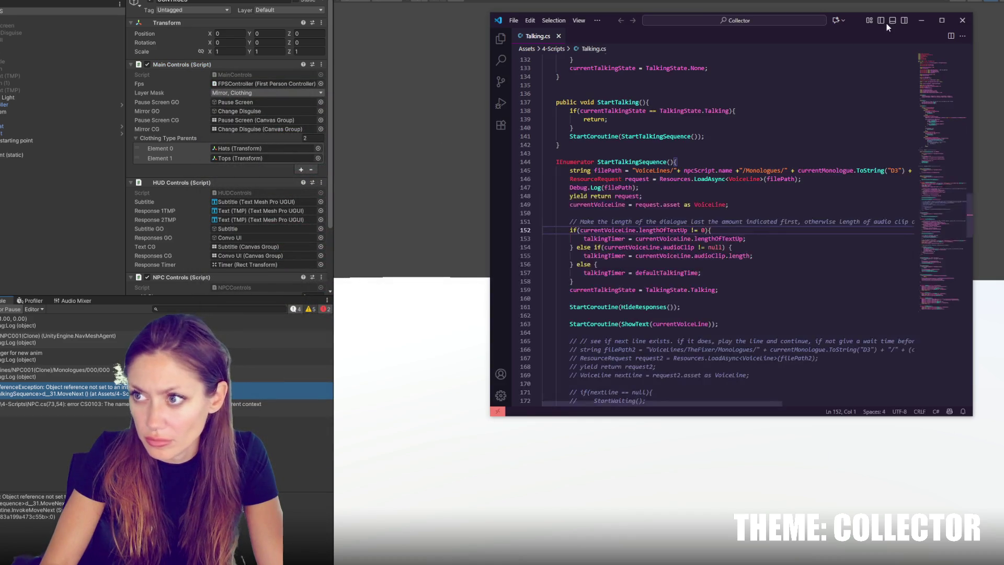
{"action": "mouse_move", "coordinate": [857, 17]}
{"action": "left_mouse_down"}
{"action": "mouse_move", "coordinate": [612, 27]}
{"action": "mouse_move", "coordinate": [553, 7]}
{"action": "left_mouse_up"}
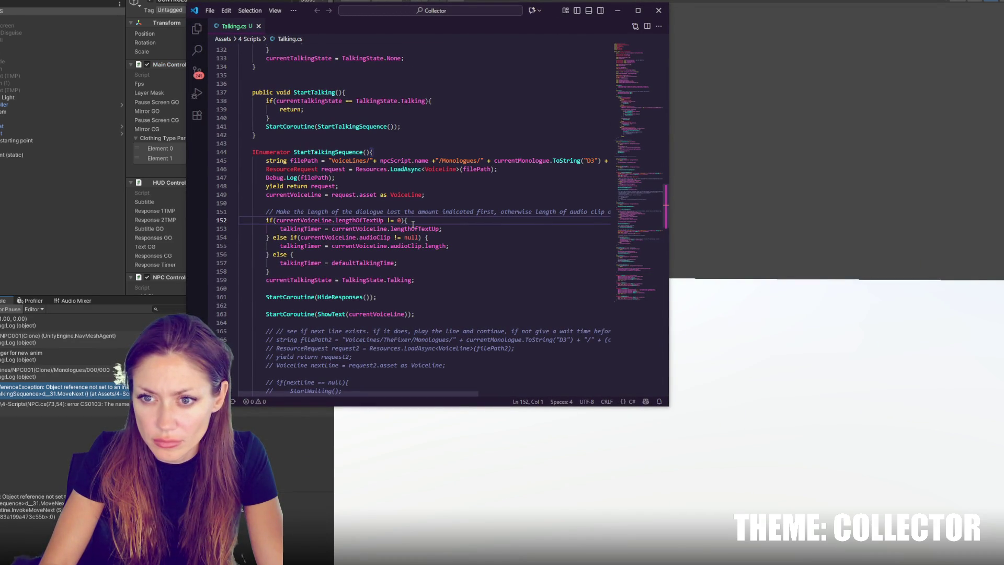
Change NPC.cs line 73 from PlayerControls.Instance.player to MainControls.Instance.fps.transfrom and save
{"action": "double_click", "coordinate": [309, 407]}
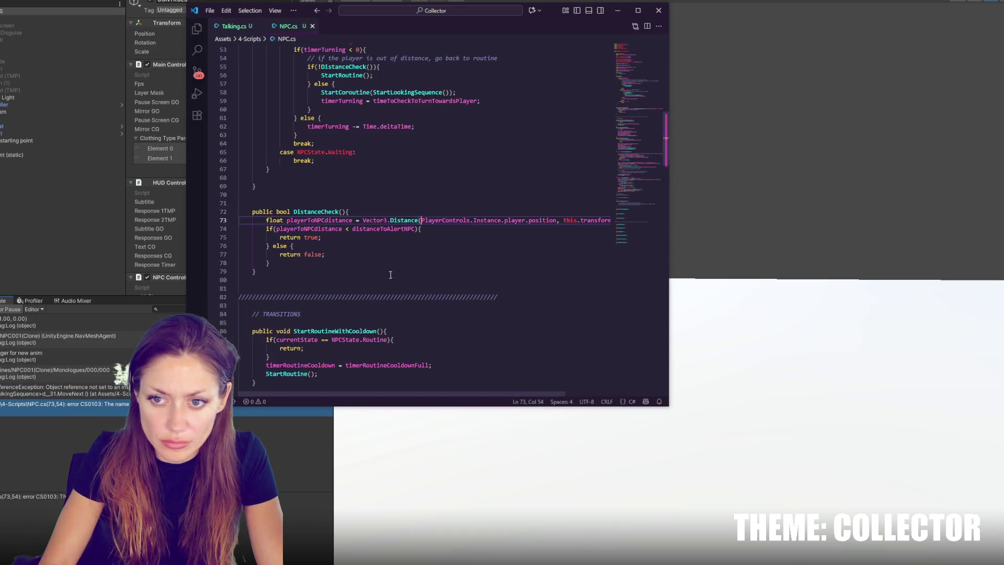
{"action": "double_click", "coordinate": [444, 220]}
{"action": "type", "text": "MainControls"}
{"action": "double_click", "coordinate": [509, 220]}
{"action": "type", "text": "fps.transfr"}
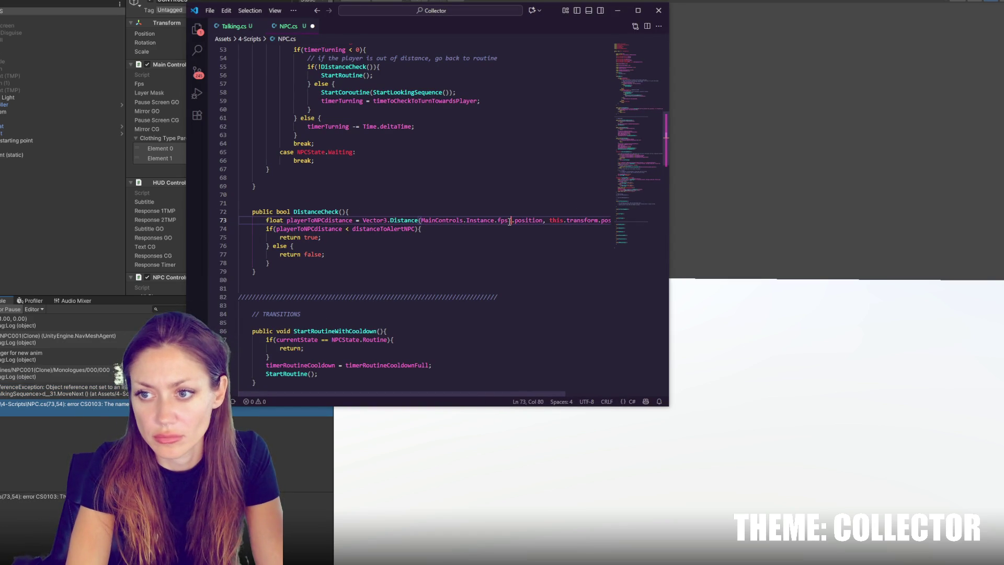
{"action": "type", "text": "om."}
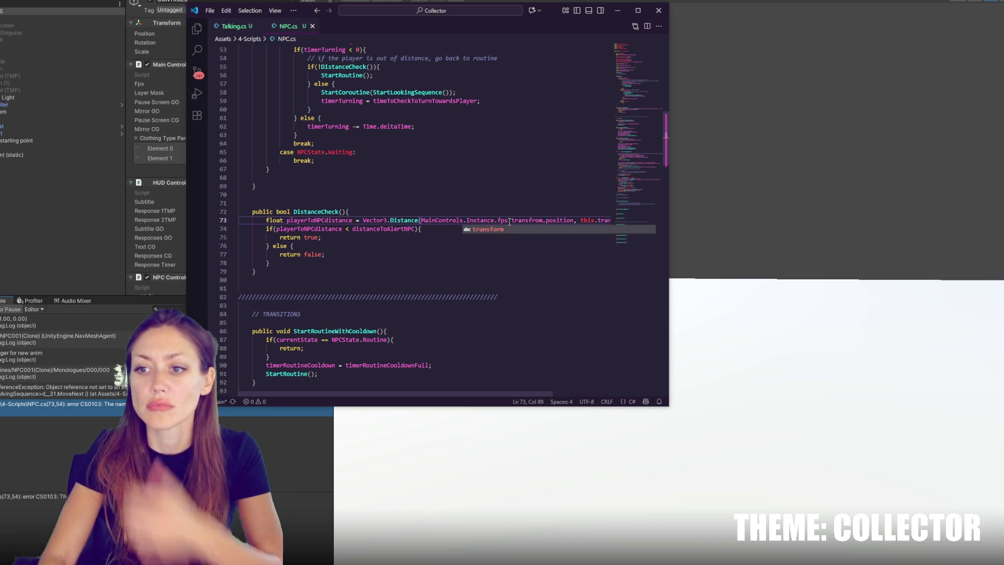
{"action": "key", "text": "ctrl+s"}
{"action": "left_click", "coordinate": [741, 164]}
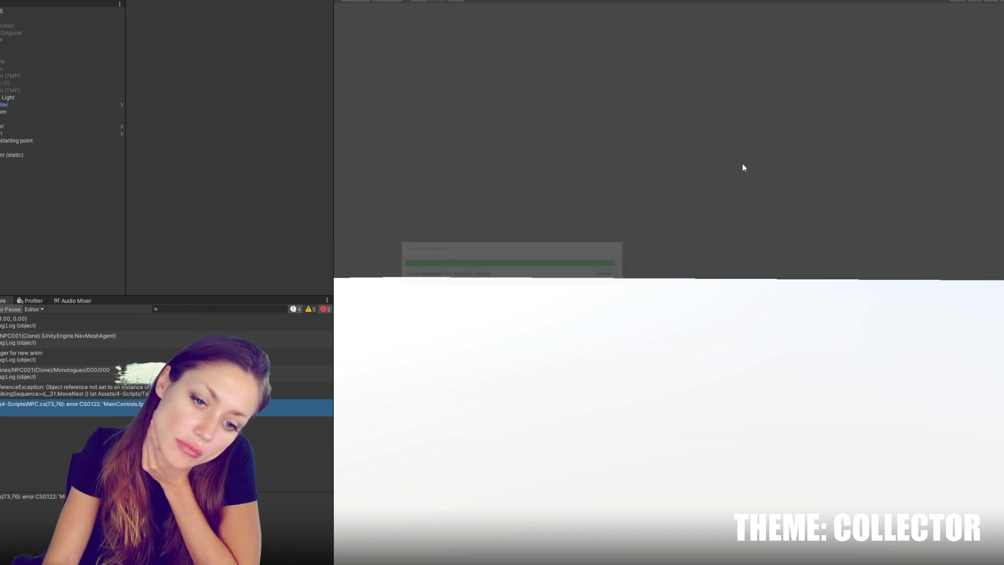
Replace [SerializeField] with public on MainControls' fps field to clear the CS0122 error, and save
{"action": "double_click", "coordinate": [24, 319]}
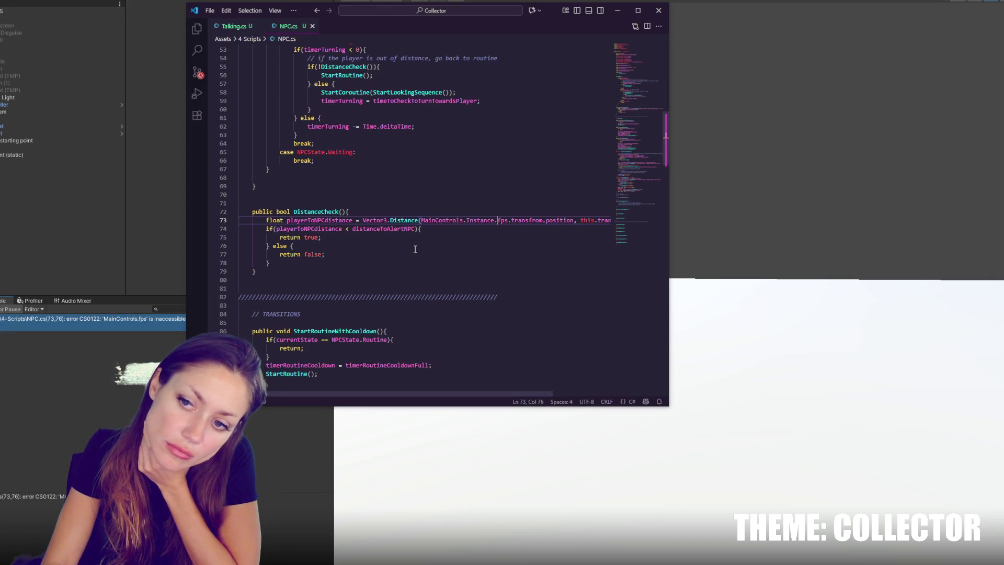
{"action": "key", "text": "alt+Tab"}
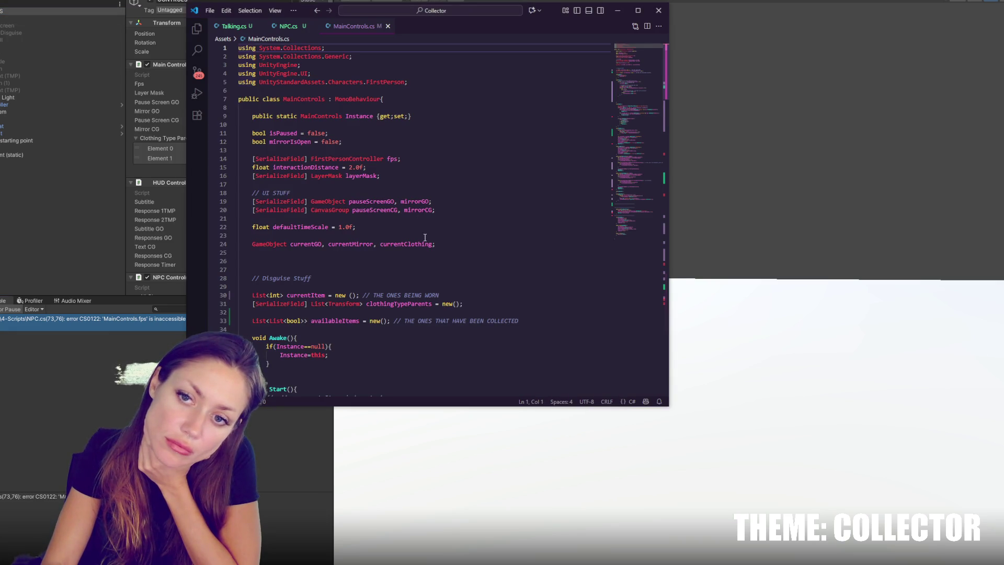
{"action": "scroll", "coordinate": [350, 221], "scroll_direction": "down", "scroll_amount": 5}
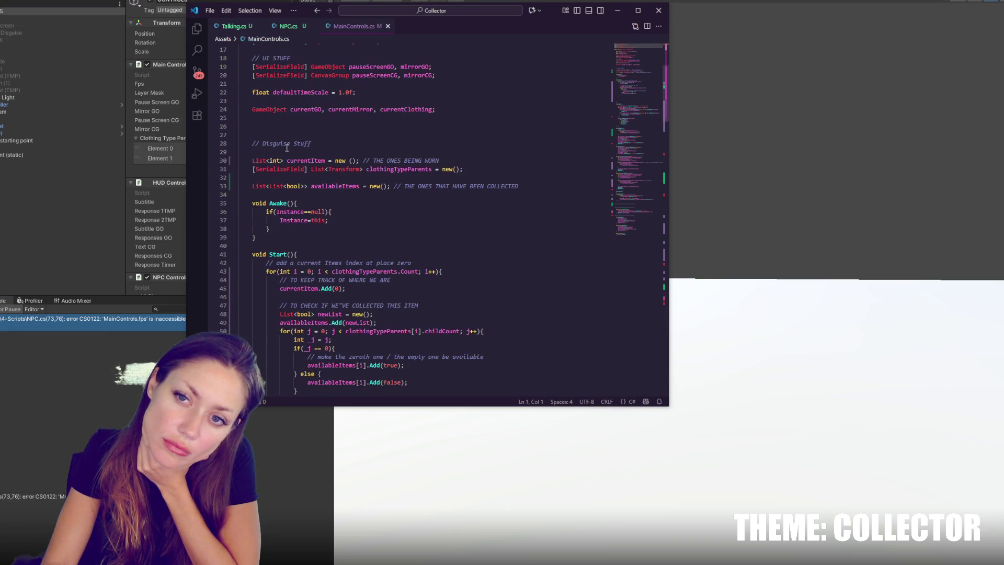
{"action": "scroll", "coordinate": [287, 148], "scroll_direction": "up", "scroll_amount": 5}
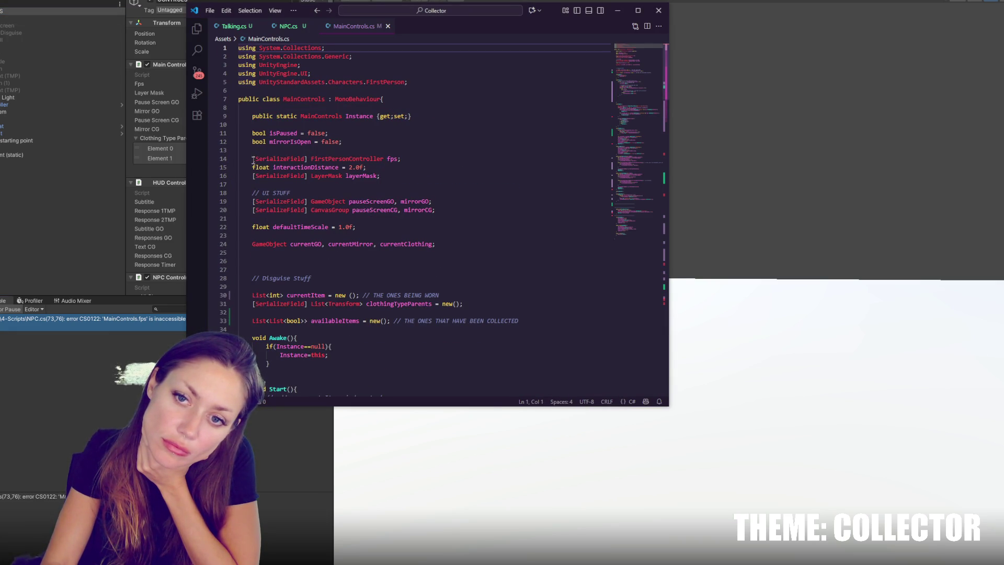
{"action": "left_click_drag", "start_coordinate": [253, 159], "coordinate": [306, 159]}
{"action": "type", "text": "pub"}
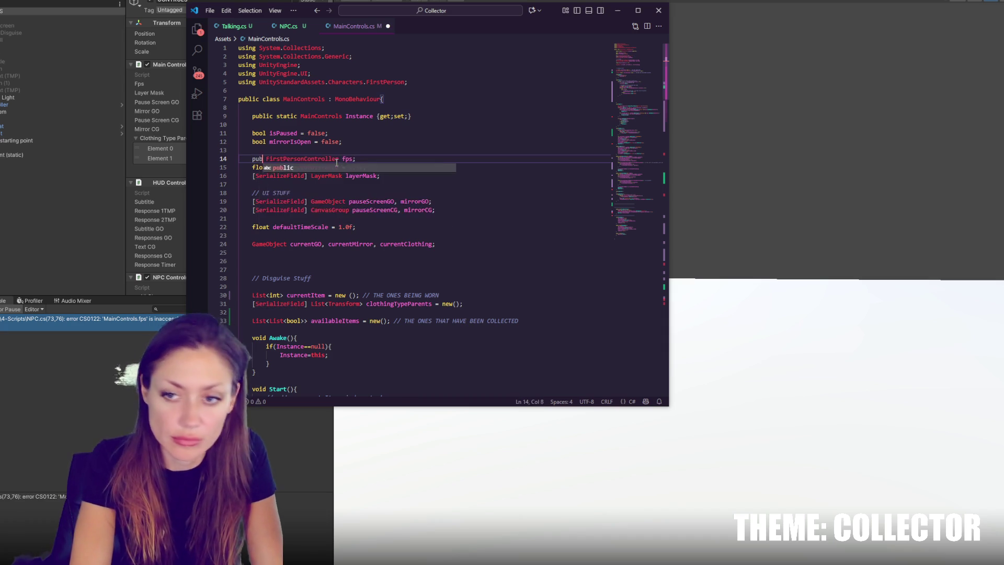
{"action": "key", "text": "Tab"}
{"action": "key", "text": "ctrl+s"}
{"action": "left_click", "coordinate": [12, 204]}
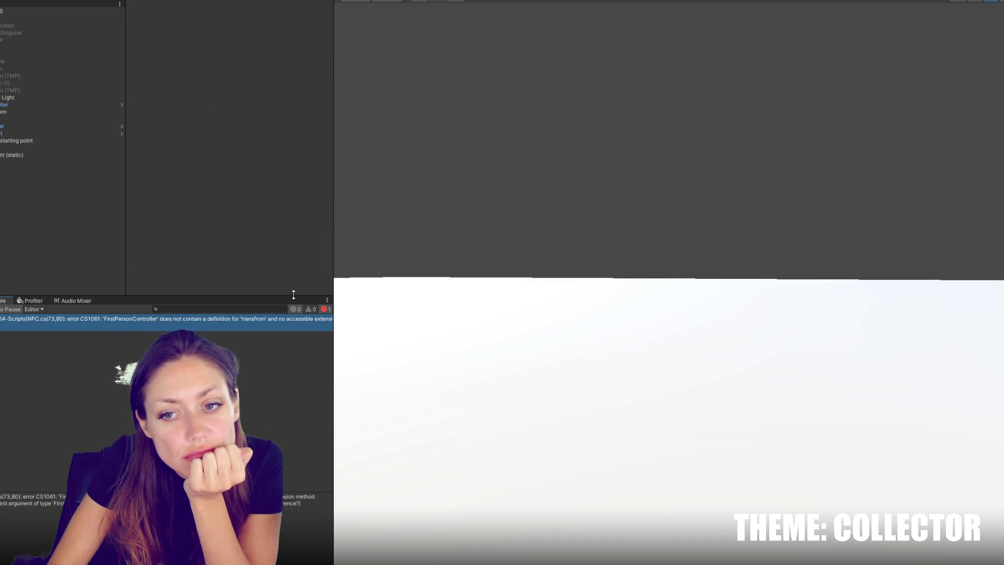
Correct the 'transfrom' typo to 'transform' on NPC.cs line 73 and save
{"action": "key", "text": "alt+Tab"}
{"action": "key", "text": "BackSpace"}
{"action": "key", "text": "BackSpace"}
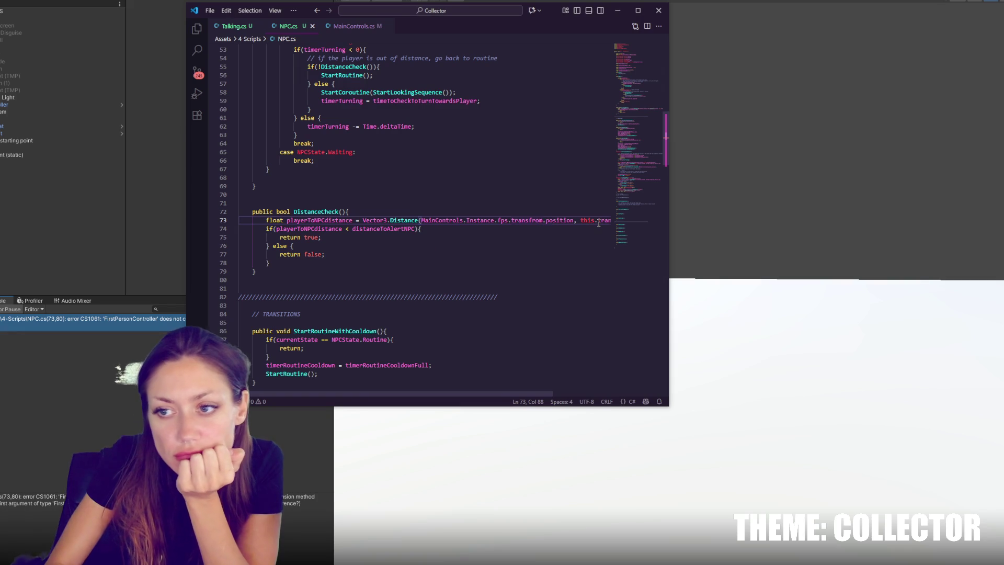
{"action": "type", "text": "or"}
{"action": "key", "text": "ctrl+s"}
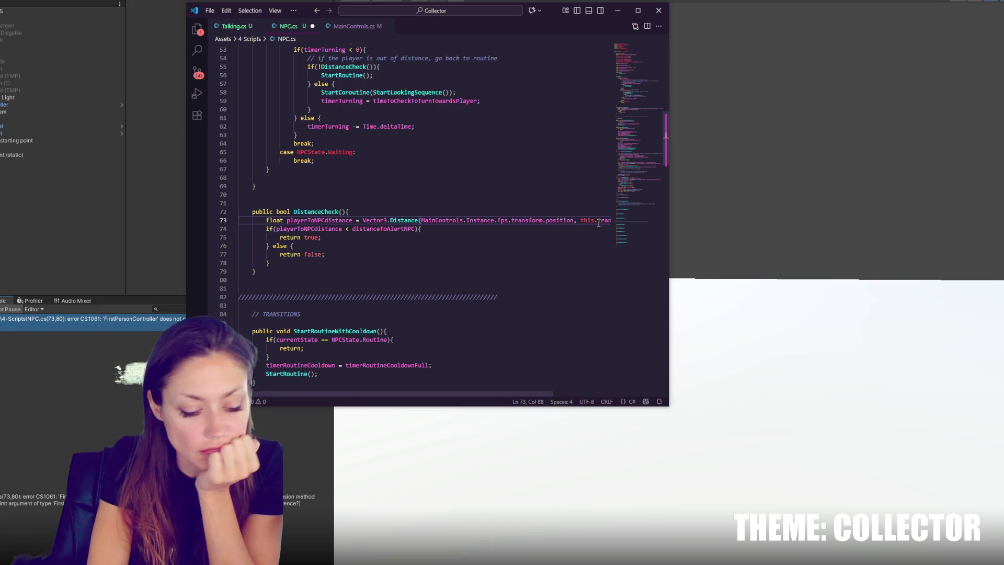
{"action": "left_click", "coordinate": [88, 235]}
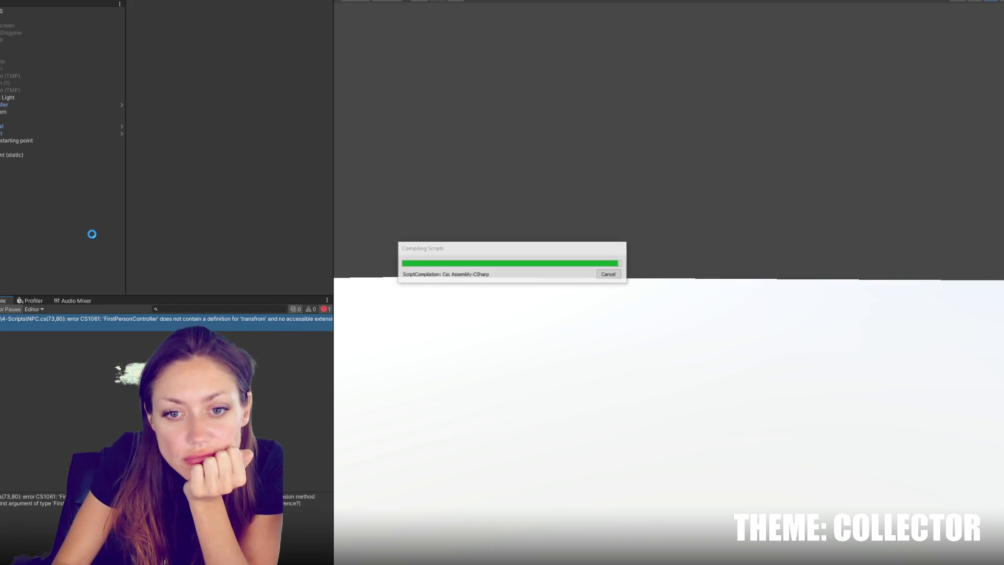
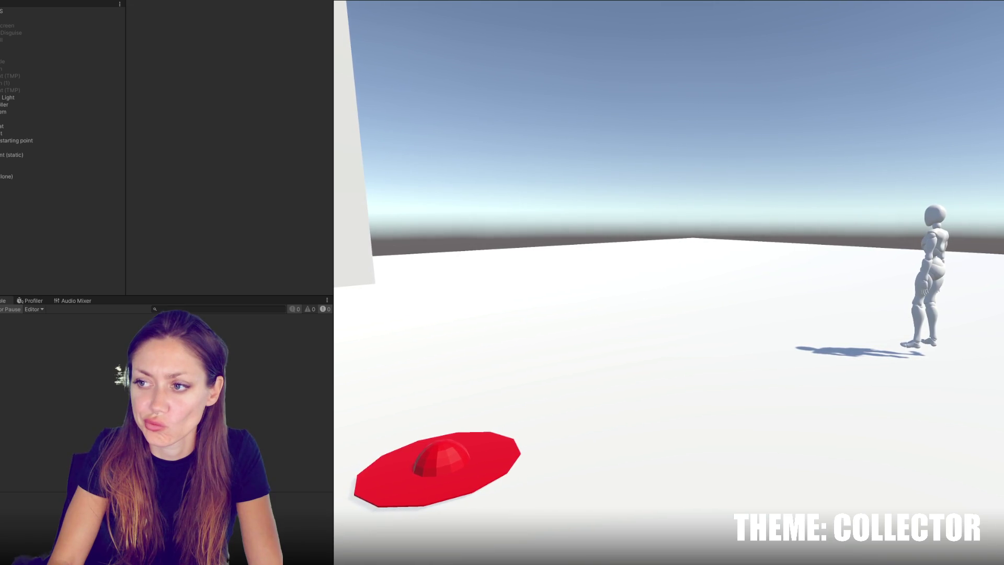
Stop the play test and select the NPC001 prefab in Resources/Characters
{"action": "key", "text": "Escape"}
{"action": "key", "text": "ctrl+p"}
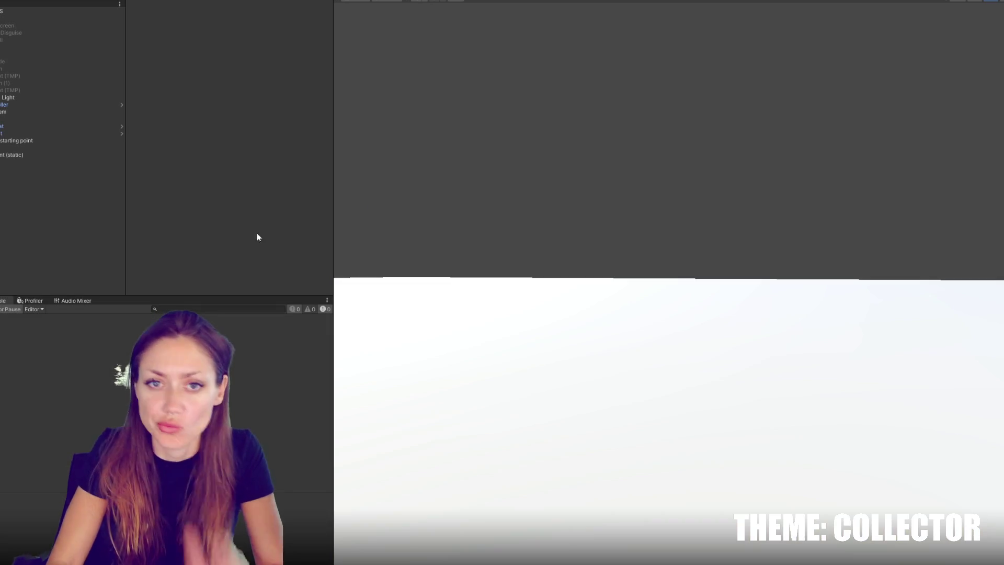
{"action": "left_click", "coordinate": [4, 11]}
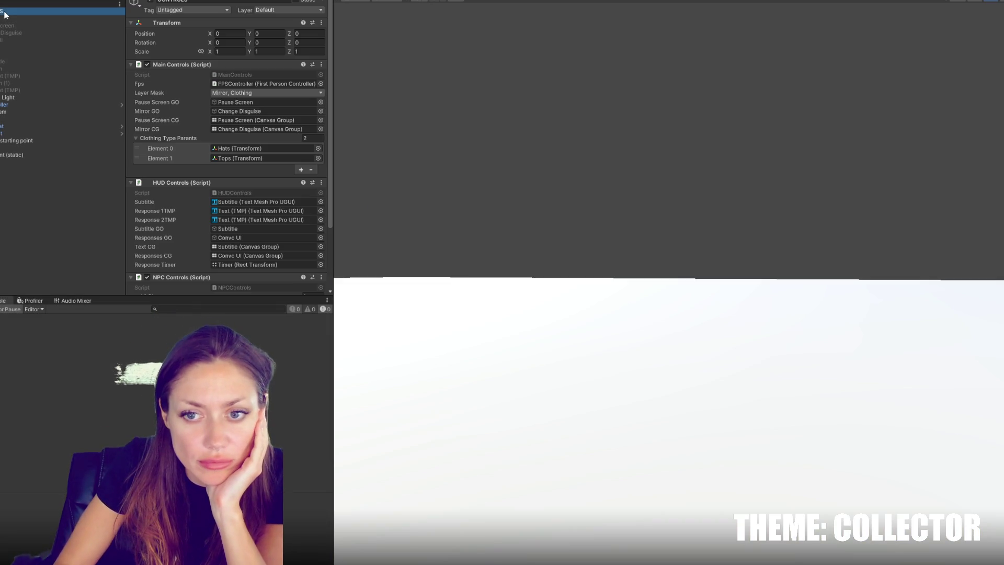
{"action": "key", "text": "ctrl+5"}
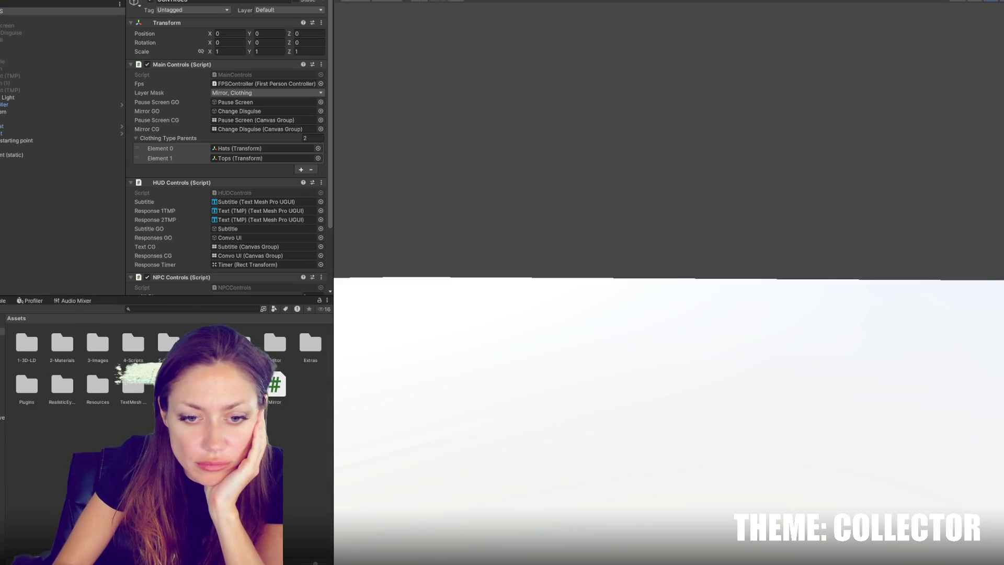
{"action": "double_click", "coordinate": [42, 365]}
{"action": "left_click", "coordinate": [26, 343]}
{"action": "scroll", "coordinate": [236, 250], "scroll_direction": "down", "scroll_amount": 5}
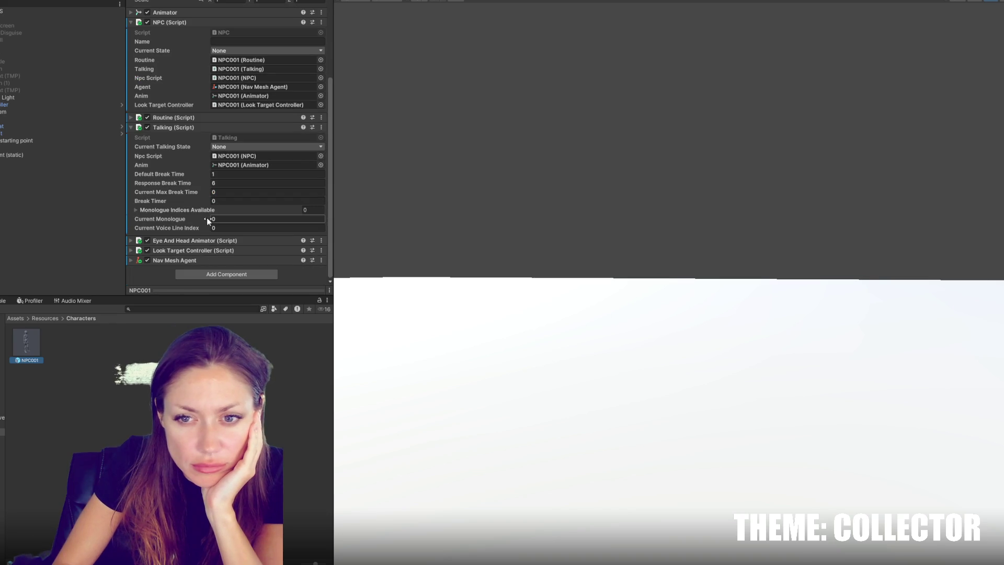
{"action": "scroll", "coordinate": [165, 123], "scroll_direction": "up", "scroll_amount": 2}
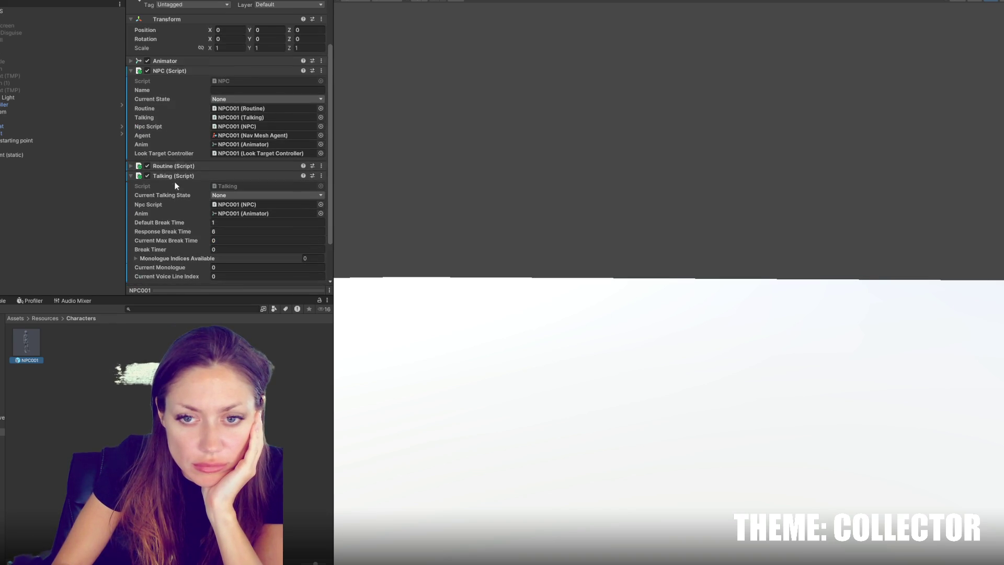
{"action": "scroll", "coordinate": [173, 169], "scroll_direction": "down", "scroll_amount": 2}
Set the NPC001 Nav Mesh Agent's Base Offset to -0.16
{"action": "left_click", "coordinate": [171, 128]}
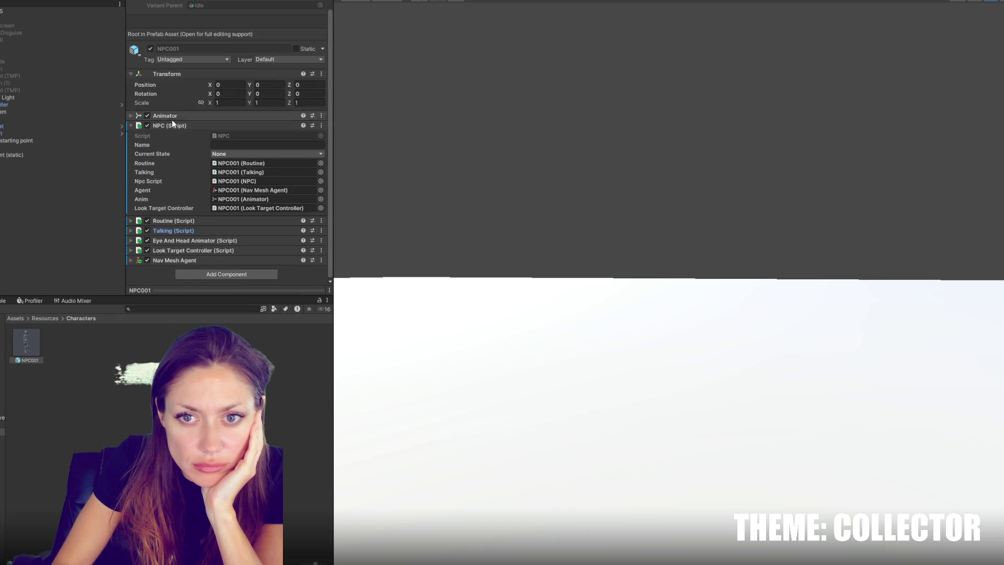
{"action": "left_click", "coordinate": [172, 115]}
{"action": "left_click", "coordinate": [176, 188]}
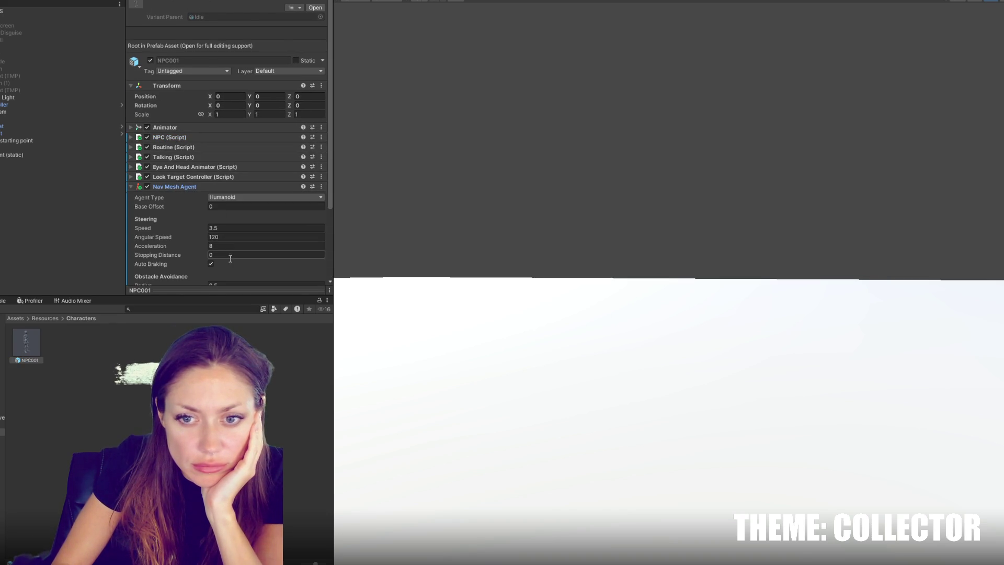
{"action": "scroll", "coordinate": [222, 212], "scroll_direction": "down", "scroll_amount": 4}
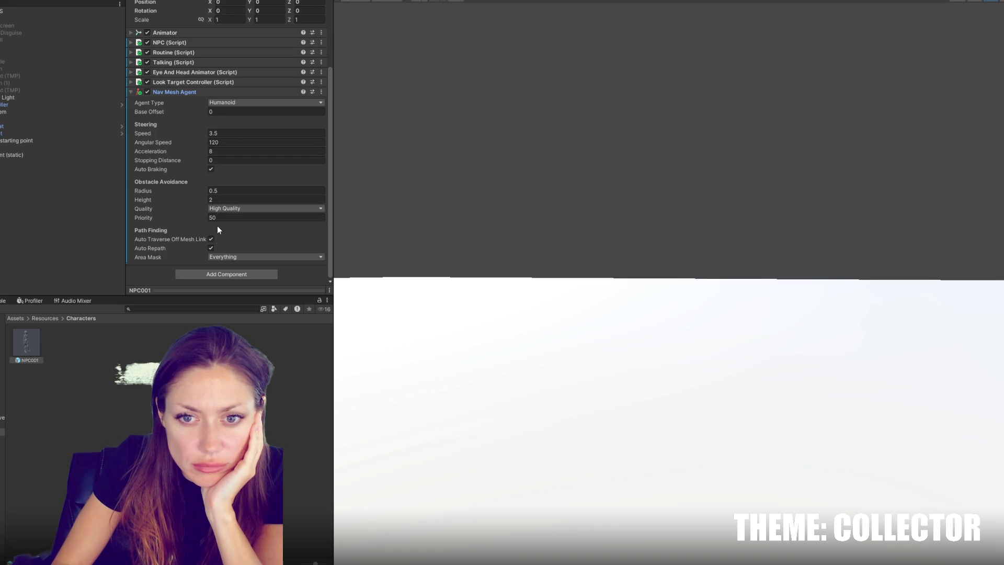
{"action": "left_click", "coordinate": [225, 112]}
{"action": "type", "text": "-.1"}
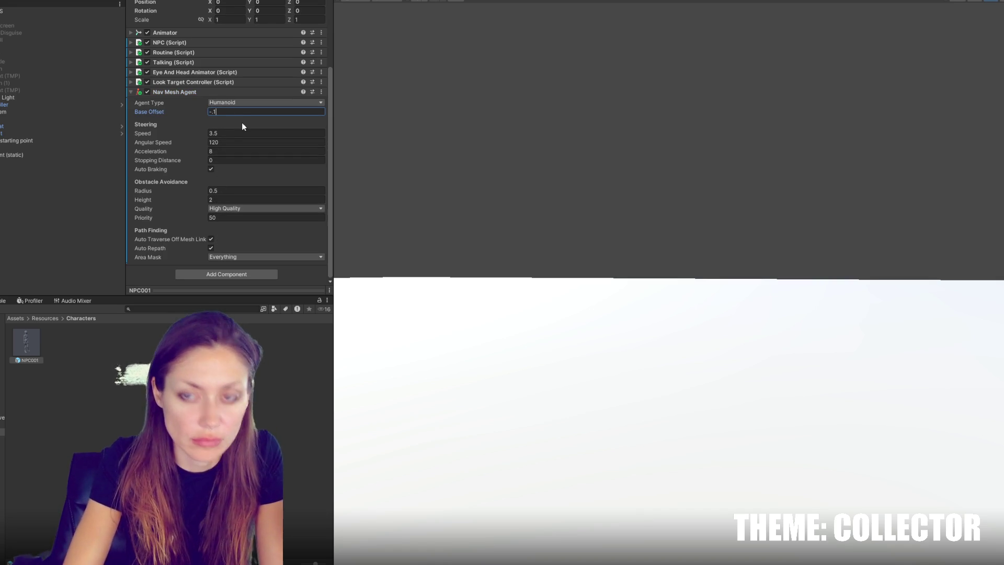
{"action": "type", "text": "6"}
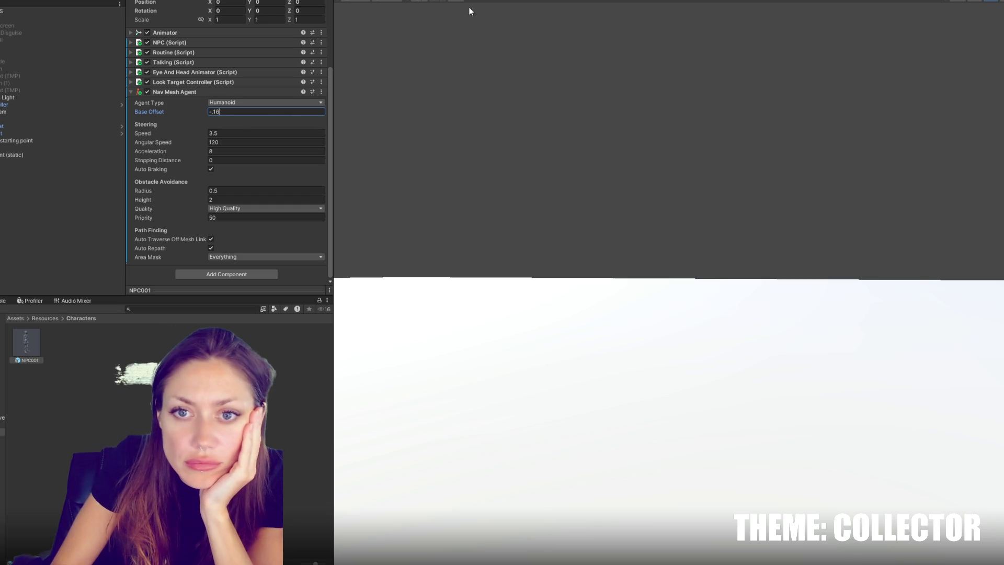
{"action": "key", "text": "Return"}
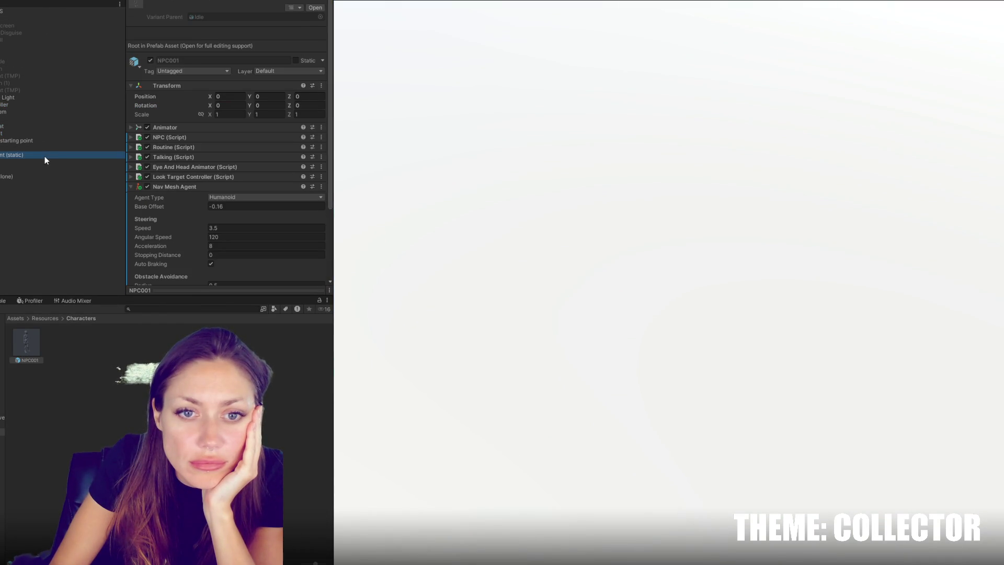
Play-test and inspect the spawned NPC001 clone's NPC script, then pause the game
{"action": "left_click", "coordinate": [45, 156]}
{"action": "left_click", "coordinate": [46, 176]}
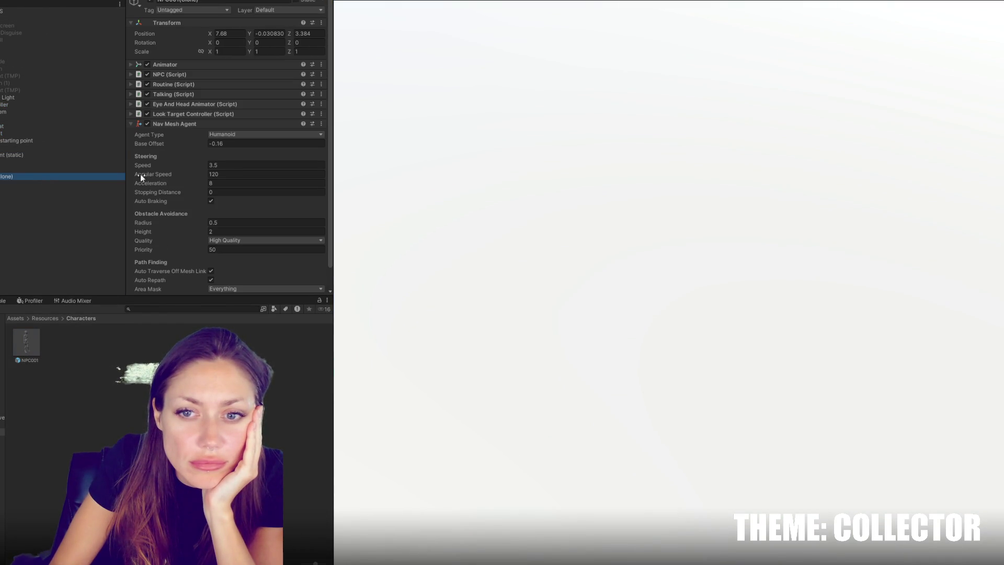
{"action": "left_click", "coordinate": [164, 124]}
{"action": "left_click", "coordinate": [165, 75]}
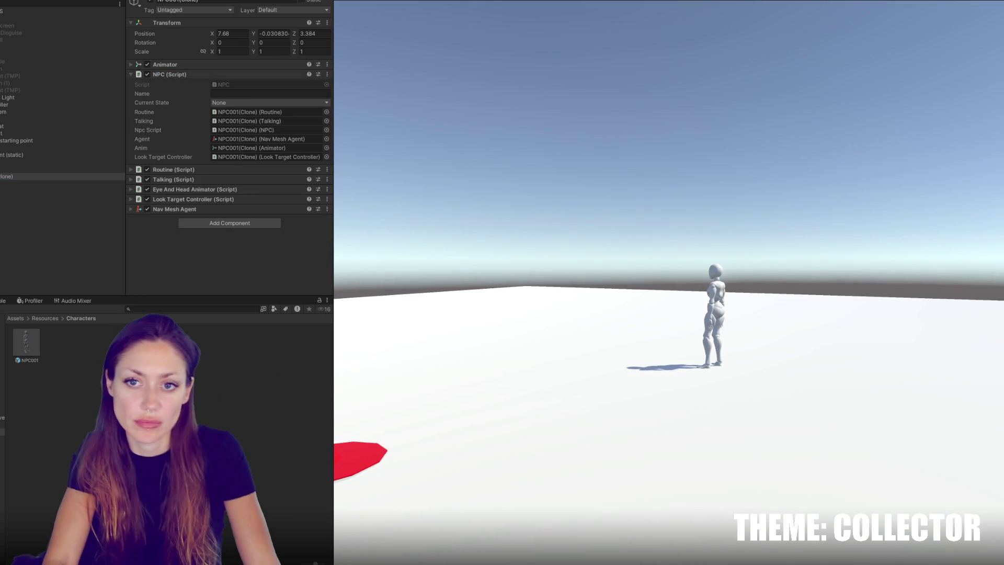
{"action": "key", "text": "Escape"}
{"action": "key", "text": "alt+Tab"}
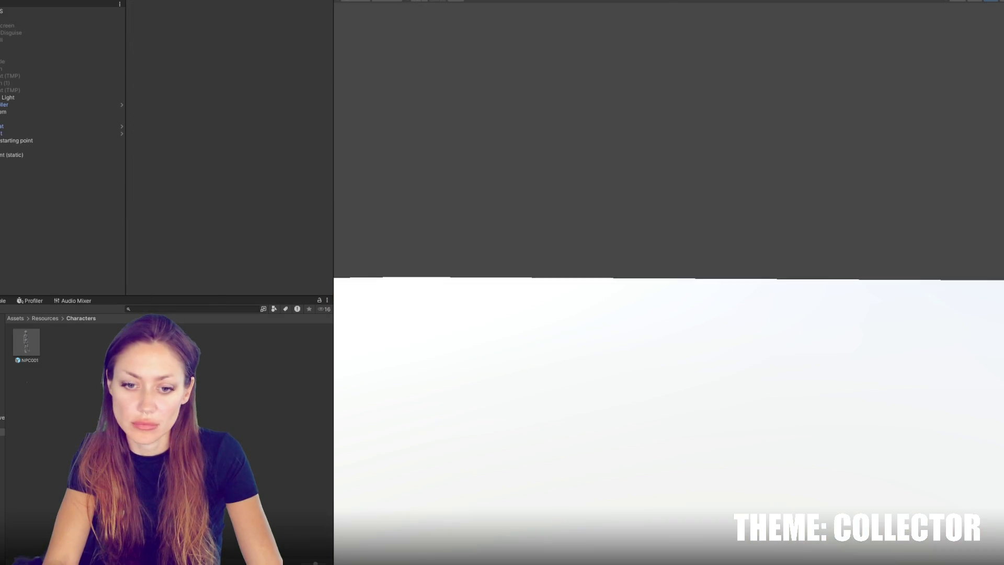
{"action": "scroll", "coordinate": [397, 220], "scroll_direction": "up", "scroll_amount": 5}
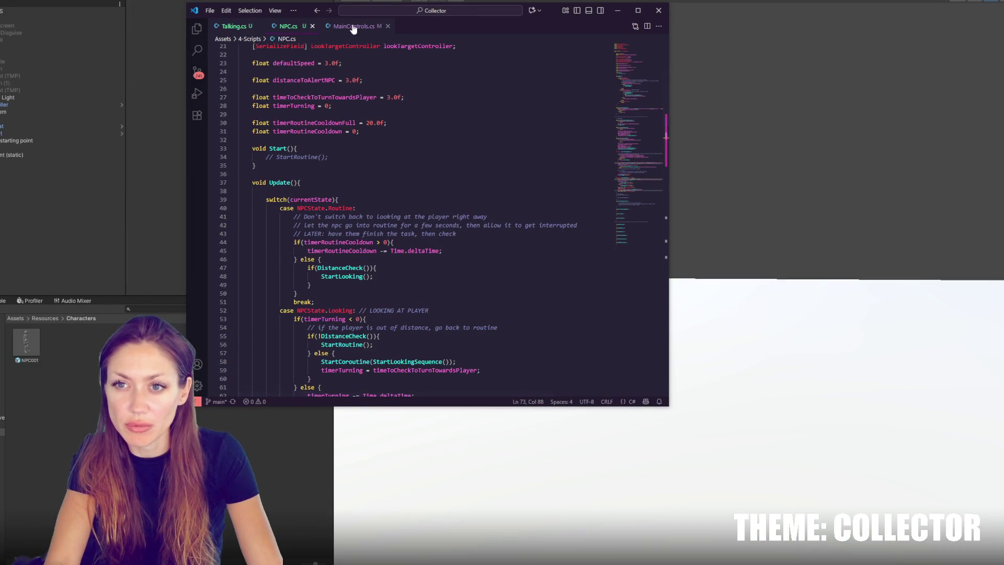
Open the NPCControls script from Unity's Controls object for editing
{"action": "scroll", "coordinate": [470, 147], "scroll_direction": "up", "scroll_amount": 5}
{"action": "scroll", "coordinate": [311, 114], "scroll_direction": "down", "scroll_amount": 4}
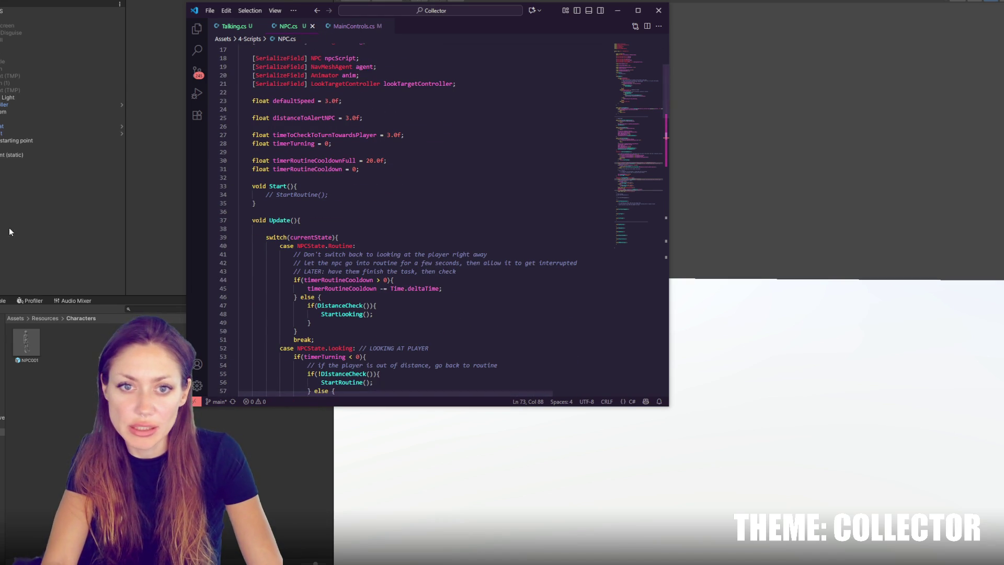
{"action": "left_click", "coordinate": [20, 10]}
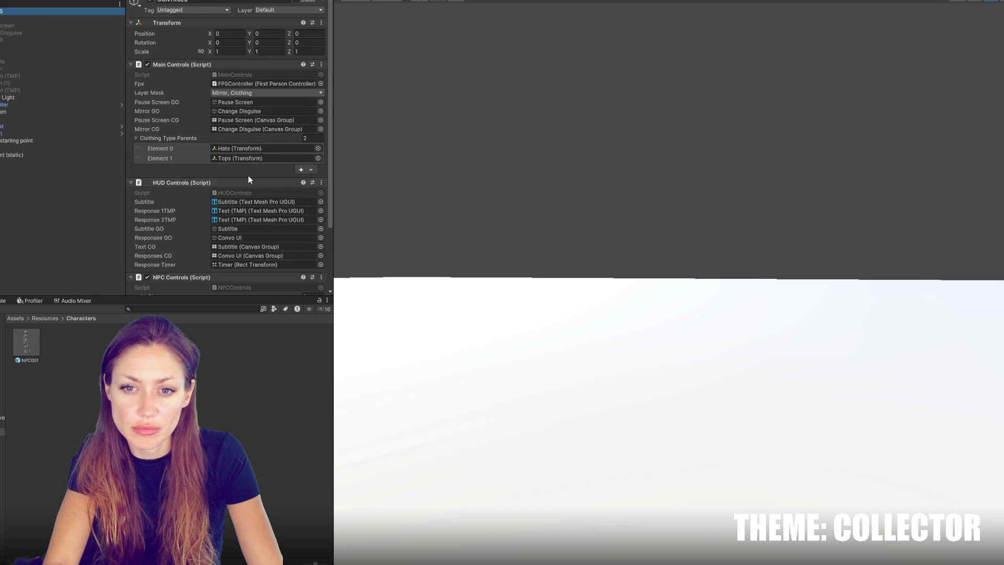
{"action": "scroll", "coordinate": [246, 186], "scroll_direction": "down", "scroll_amount": 3}
{"action": "left_click", "coordinate": [240, 114]}
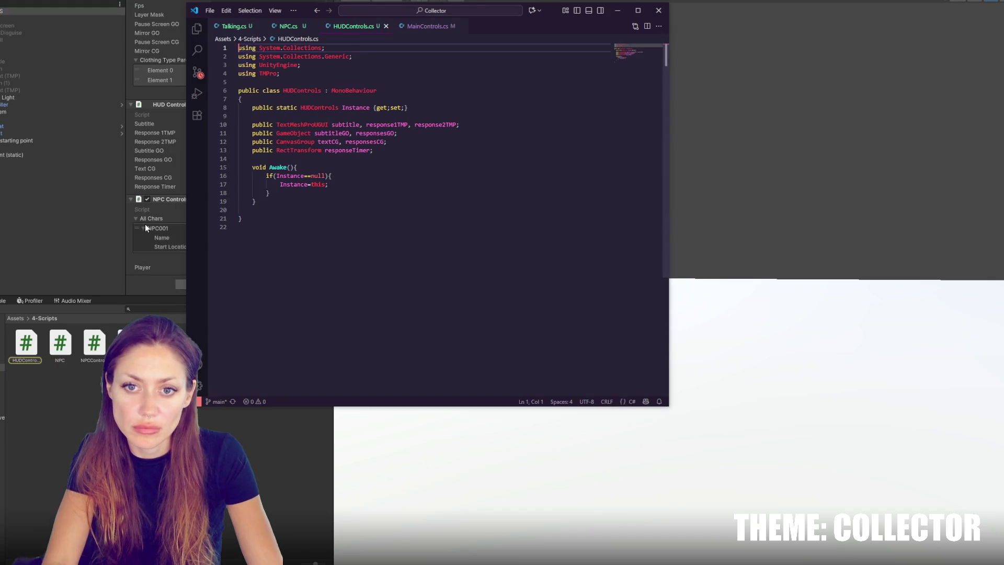
{"action": "left_click", "coordinate": [34, 221]}
{"action": "left_click", "coordinate": [60, 14]}
{"action": "double_click", "coordinate": [261, 209]}
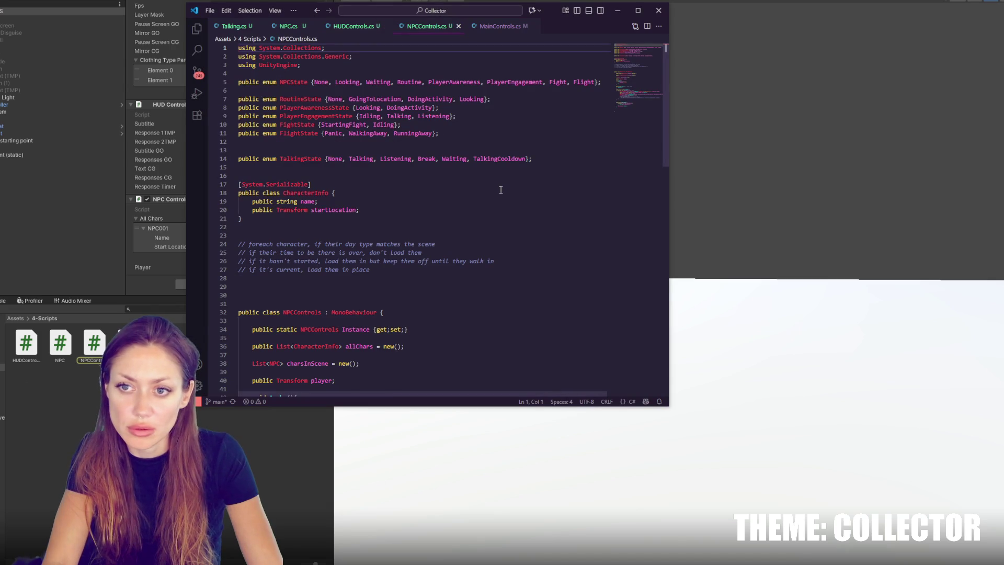
Add npc.StartRoutine(); right after charsInScene.Add(npc); in SpawnNPCs
{"action": "scroll", "coordinate": [500, 190], "scroll_direction": "down", "scroll_amount": 5}
{"action": "scroll", "coordinate": [501, 188], "scroll_direction": "down", "scroll_amount": 5}
{"action": "double_click", "coordinate": [283, 189]}
{"action": "key", "text": "ctrl+f"}
{"action": "left_click", "coordinate": [412, 215]}
{"action": "key", "text": "Down"}
{"action": "key", "text": "Down"}
{"action": "key", "text": "Down"}
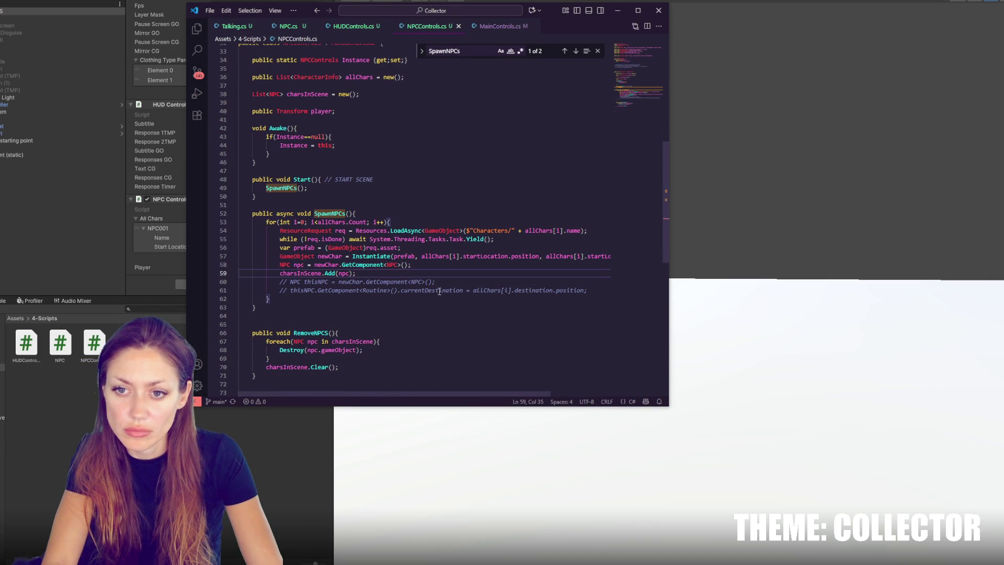
{"action": "double_click", "coordinate": [297, 274]}
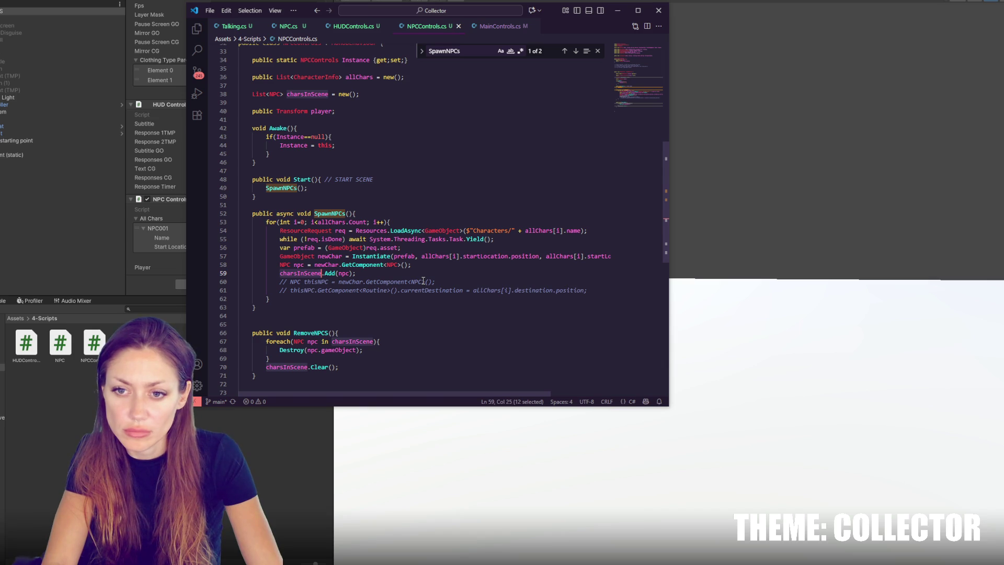
{"action": "key", "text": "End"}
{"action": "key", "text": "Return"}
{"action": "type", "text": "np"}
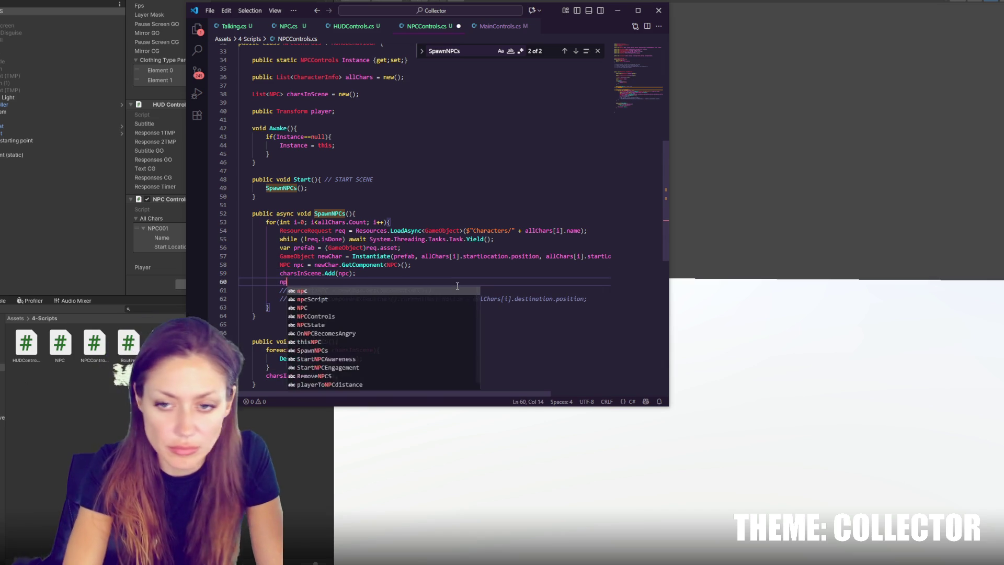
{"action": "type", "text": "c.Start"}
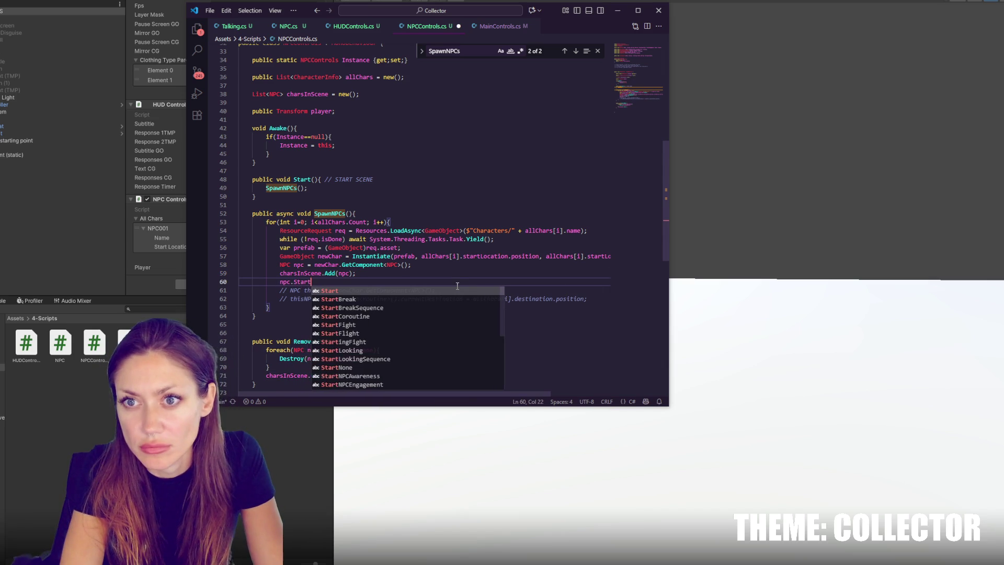
{"action": "type", "text": "Routine();"}
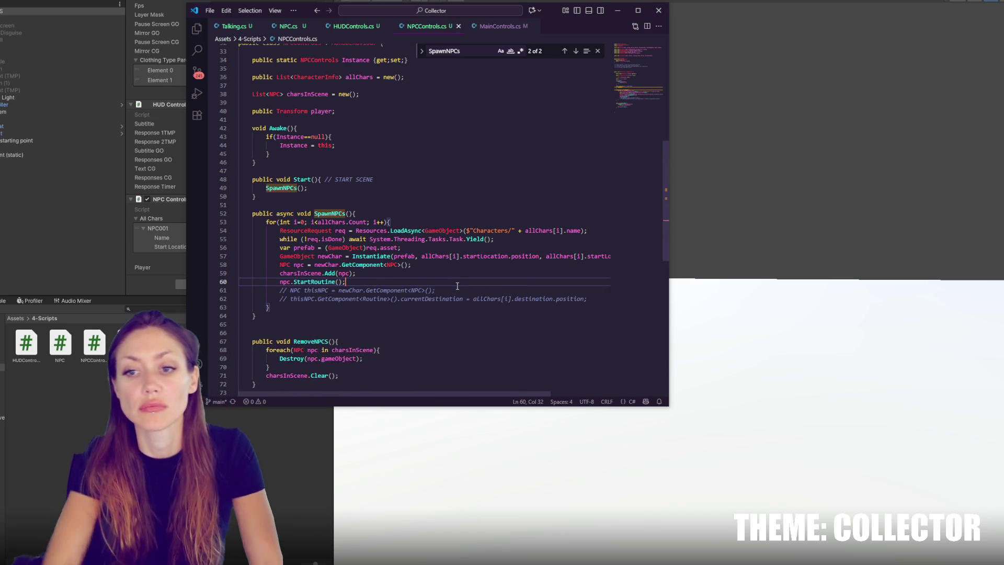
{"action": "left_click", "coordinate": [58, 241]}
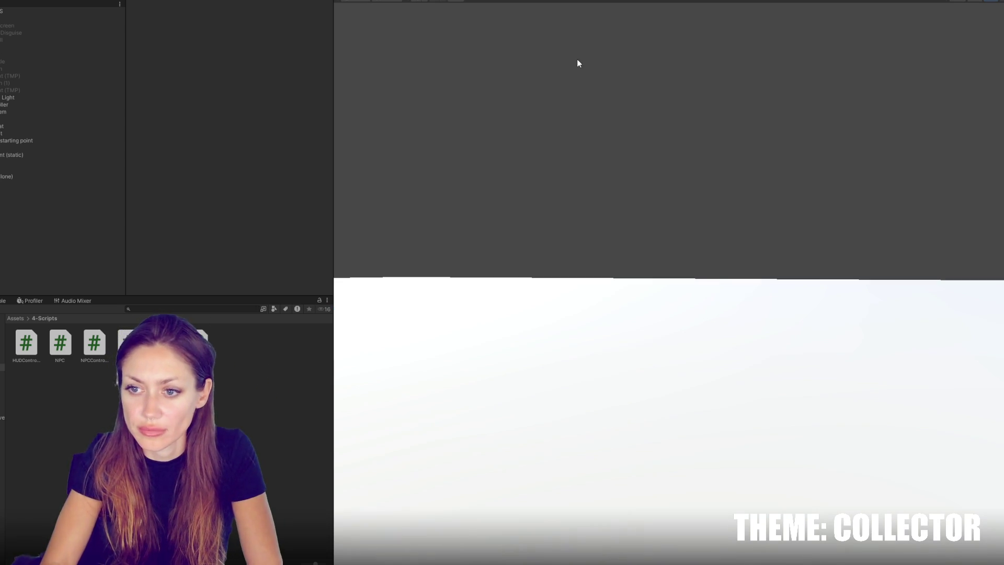
Open Talking.cs at line 152 from the NullReferenceException in the Console
{"action": "left_click", "coordinate": [2, 300]}
{"action": "left_click", "coordinate": [23, 326]}
{"action": "left_click", "coordinate": [81, 444]}
{"action": "double_click", "coordinate": [81, 449]}
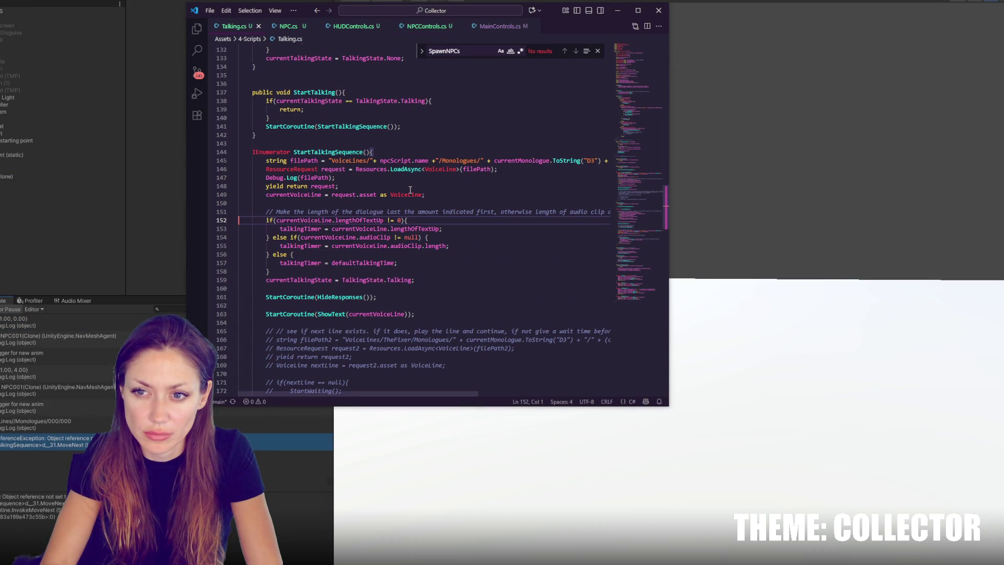
Trace the StartTalking call from Talking.cs to its caller in NPC.cs
{"action": "left_click", "coordinate": [343, 152], "text": "ctrl"}
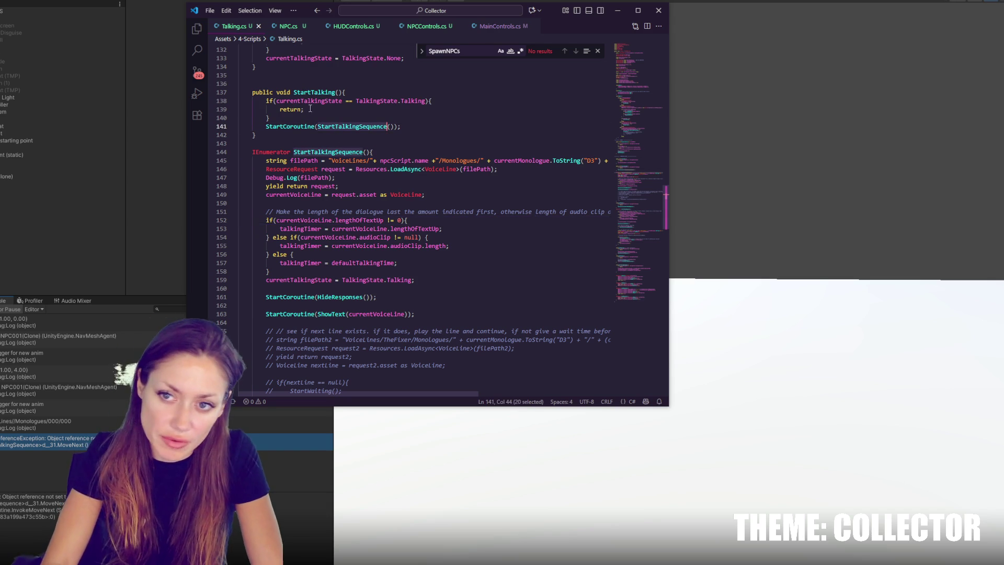
{"action": "double_click", "coordinate": [305, 92]}
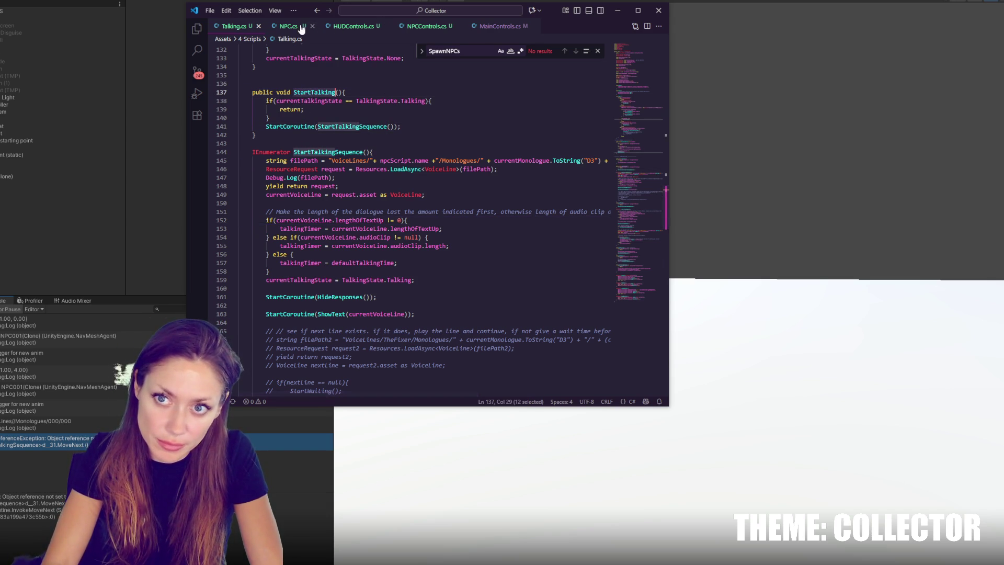
{"action": "left_click", "coordinate": [287, 26]}
{"action": "key", "text": "ctrl+r"}
{"action": "key", "text": "Escape"}
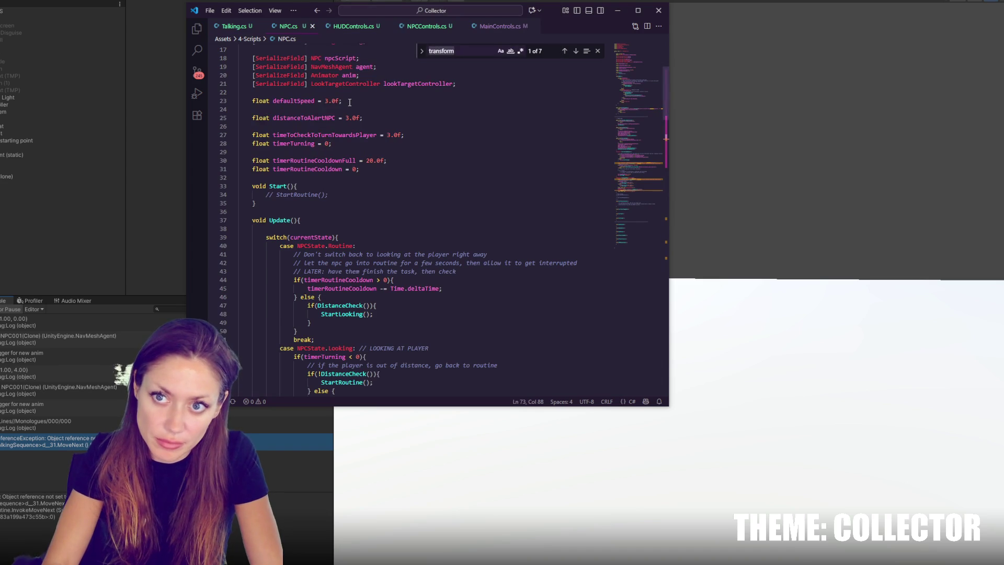
{"action": "key", "text": "Return"}
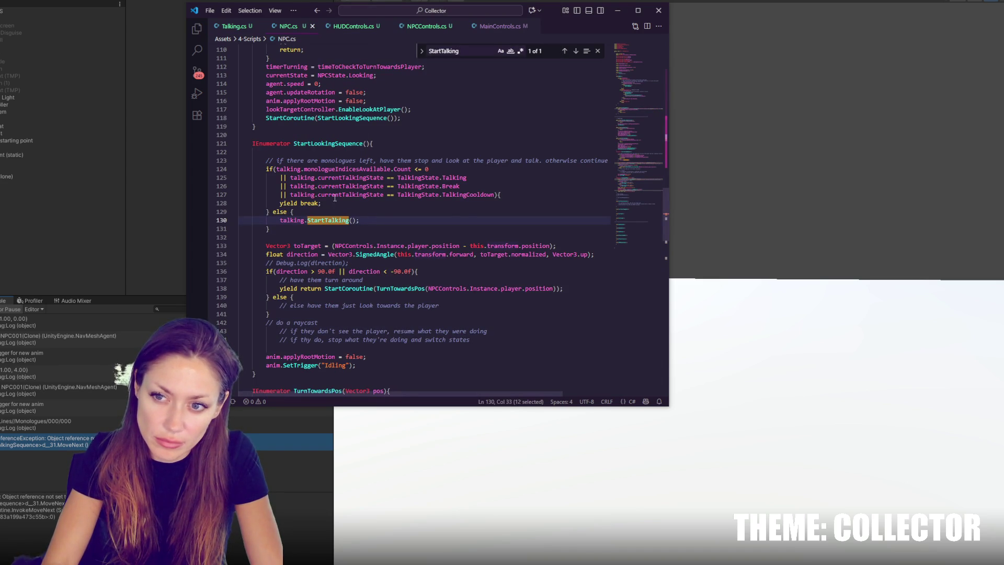
Add Debug.Log(talking.monologueIndicesAvailable.Count); on line 122 of NPC.cs and save
{"action": "double_click", "coordinate": [470, 194]}
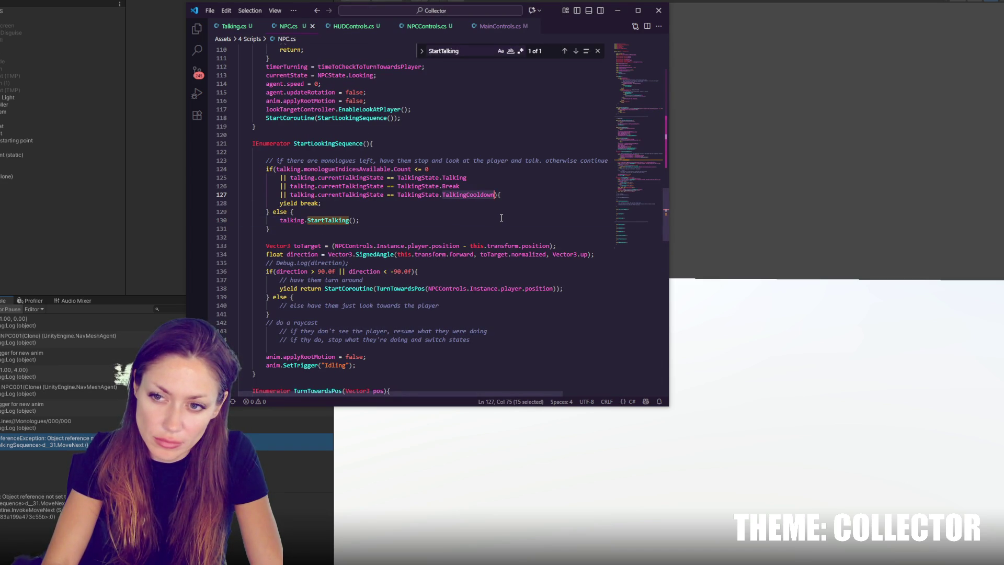
{"action": "double_click", "coordinate": [362, 169]}
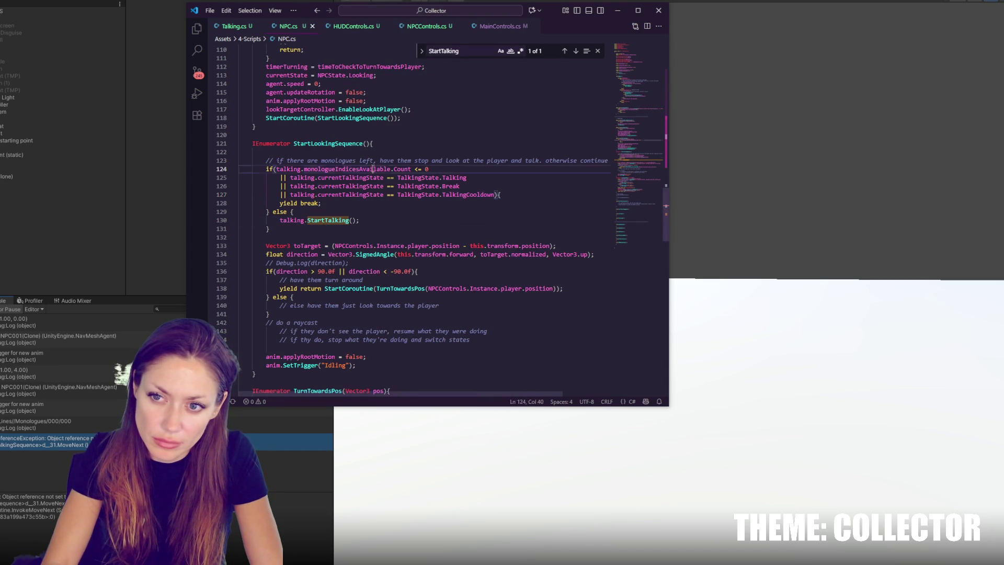
{"action": "left_click", "coordinate": [447, 170]}
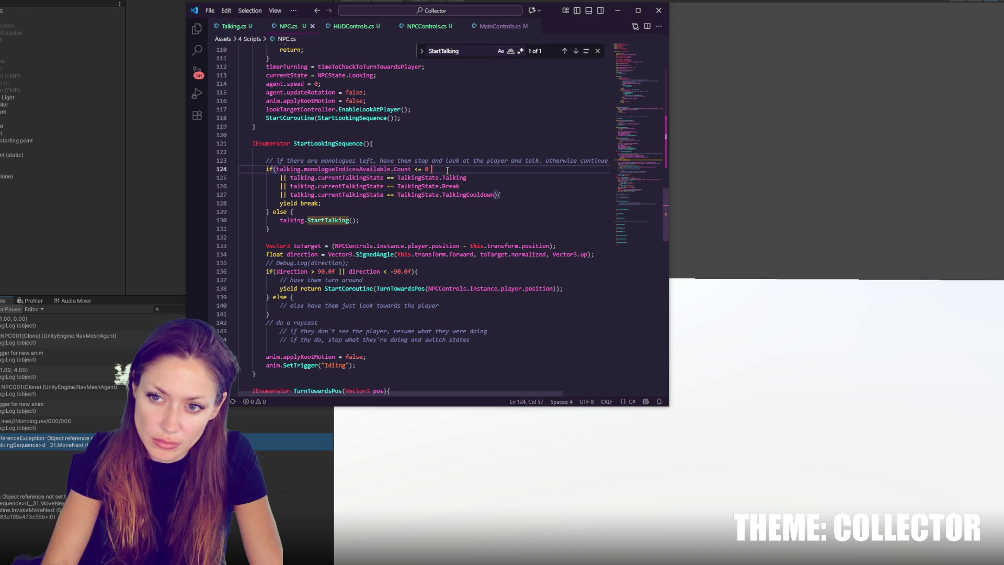
{"action": "double_click", "coordinate": [360, 169]}
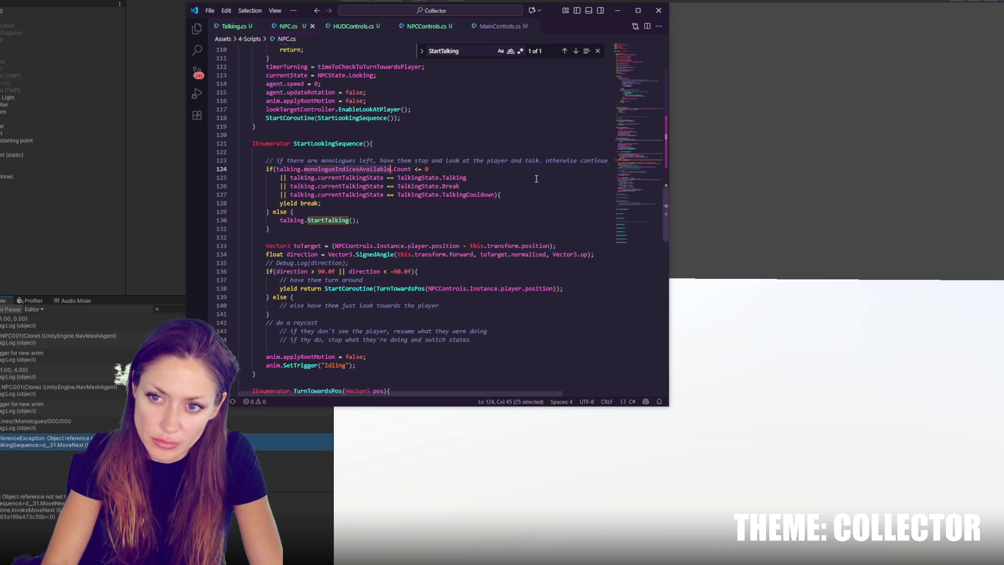
{"action": "left_click_drag", "start_coordinate": [411, 169], "coordinate": [280, 169]}
{"action": "left_click", "coordinate": [287, 151]}
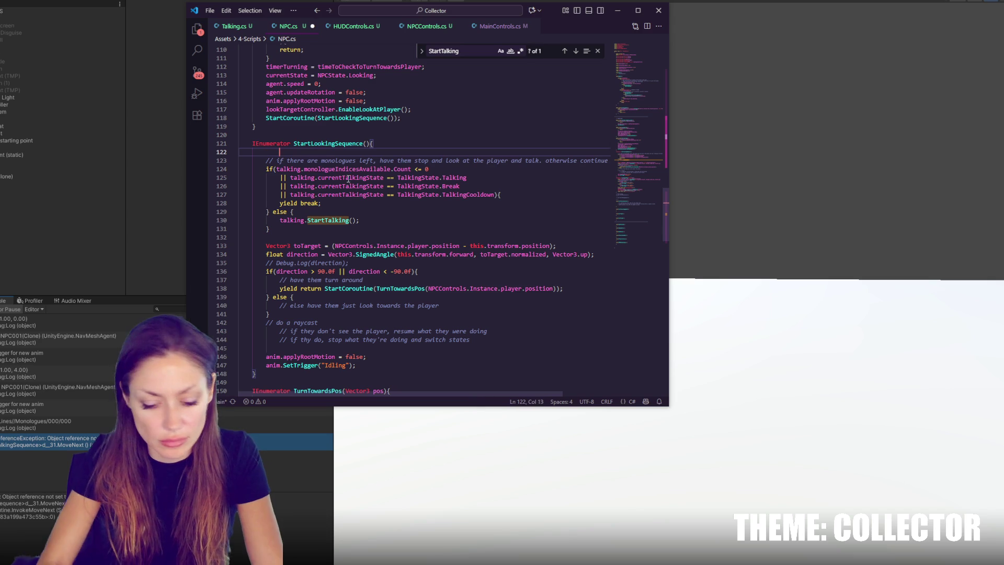
{"action": "type", "text": "Debug.Log(talking.monologueIndicesAvailable.Count);"}
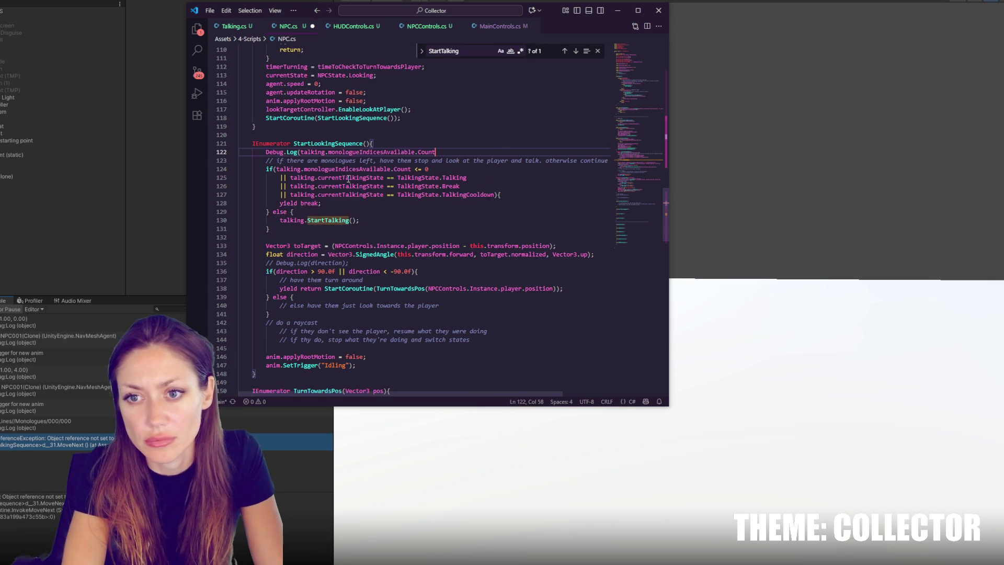
{"action": "key", "text": "ctrl+s"}
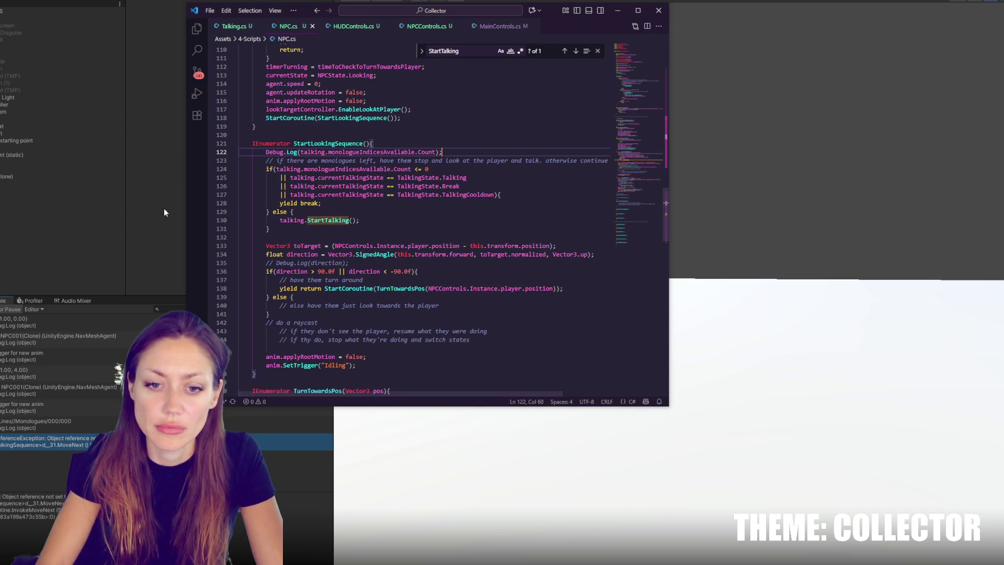
Rerun the recompiled game and select the NullReferenceException entry to view its stack trace
{"action": "left_click", "coordinate": [83, 428]}
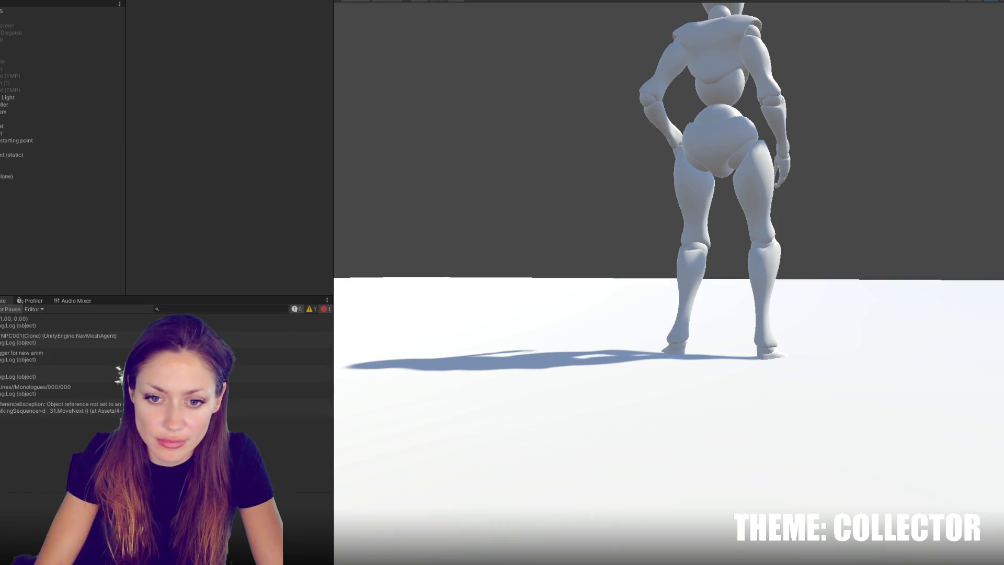
{"action": "left_click", "coordinate": [62, 406]}
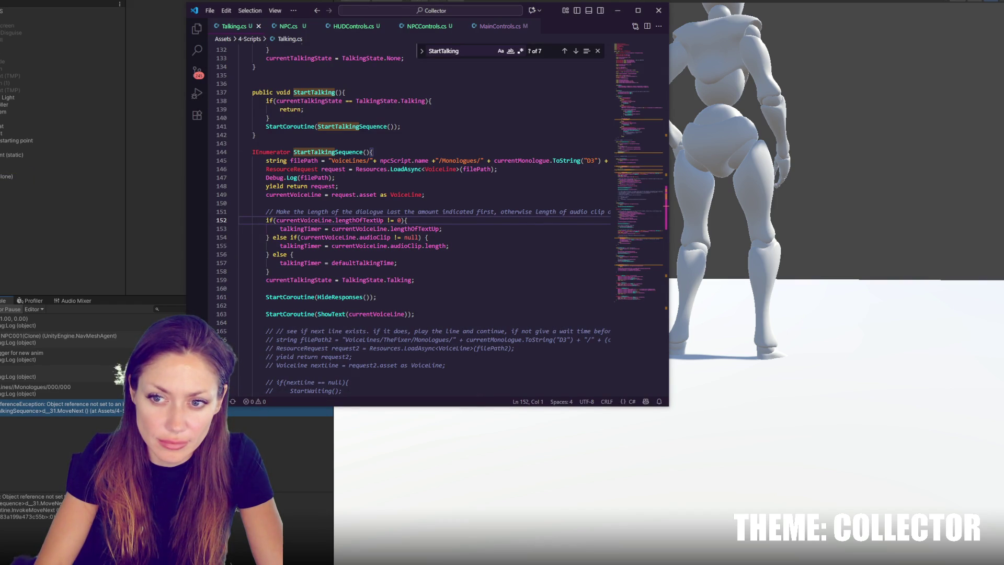
Comment out the monologue file path Debug.Log in Talking.cs
{"action": "double_click", "coordinate": [118, 391]}
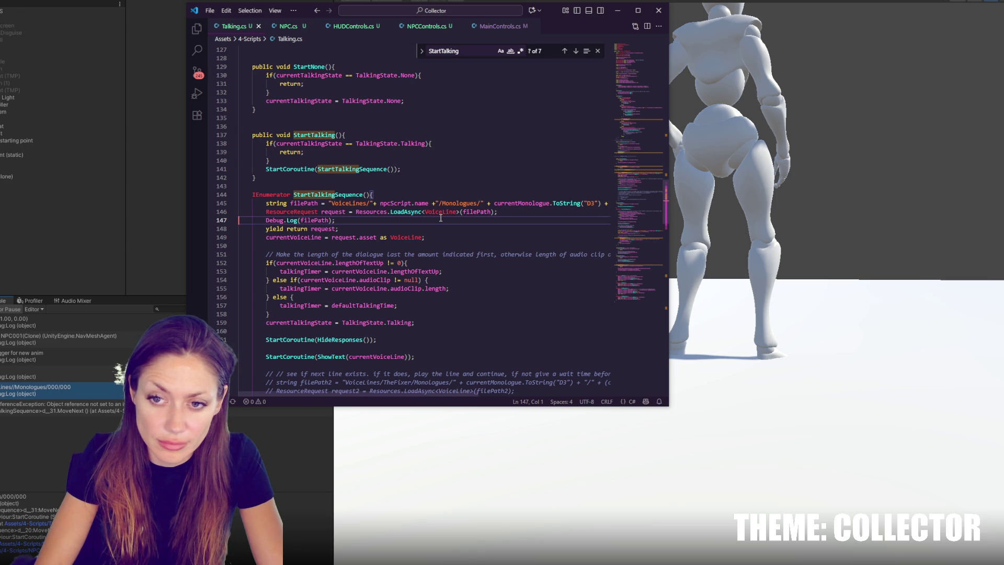
{"action": "left_click", "coordinate": [441, 217]}
{"action": "key", "text": "ctrl+slash"}
Search NPC.cs for 'debug' and step back through the matches
{"action": "key", "text": "ctrl+f"}
{"action": "type", "text": "debug"}
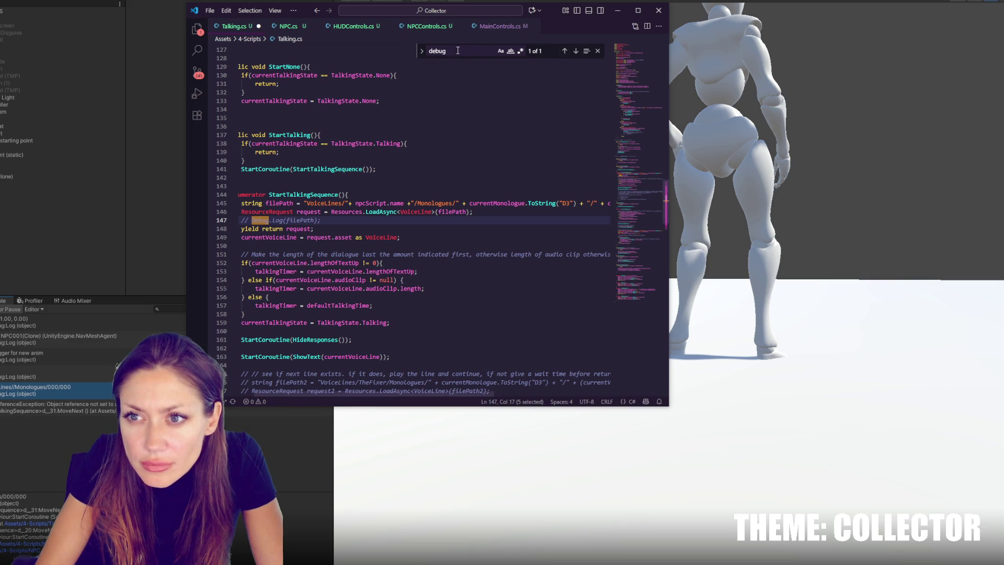
{"action": "left_click", "coordinate": [301, 30]}
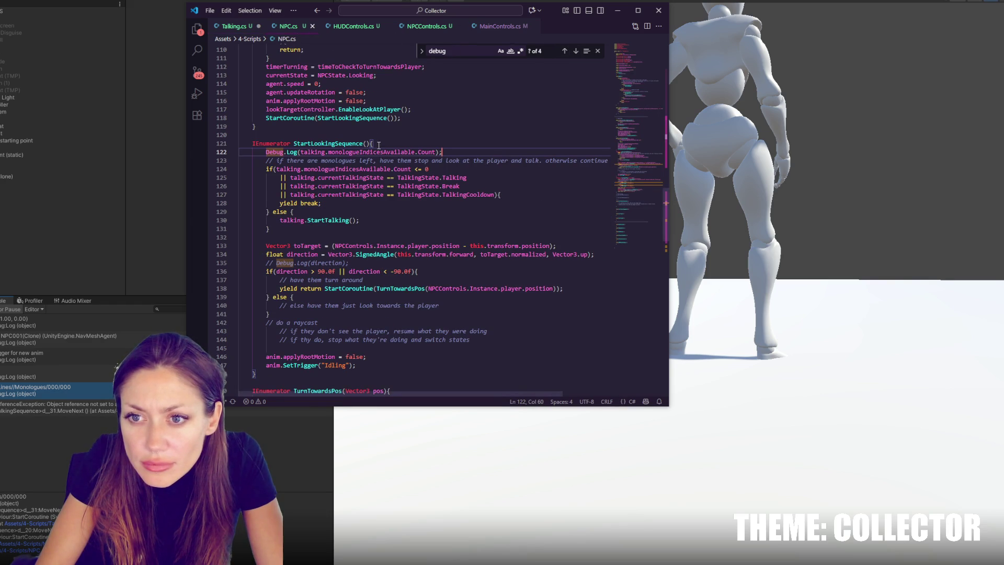
{"action": "double_click", "coordinate": [380, 152]}
{"action": "left_click", "coordinate": [455, 50]}
{"action": "key", "text": "Return"}
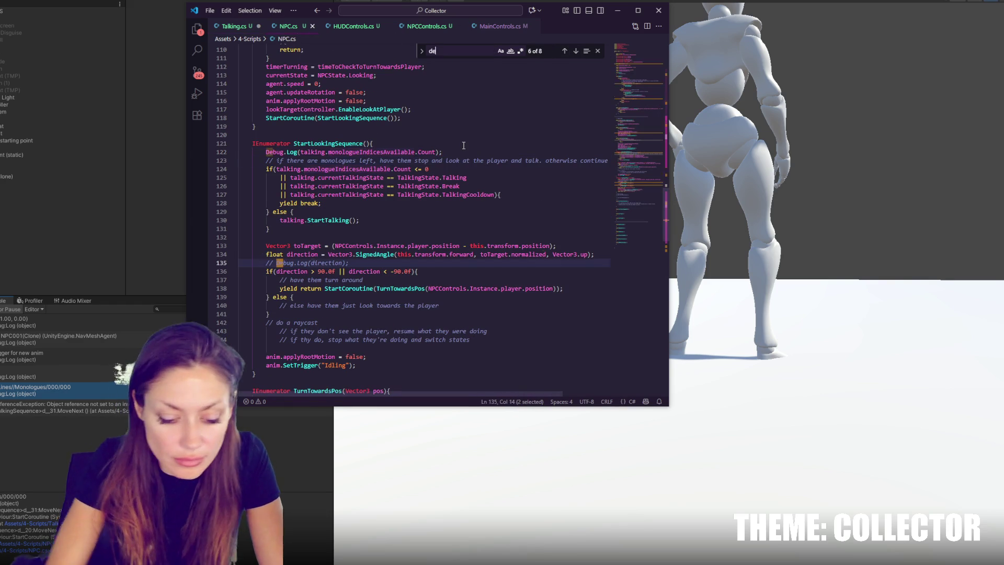
{"action": "left_click", "coordinate": [562, 51]}
{"action": "left_click", "coordinate": [562, 51]}
{"action": "left_click", "coordinate": [562, 51]}
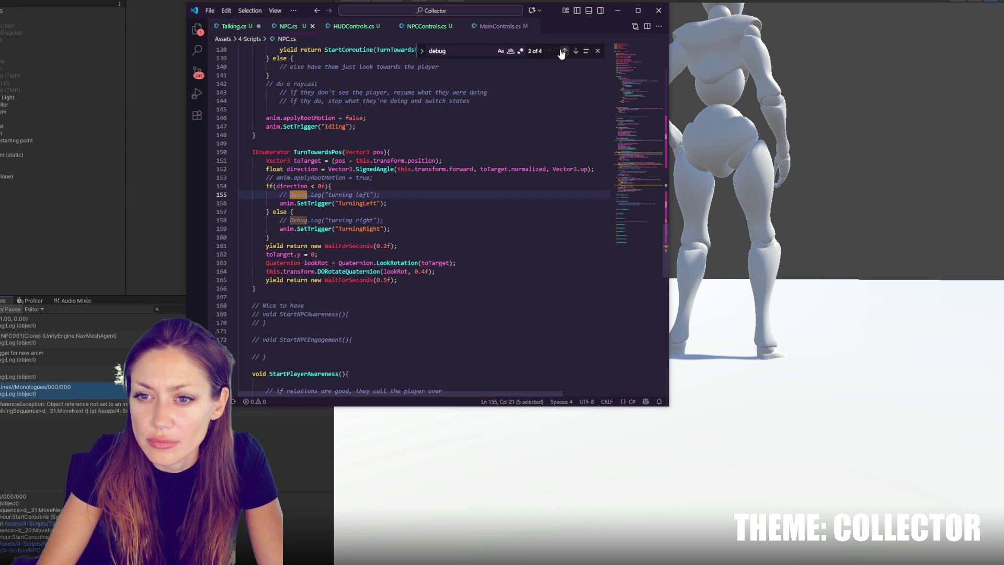
{"action": "left_click", "coordinate": [562, 51]}
{"action": "left_click", "coordinate": [563, 51]}
{"action": "left_click", "coordinate": [563, 52]}
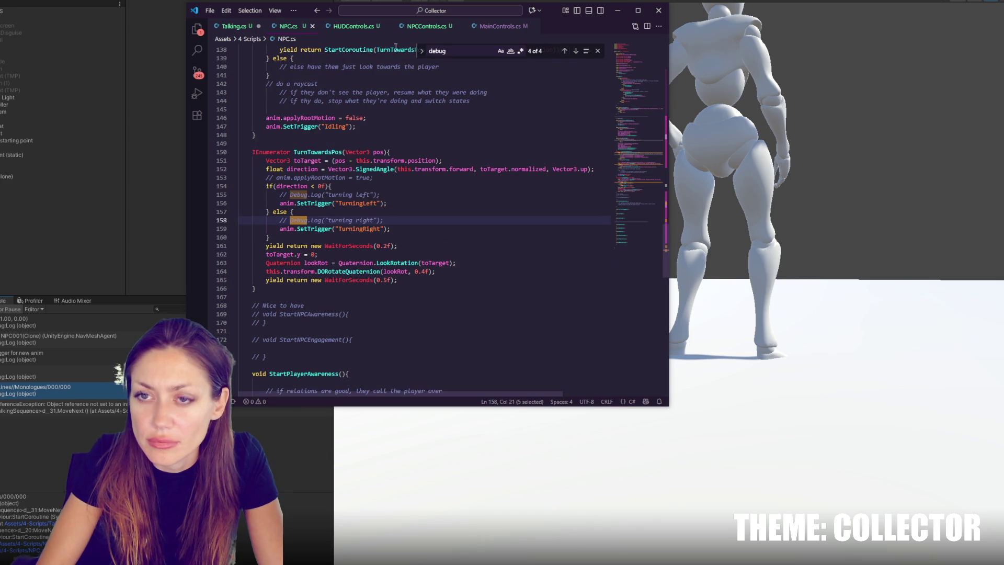
Check HUDControls.cs, NPCControls.cs and Talking.cs for Debug lines, landing on line 147
{"action": "left_click", "coordinate": [347, 27]}
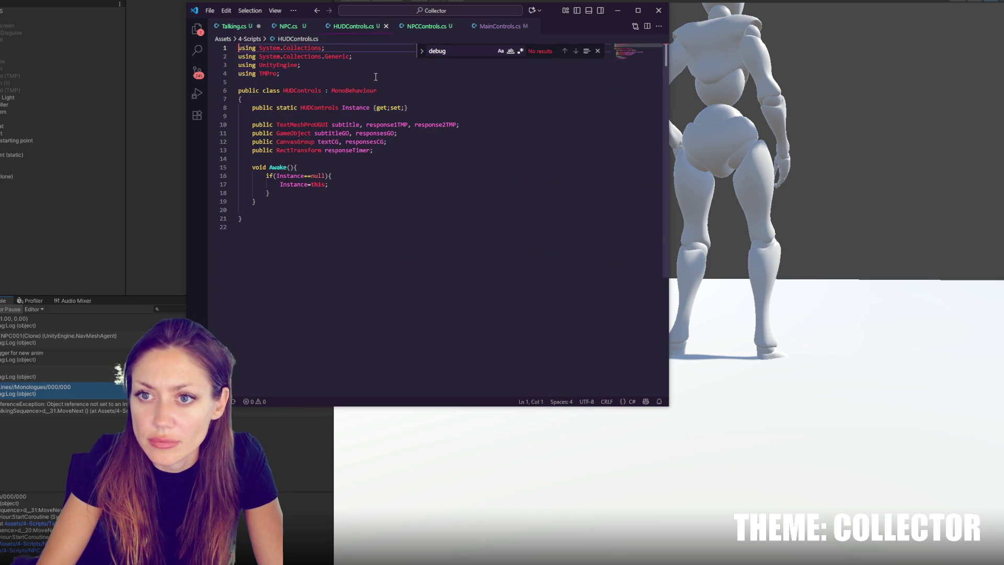
{"action": "left_click", "coordinate": [426, 27]}
{"action": "left_click", "coordinate": [232, 27]}
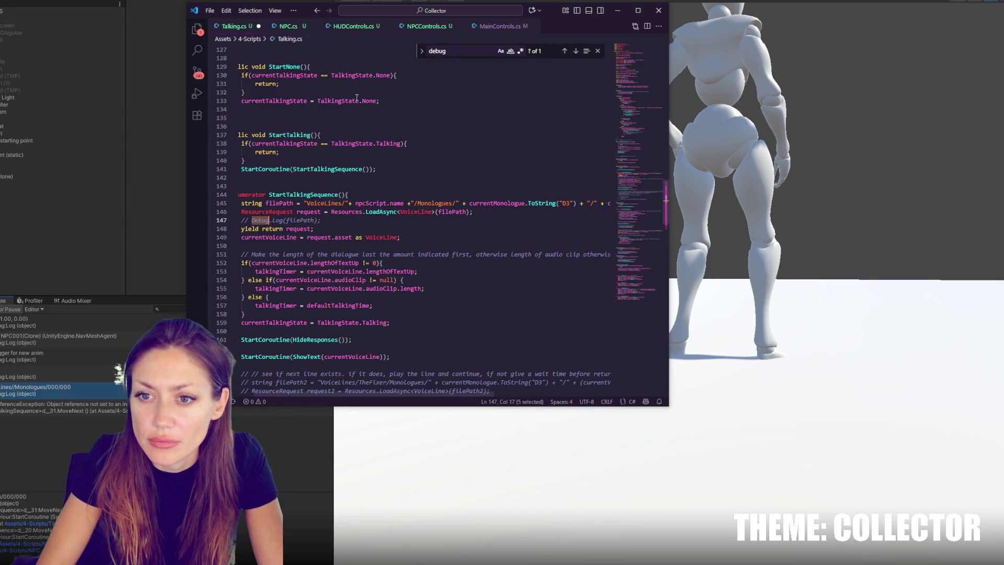
{"action": "left_click", "coordinate": [577, 52]}
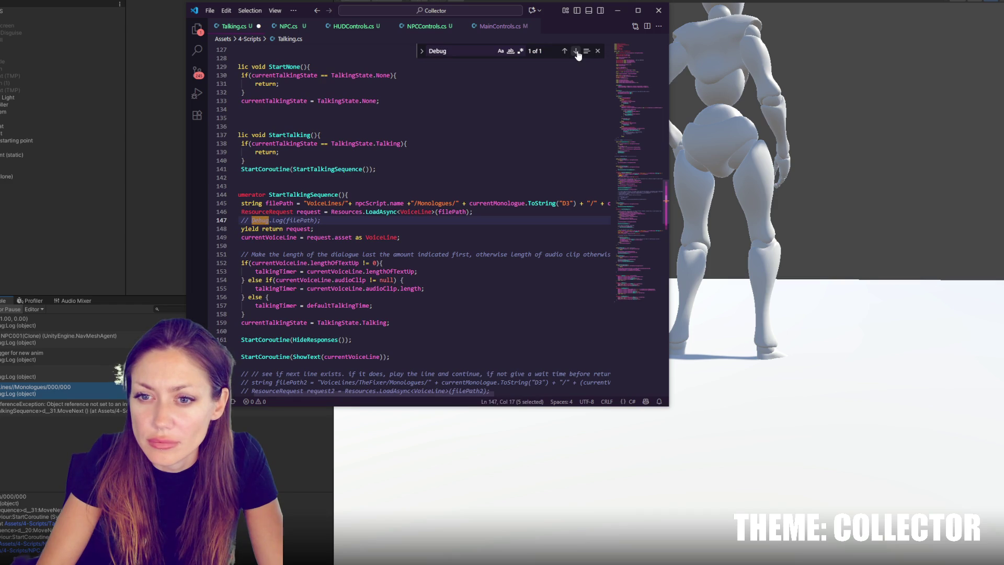
Comment out the two destination Debug.Log lines in Routine.cs from the console logs
{"action": "left_click", "coordinate": [139, 162]}
{"action": "double_click", "coordinate": [47, 322]}
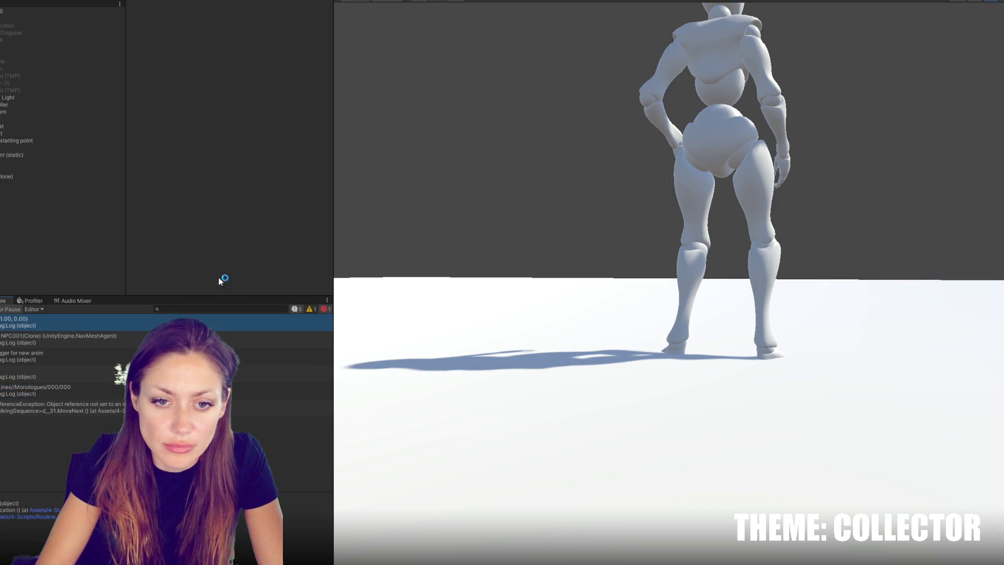
{"action": "left_click_drag", "start_coordinate": [367, 228], "coordinate": [378, 220]}
{"action": "key", "text": "ctrl+slash"}
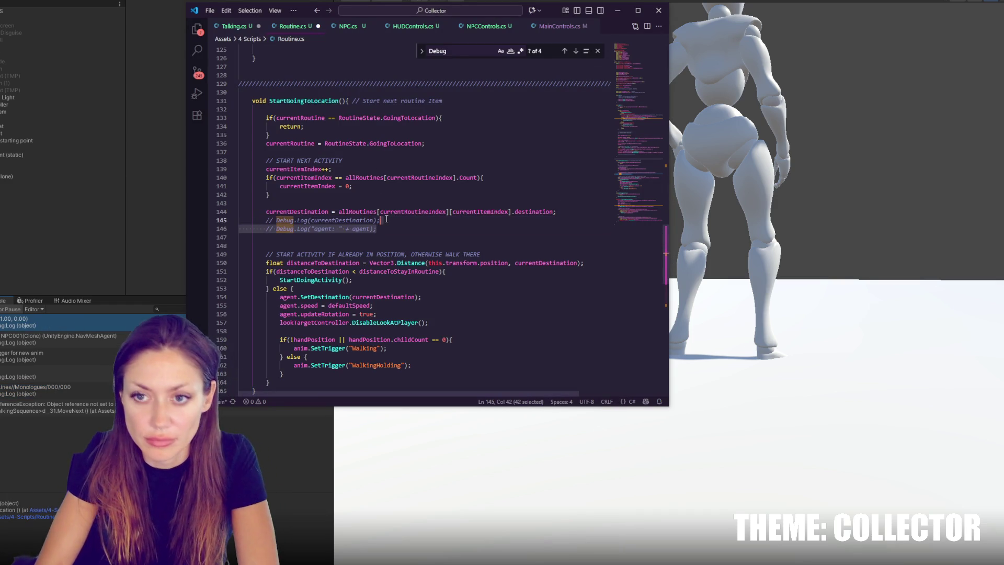
{"action": "double_click", "coordinate": [60, 355]}
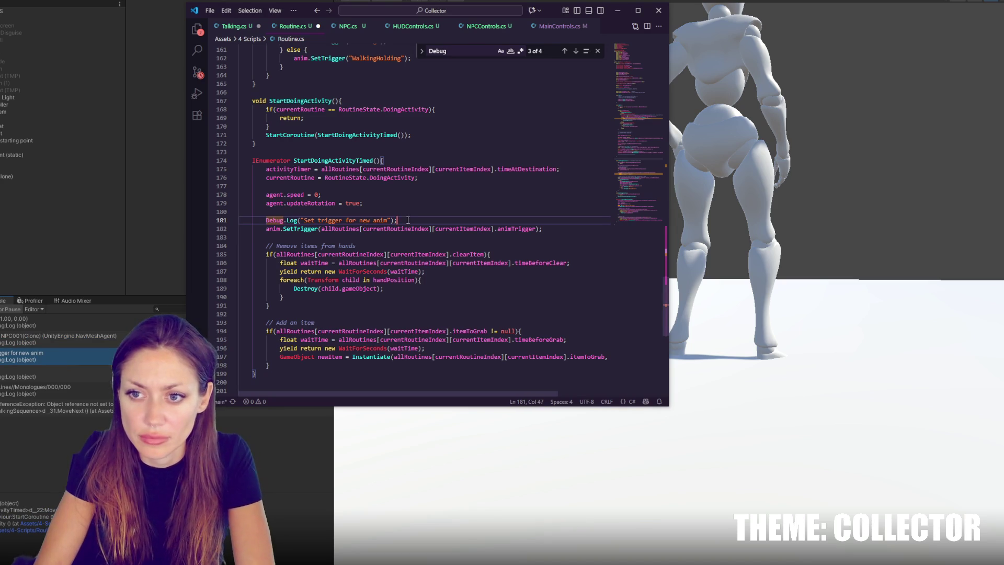
{"action": "left_click", "coordinate": [63, 376]}
{"action": "double_click", "coordinate": [64, 374]}
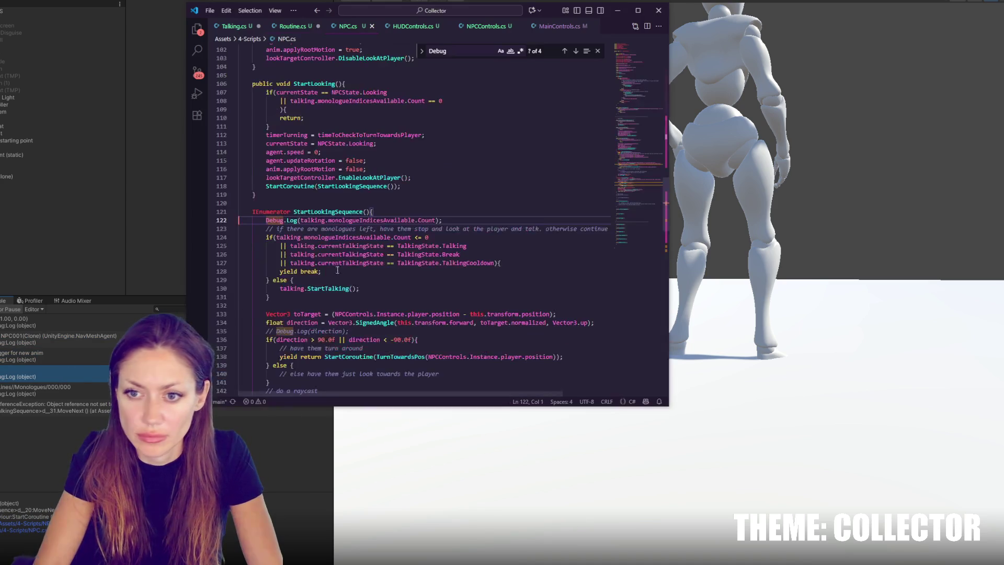
Review the open scripts and close Visual Studio Code
{"action": "left_click", "coordinate": [472, 25]}
{"action": "left_click", "coordinate": [348, 26]}
{"action": "left_click", "coordinate": [293, 26]}
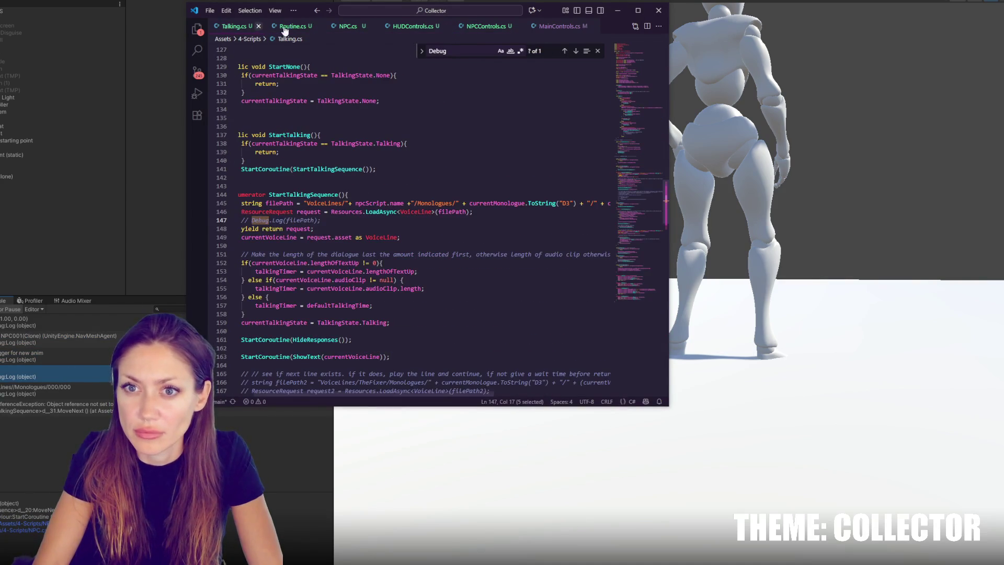
{"action": "left_click", "coordinate": [559, 26]}
{"action": "left_click", "coordinate": [660, 11]}
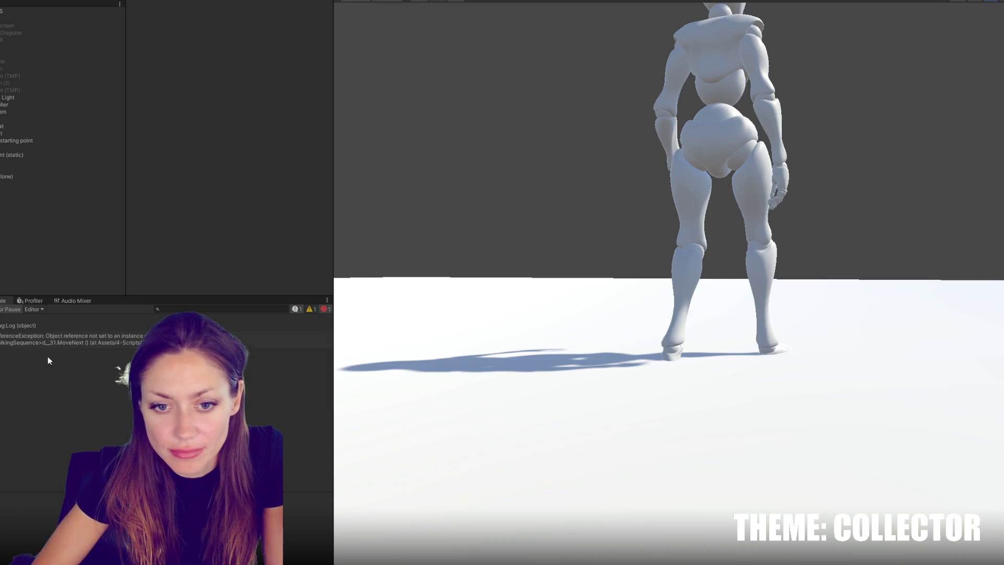
Inspect NPC001(Clone)'s Routine and Talking scripts, seeing two monologue indices, then stop play mode
{"action": "double_click", "coordinate": [52, 338]}
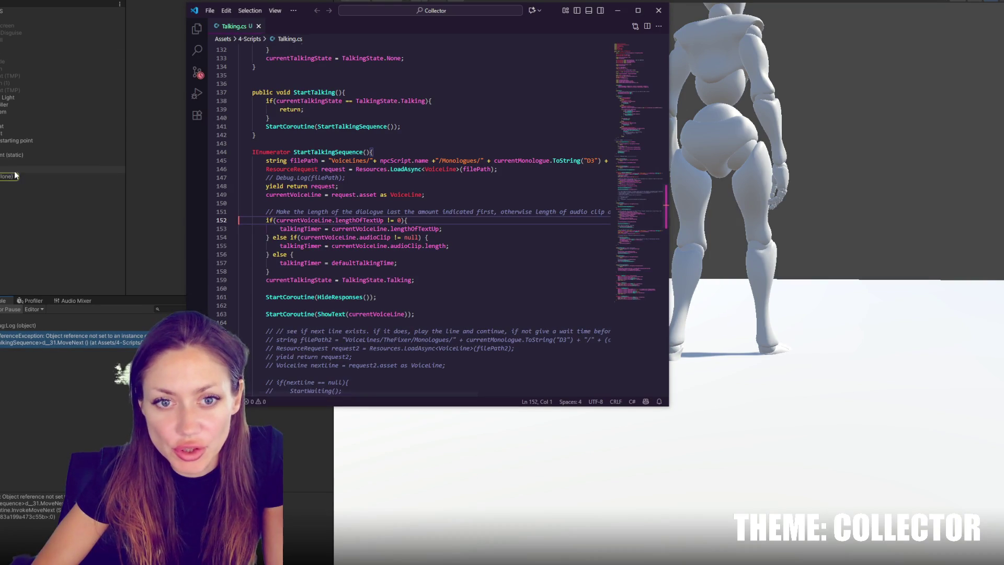
{"action": "left_click", "coordinate": [26, 176]}
{"action": "left_click", "coordinate": [178, 169]}
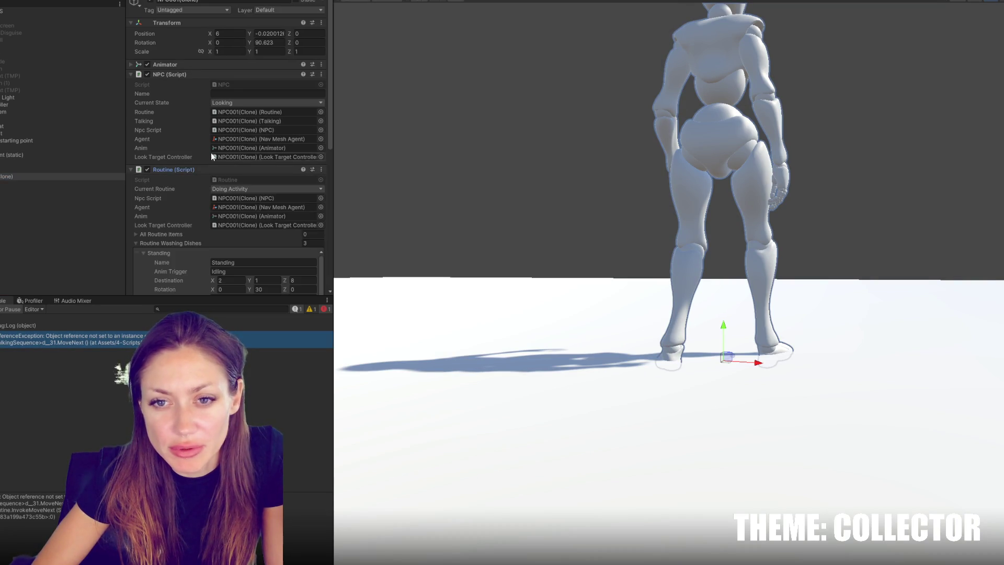
{"action": "scroll", "coordinate": [194, 165], "scroll_direction": "down", "scroll_amount": 4}
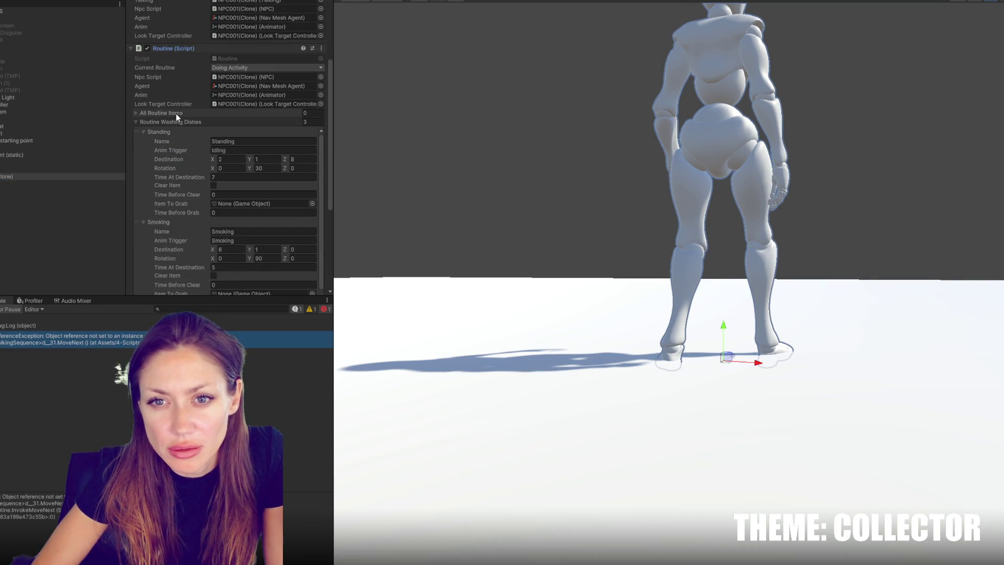
{"action": "left_click", "coordinate": [168, 52]}
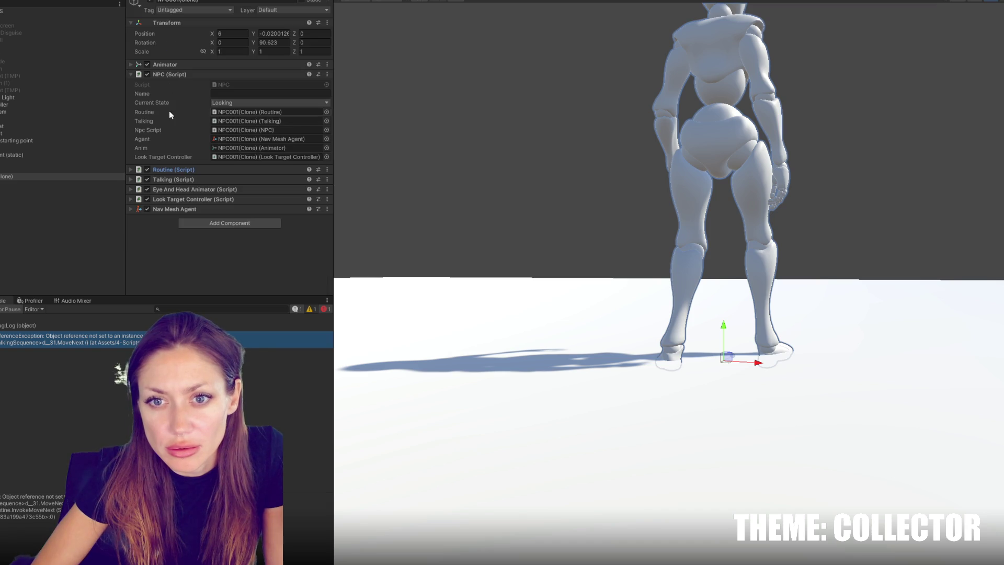
{"action": "left_click", "coordinate": [168, 180]}
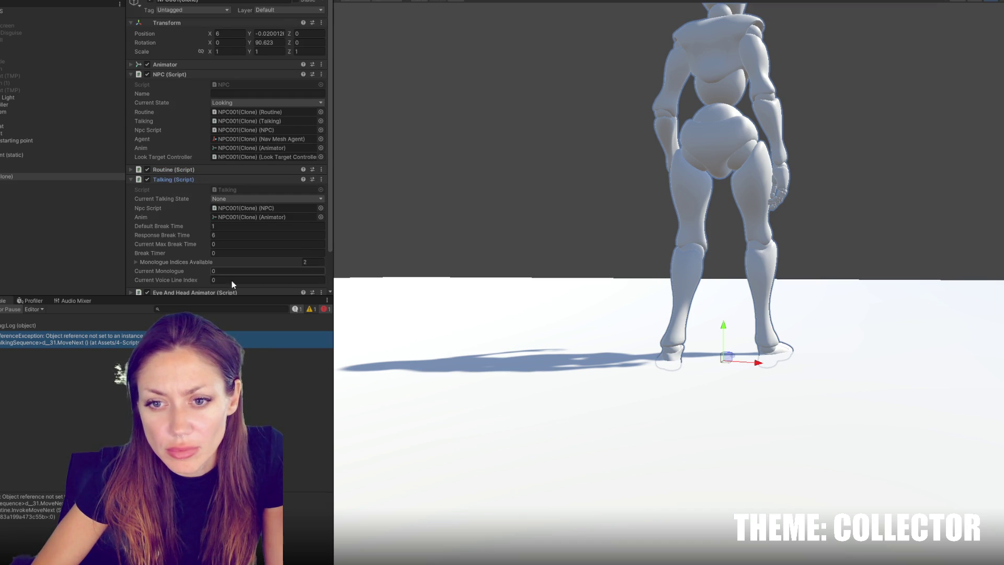
{"action": "left_click", "coordinate": [210, 262]}
{"action": "left_click", "coordinate": [210, 261]}
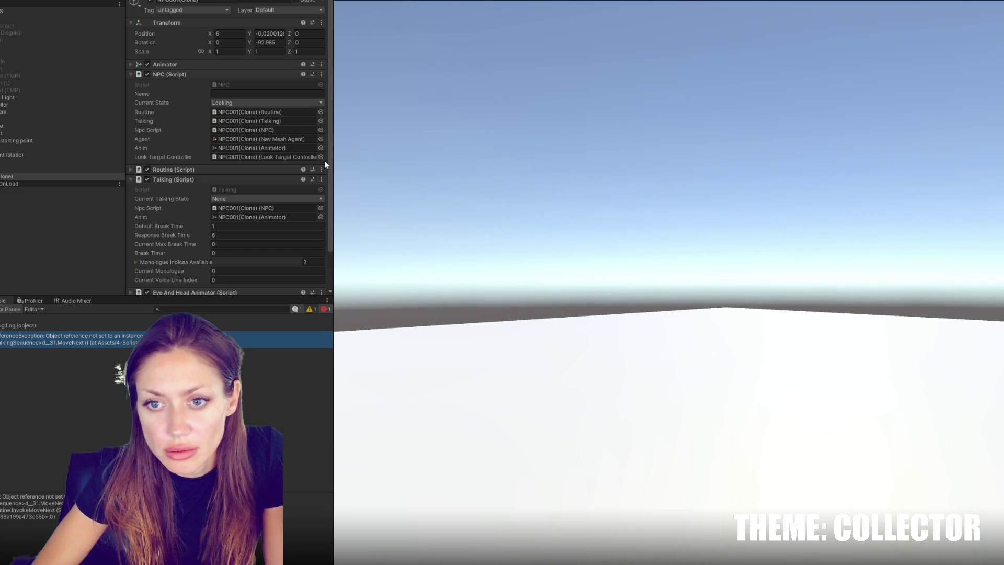
{"action": "key", "text": "ctrl+p"}
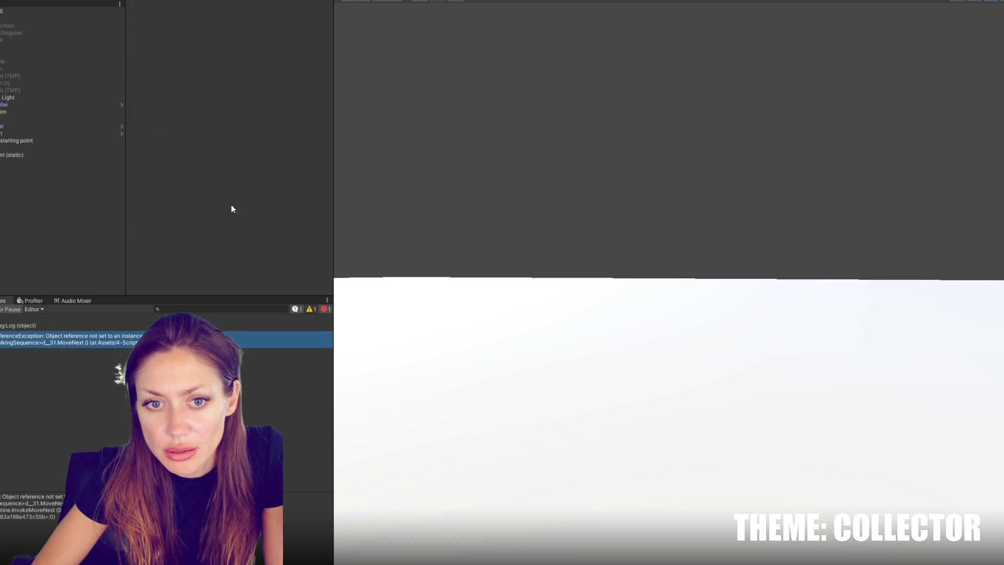
Play-test the game, pausing and then resuming from the pause menu
{"action": "left_click", "coordinate": [1, 300]}
{"action": "left_click", "coordinate": [2, 432]}
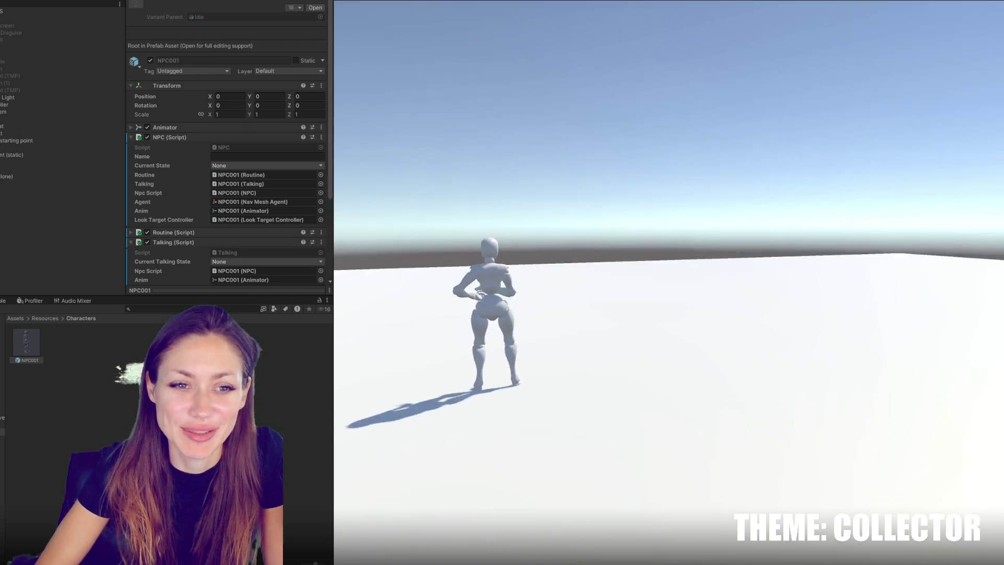
{"action": "key", "text": "Escape"}
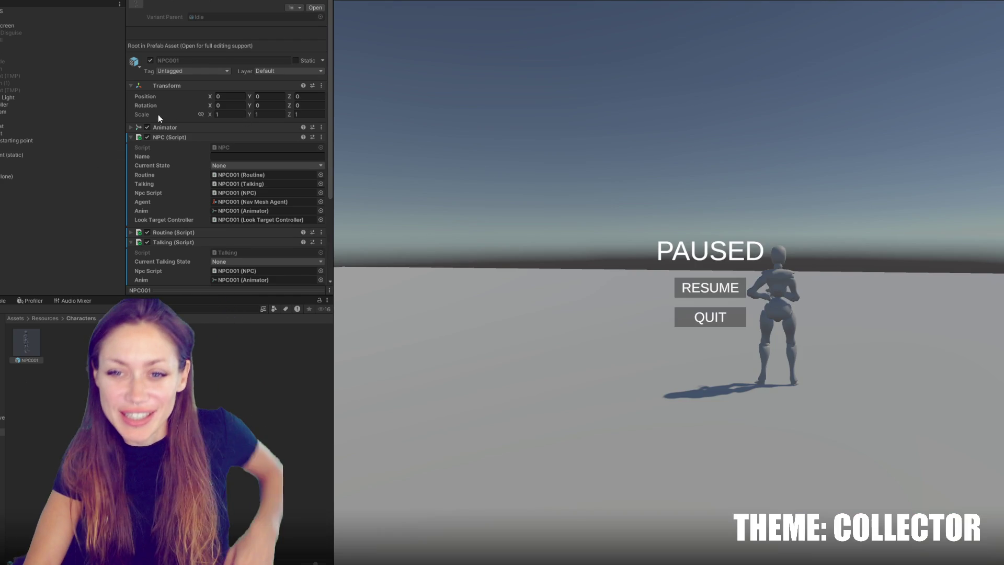
{"action": "scroll", "coordinate": [171, 114], "scroll_direction": "down", "scroll_amount": 5}
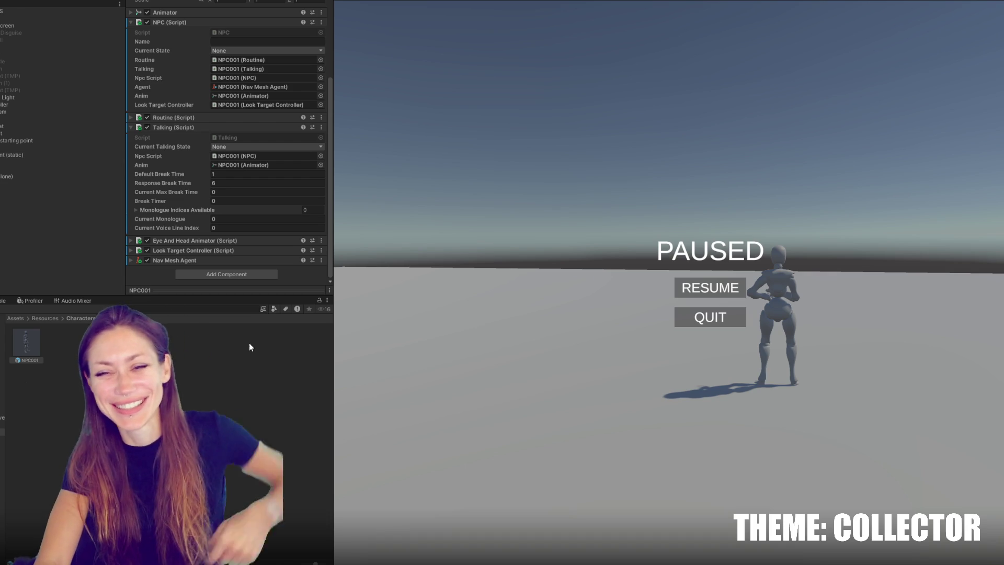
{"action": "key", "text": "Escape"}
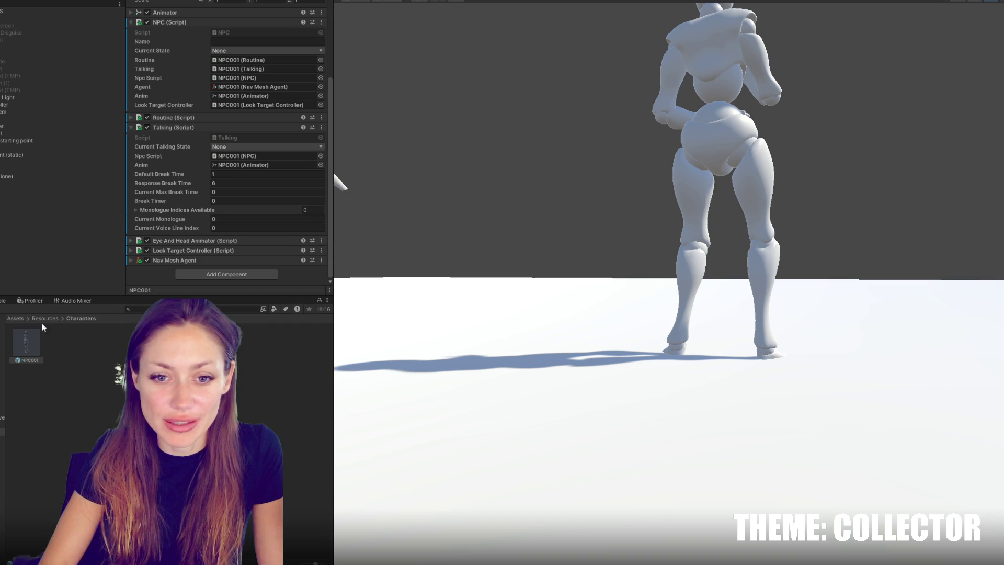
Open the logged error at NPC.cs line 122, inspect the NPC001 clone, and stop play
{"action": "left_click", "coordinate": [5, 300]}
{"action": "double_click", "coordinate": [2, 324]}
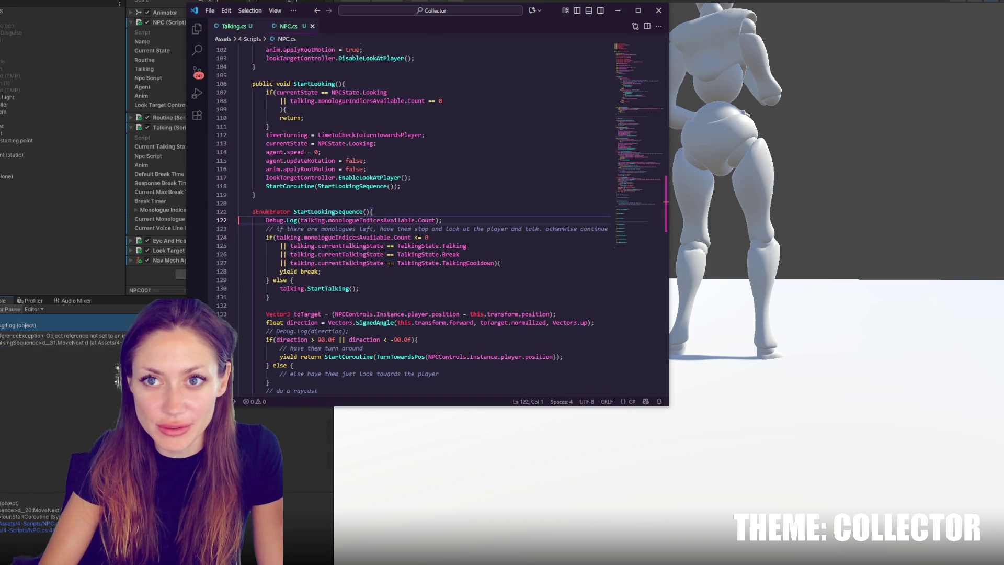
{"action": "key", "text": "alt+Tab"}
{"action": "left_click", "coordinate": [46, 178]}
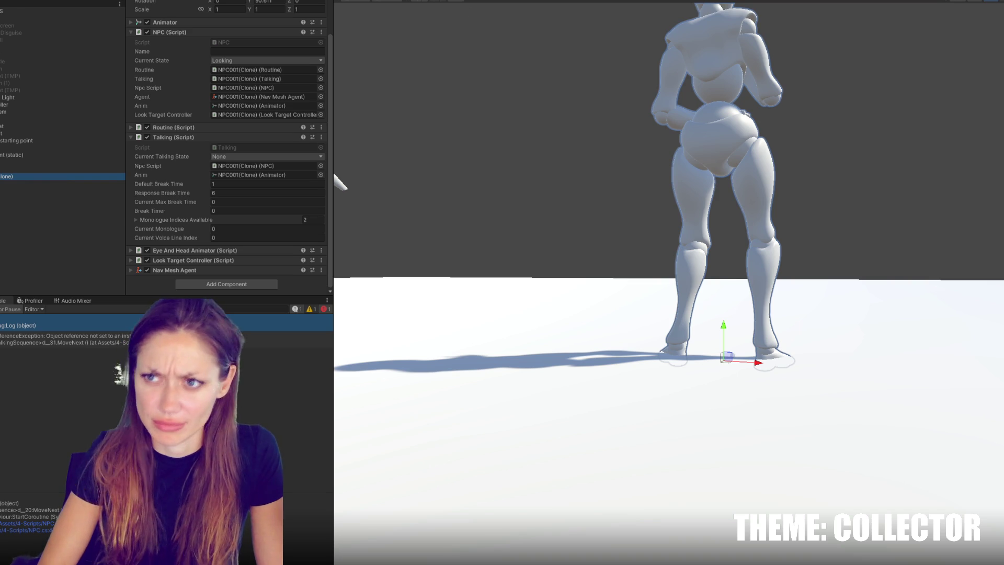
{"action": "key", "text": "ctrl+p"}
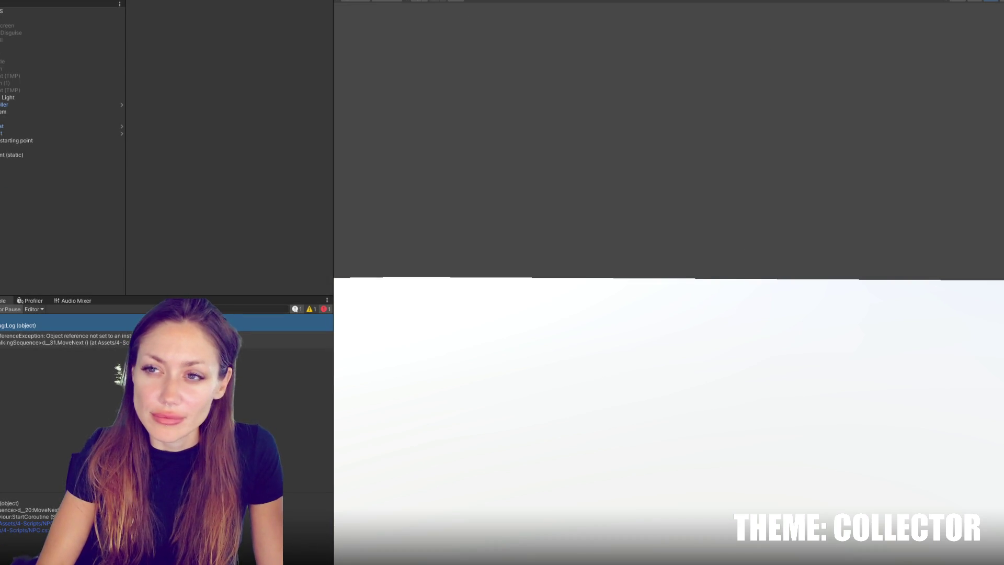
{"action": "key", "text": "alt+Tab"}
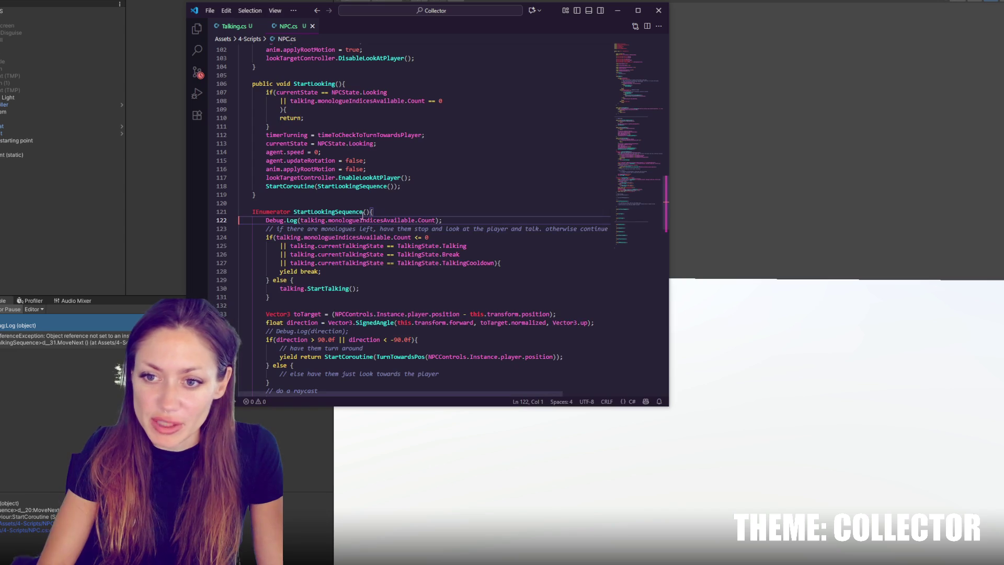
Search NPC.cs for monologueIndicesAvailable and step through its matches
{"action": "key", "text": "ctrl+f"}
{"action": "left_click", "coordinate": [565, 51]}
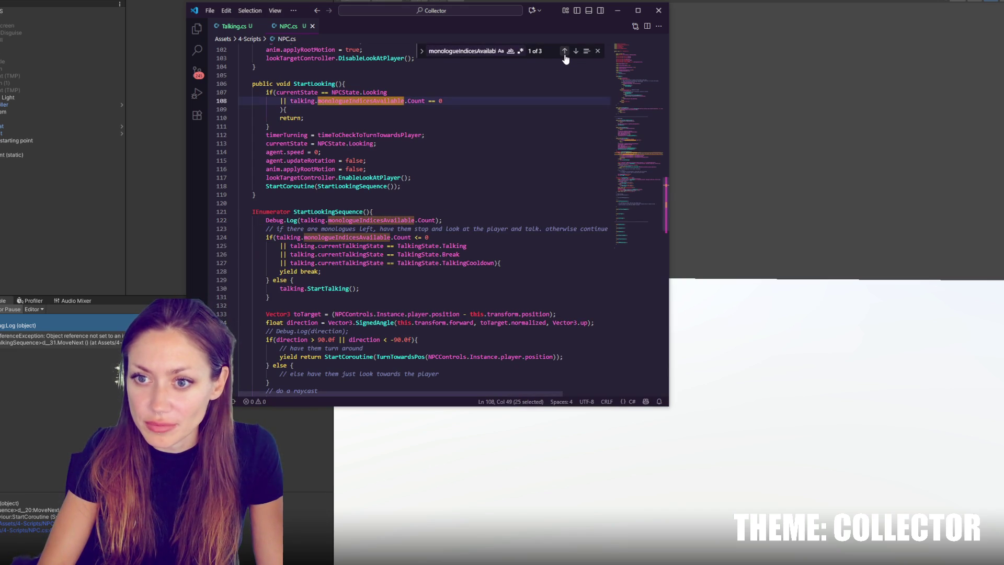
{"action": "left_click", "coordinate": [565, 52]}
{"action": "left_click", "coordinate": [564, 54]}
{"action": "left_click", "coordinate": [564, 54]}
{"action": "left_click", "coordinate": [564, 54]}
{"action": "left_click", "coordinate": [564, 55]}
{"action": "left_click", "coordinate": [564, 54]}
Comment out lines 55–56, the monologueIndicesAvailable.Add calls in Talking.cs Start
{"action": "left_click", "coordinate": [233, 26]}
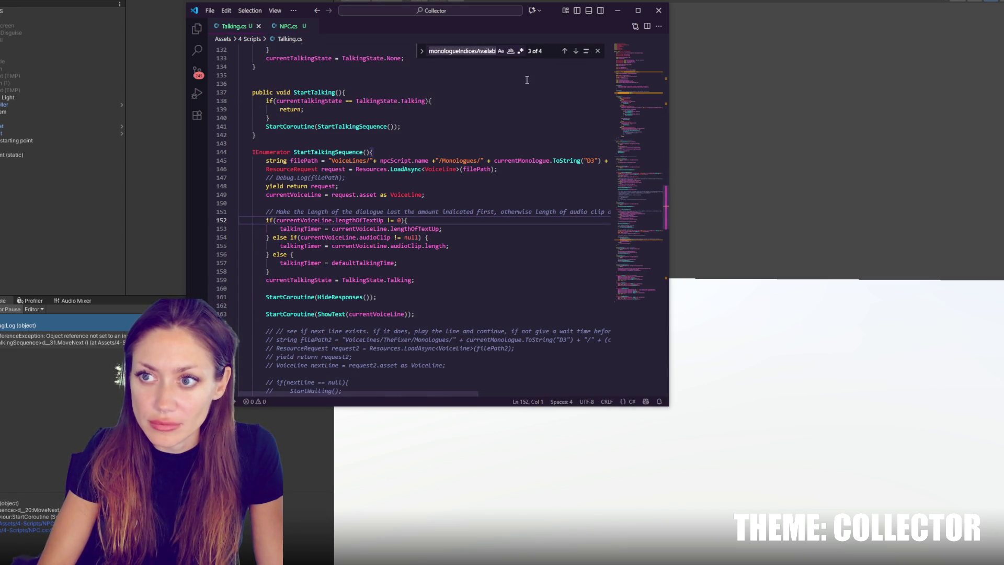
{"action": "left_click", "coordinate": [565, 52]}
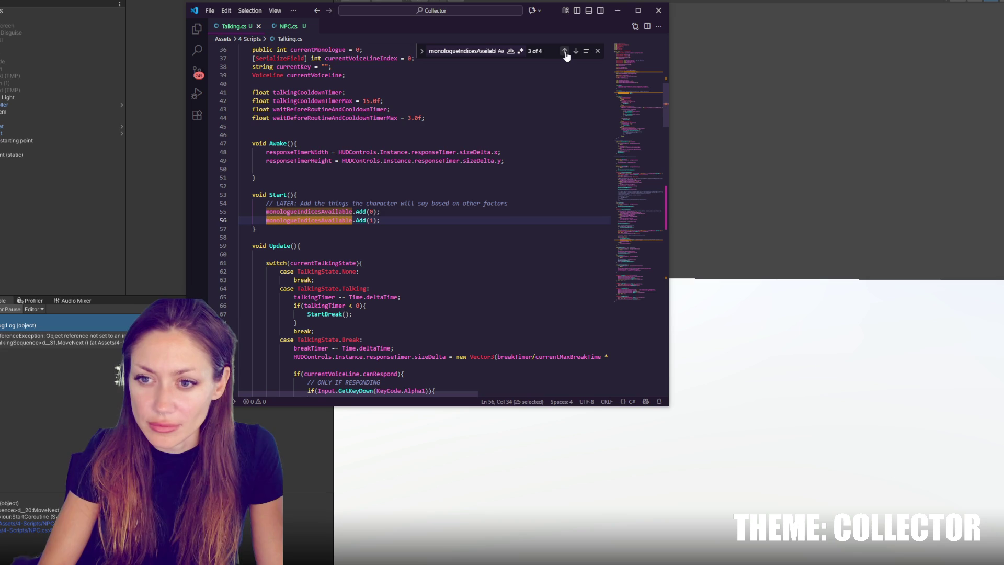
{"action": "left_click", "coordinate": [565, 52]}
{"action": "key", "text": "End"}
{"action": "key", "text": "shift+Down"}
{"action": "key", "text": "ctrl+slash"}
{"action": "left_click", "coordinate": [81, 198]}
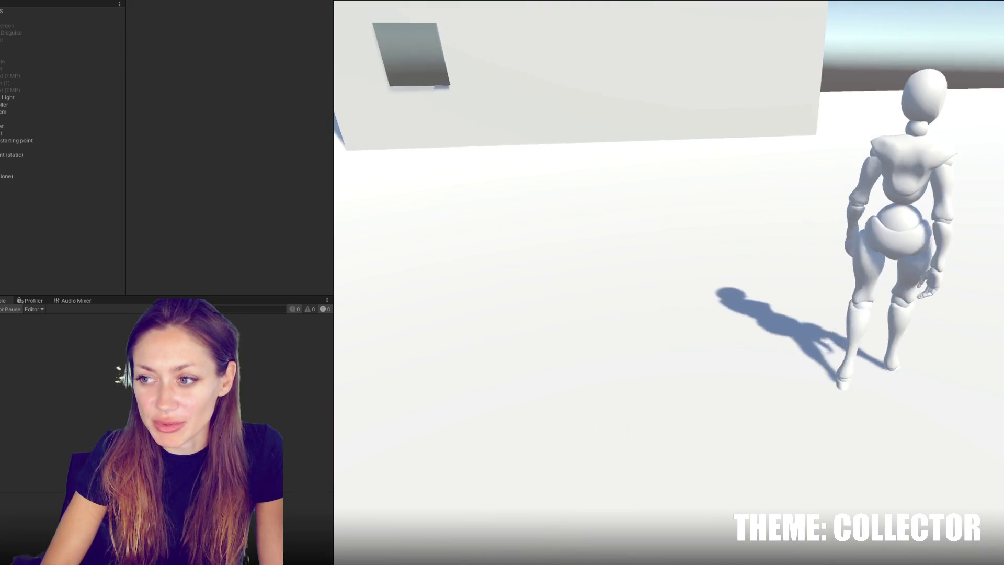
Stop the test run and frame the FPSController character from the front in the Scene view
{"action": "key", "text": "Escape"}
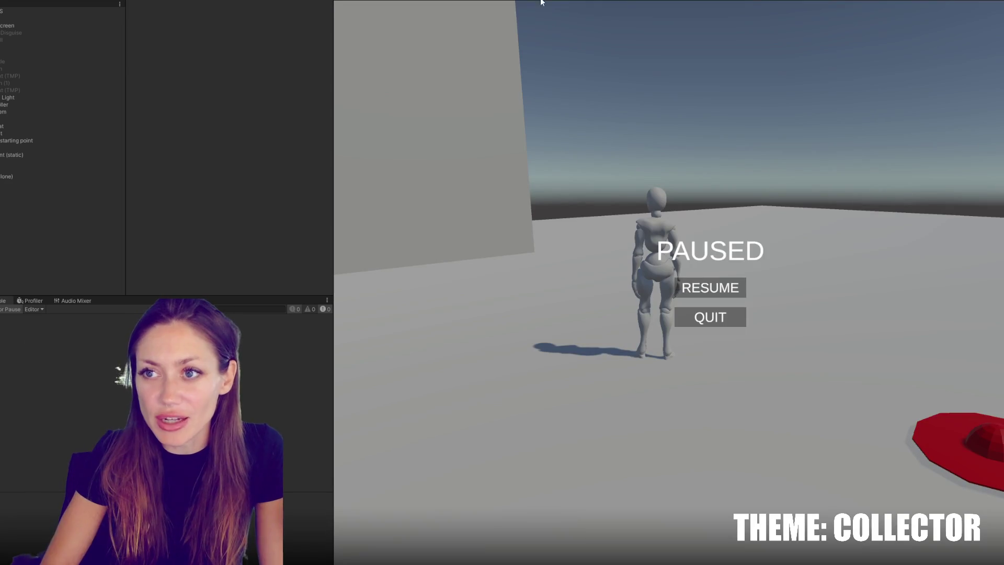
{"action": "left_click", "coordinate": [545, 2]}
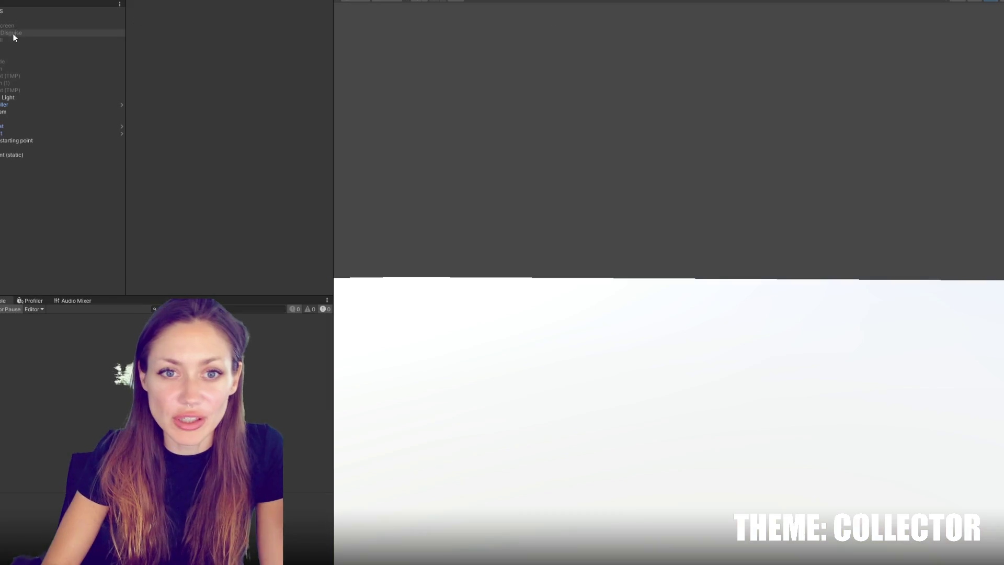
{"action": "left_click", "coordinate": [4, 104]}
{"action": "key", "text": "f"}
{"action": "mouse_move", "coordinate": [564, 202]}
{"action": "left_mouse_down"}
{"action": "mouse_move", "coordinate": [853, 191]}
{"action": "mouse_move", "coordinate": [887, 217]}
{"action": "left_mouse_up"}
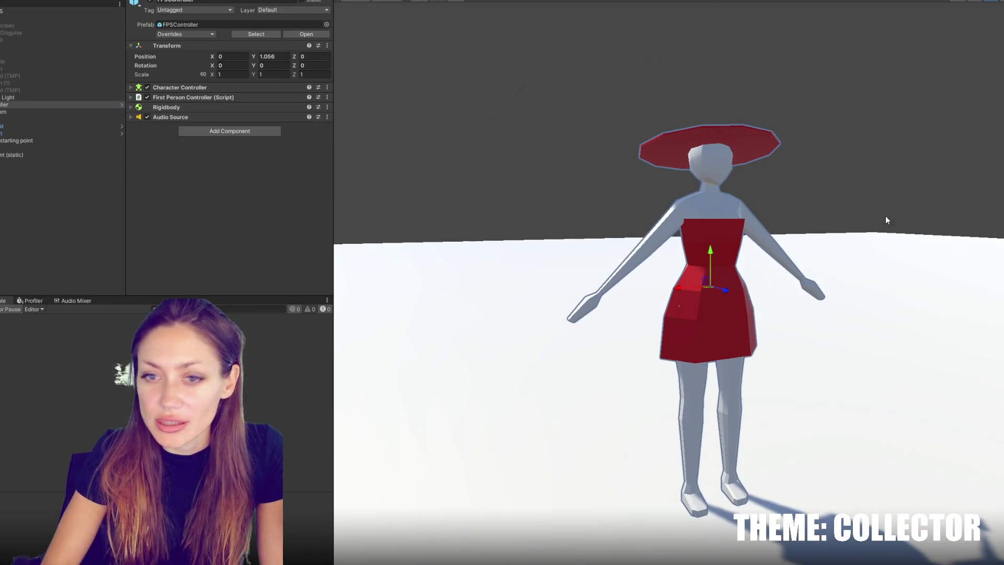
Shrink the Capsule under FirstPersonCharacter to about 0.8851 scale and move it slightly down
{"action": "left_click", "coordinate": [1, 105]}
{"action": "left_click", "coordinate": [9, 119]}
{"action": "left_click", "coordinate": [9, 140]}
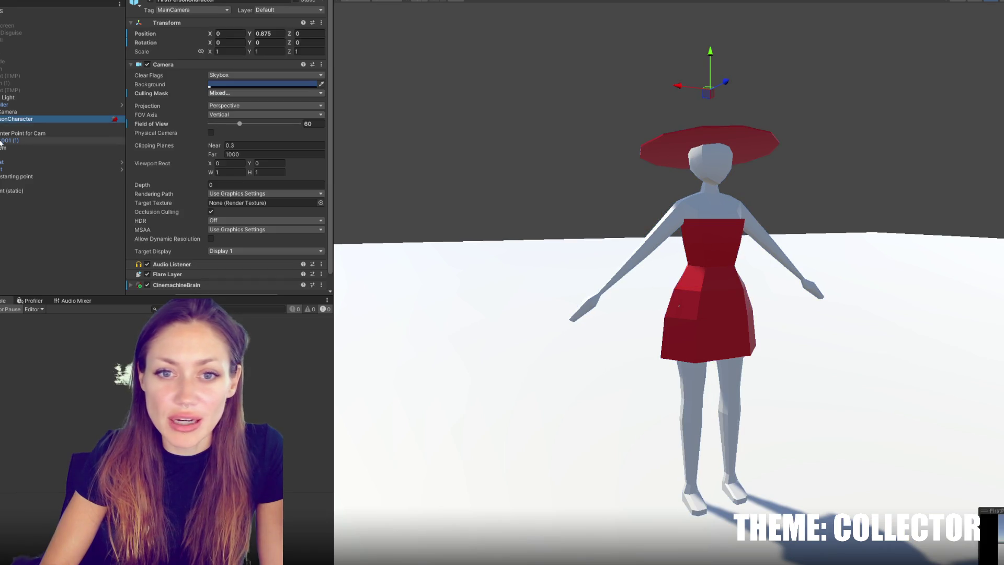
{"action": "left_click", "coordinate": [9, 119]}
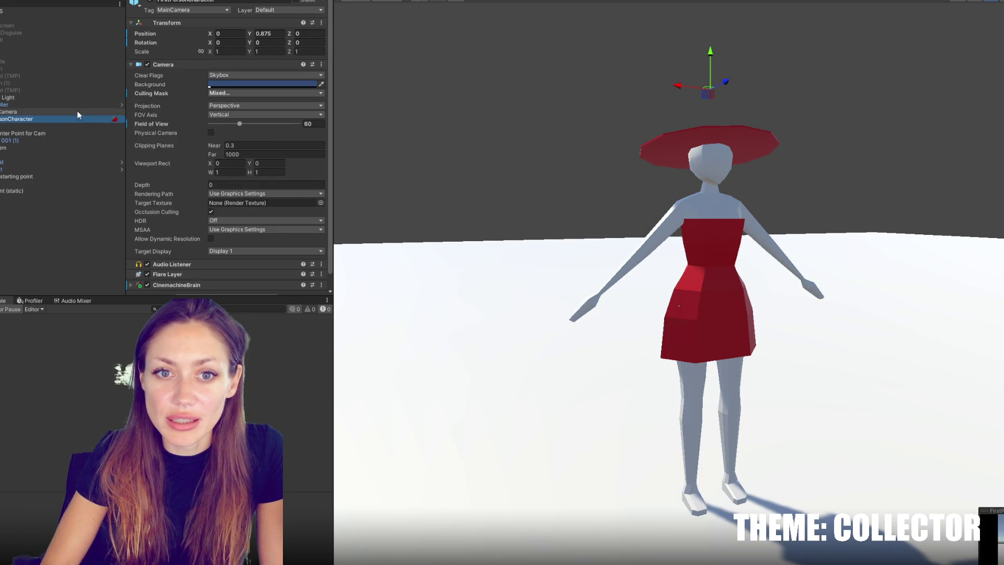
{"action": "left_click", "coordinate": [74, 126]}
{"action": "key", "text": "f"}
{"action": "left_click_drag", "start_coordinate": [580, 141], "coordinate": [594, 222]}
{"action": "mouse_move", "coordinate": [711, 285]}
{"action": "left_mouse_down"}
{"action": "mouse_move", "coordinate": [687, 306]}
{"action": "mouse_move", "coordinate": [703, 293]}
{"action": "left_mouse_up"}
{"action": "key", "text": "w"}
{"action": "left_click_drag", "start_coordinate": [711, 251], "coordinate": [702, 282]}
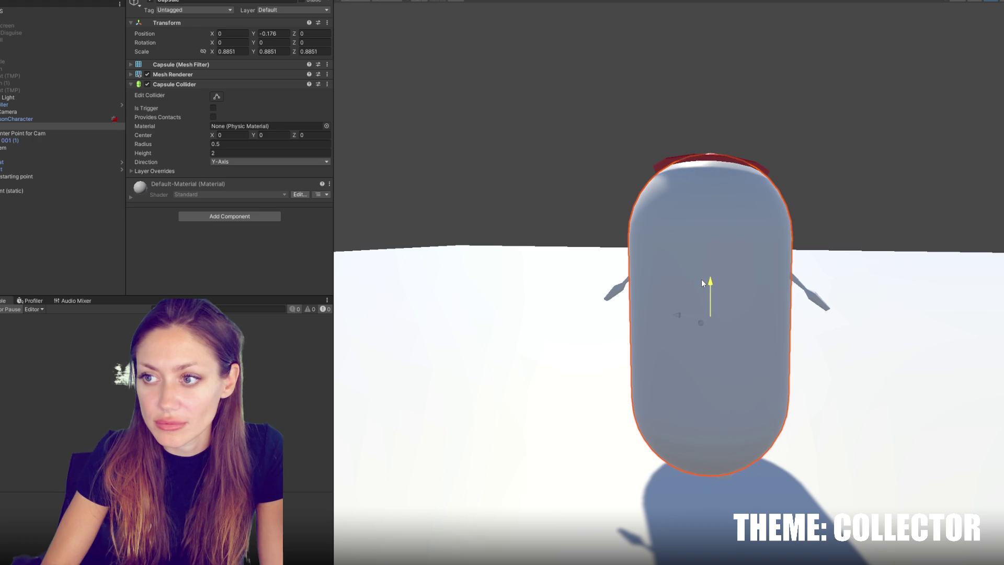
Set the Capsule Collider Radius to 0.3 and turn off the capsule's Mesh Renderer
{"action": "left_click", "coordinate": [230, 143]}
{"action": "type", "text": ".3"}
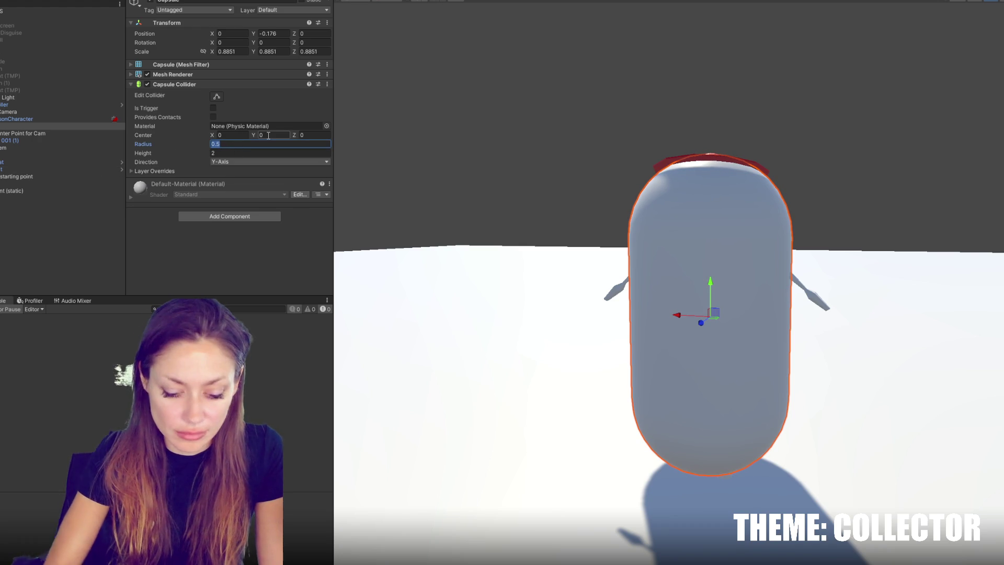
{"action": "key", "text": "Return"}
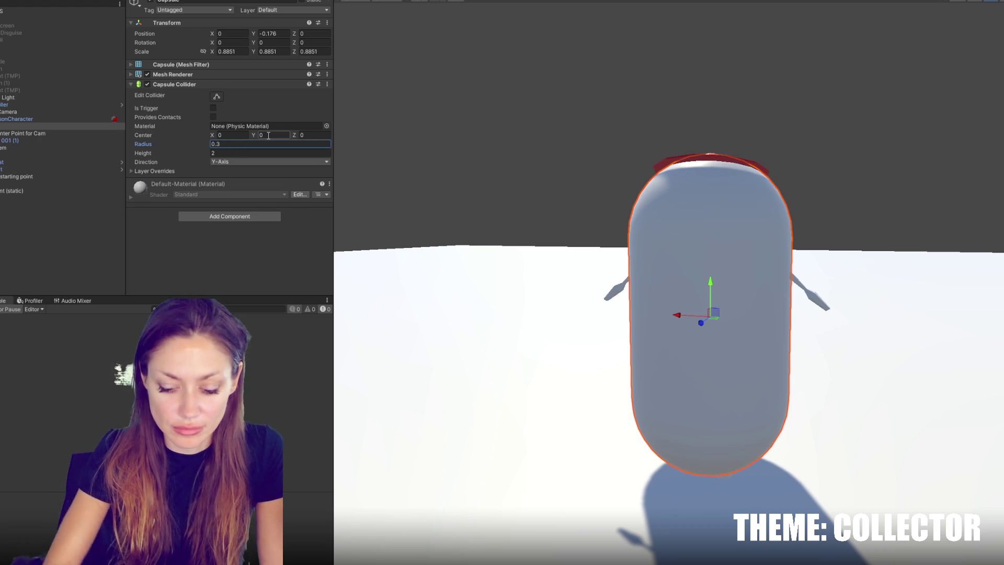
{"action": "left_click", "coordinate": [147, 74]}
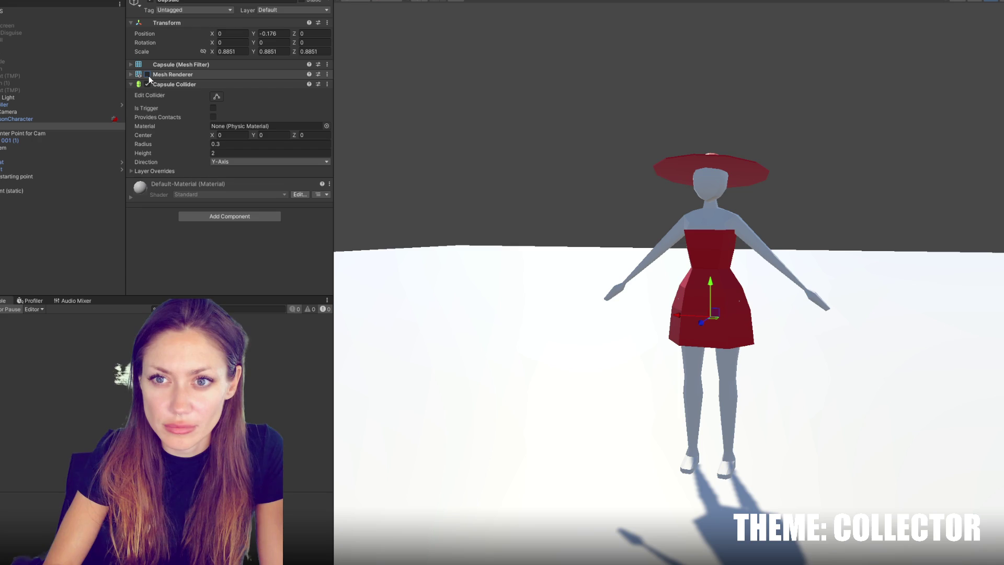
Set the FPSController's Character Controller Height to 1.6 and lower the camera from Y 0.875 to 0.768
{"action": "left_click", "coordinate": [36, 109]}
{"action": "left_click", "coordinate": [39, 105]}
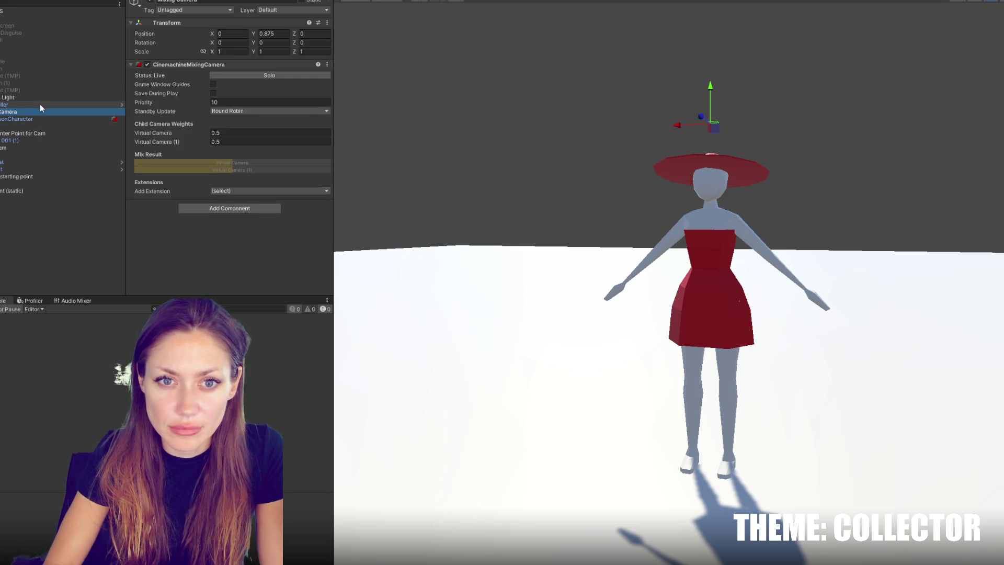
{"action": "left_click", "coordinate": [156, 88]}
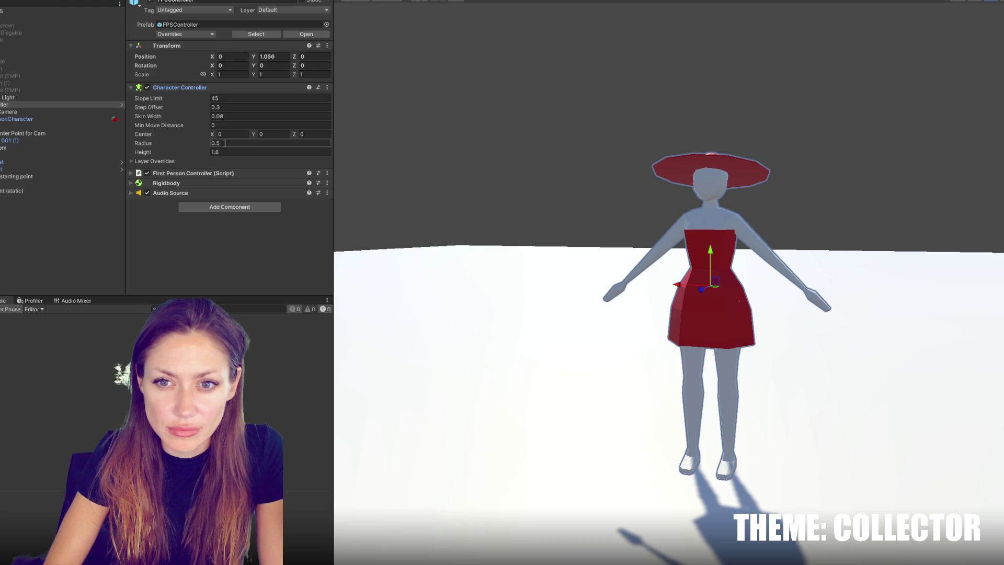
{"action": "left_click", "coordinate": [76, 126]}
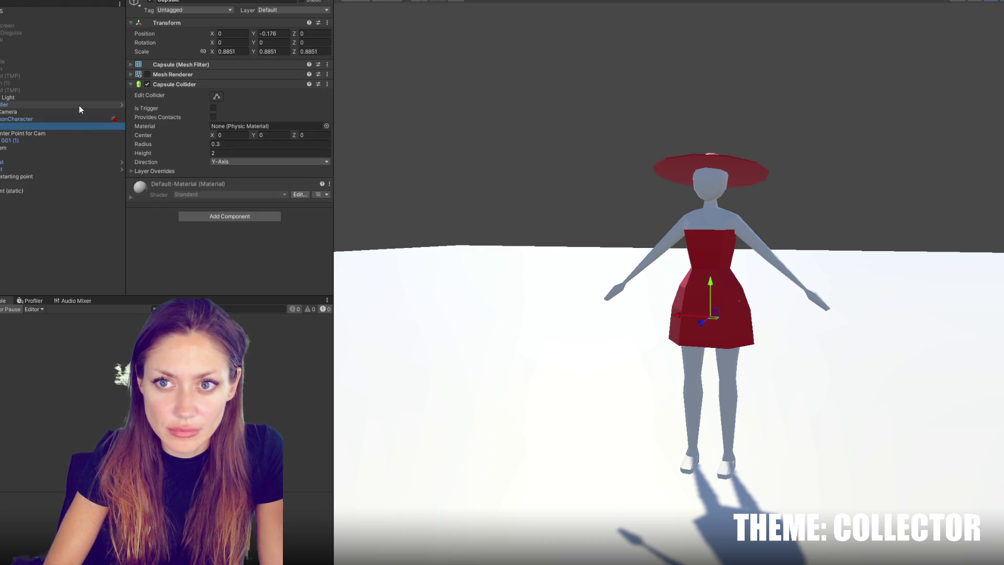
{"action": "left_click", "coordinate": [79, 105]}
{"action": "left_click", "coordinate": [222, 153]}
{"action": "type", "text": "1.6"}
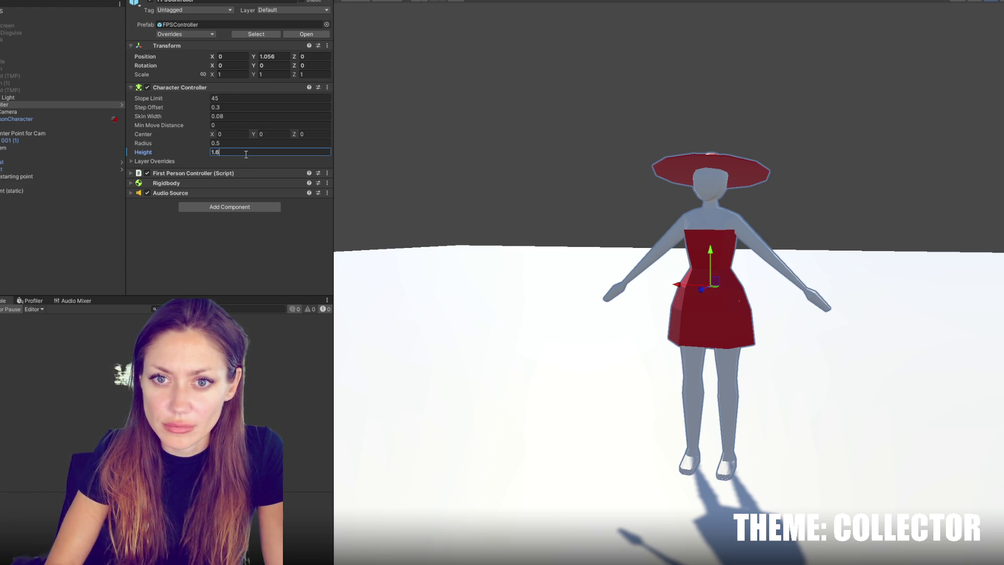
{"action": "left_click", "coordinate": [32, 112]}
{"action": "left_click_drag", "start_coordinate": [711, 92], "coordinate": [710, 141]}
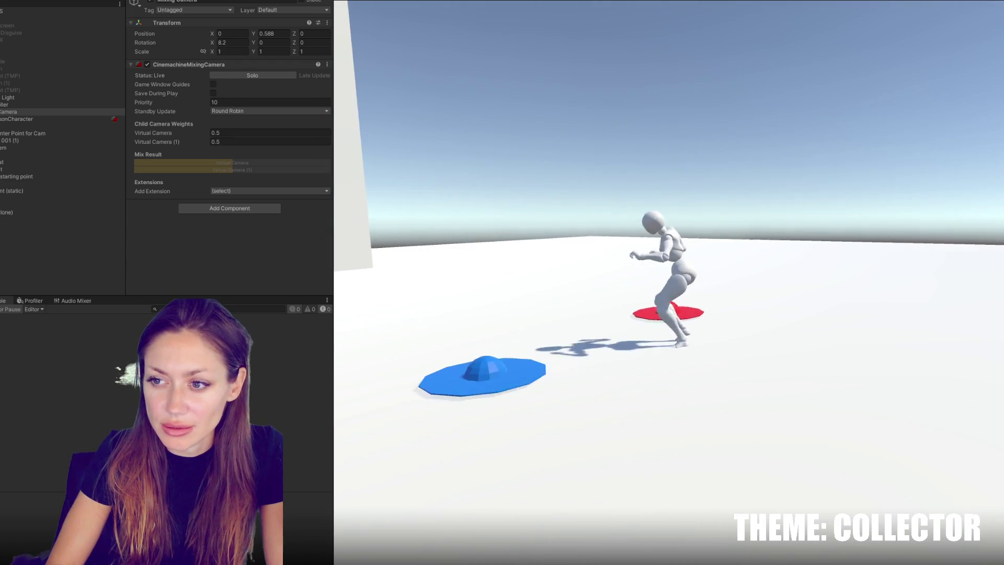
Pause the running play test near the hats with Esc
{"action": "key", "text": "Escape"}
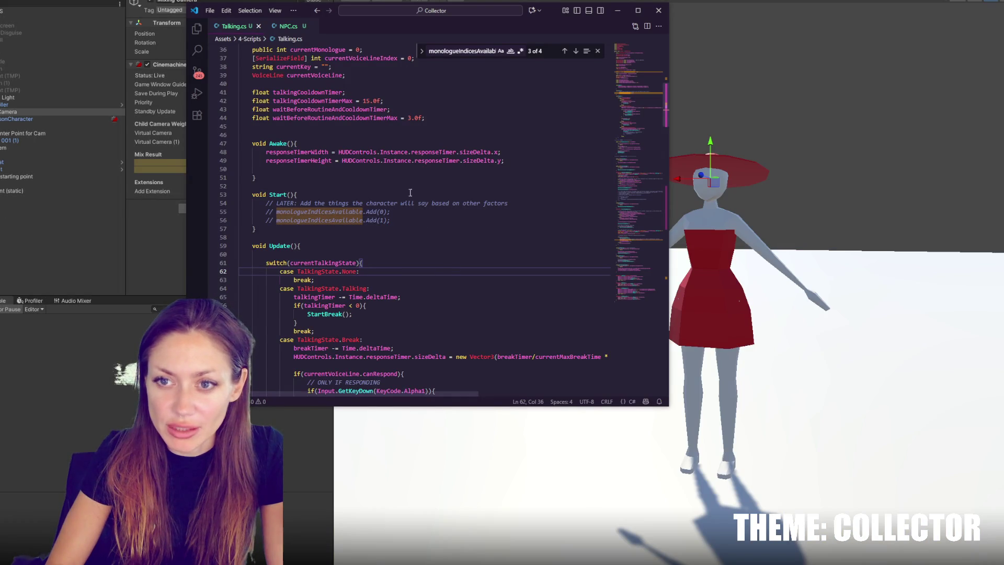
In NPC.cs, find the StartTalking call and select TalkingState to look it up
{"action": "left_click", "coordinate": [287, 31]}
{"action": "scroll", "coordinate": [363, 244], "scroll_direction": "down", "scroll_amount": 2}
{"action": "left_click", "coordinate": [364, 244]}
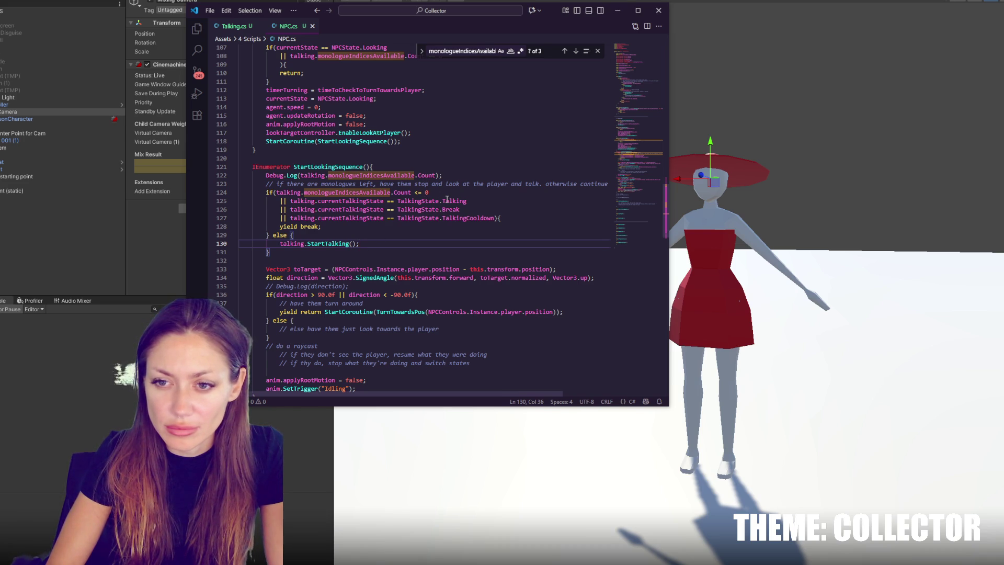
{"action": "double_click", "coordinate": [447, 200]}
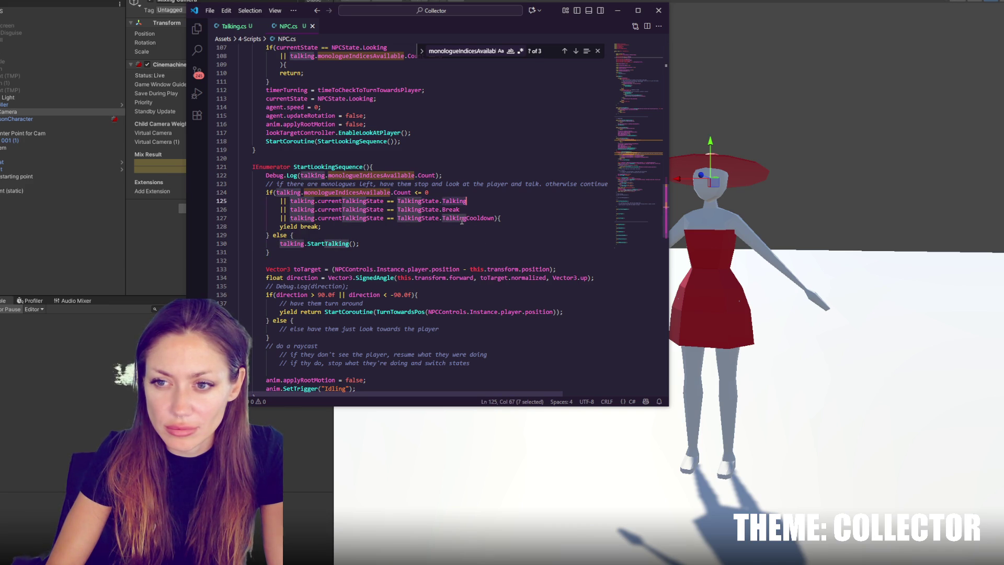
{"action": "double_click", "coordinate": [418, 201]}
Search 'npc con' in Unity's Project window and open NPCControls.cs
{"action": "left_click", "coordinate": [563, 52]}
{"action": "left_click", "coordinate": [233, 25]}
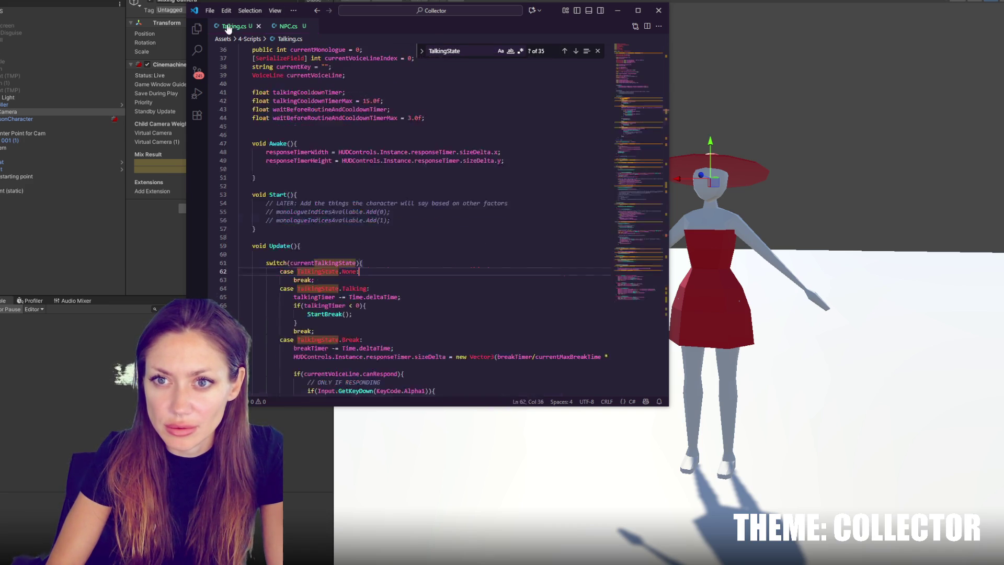
{"action": "left_click", "coordinate": [72, 312]}
{"action": "type", "text": "npc con"}
{"action": "double_click", "coordinate": [26, 342]}
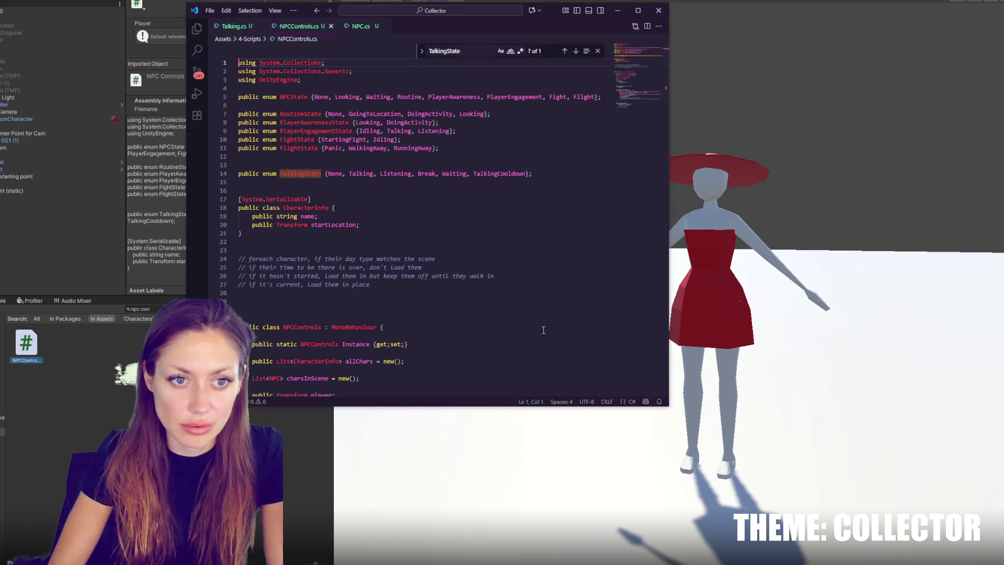
Copy the TalkingState enum line from NPCControls.cs and paste it into NPC.cs
{"action": "left_click", "coordinate": [347, 174]}
{"action": "mouse_move", "coordinate": [532, 174]}
{"action": "left_mouse_down"}
{"action": "mouse_move", "coordinate": [443, 173]}
{"action": "mouse_move", "coordinate": [546, 167]}
{"action": "left_mouse_up"}
{"action": "key", "text": "ctrl+c"}
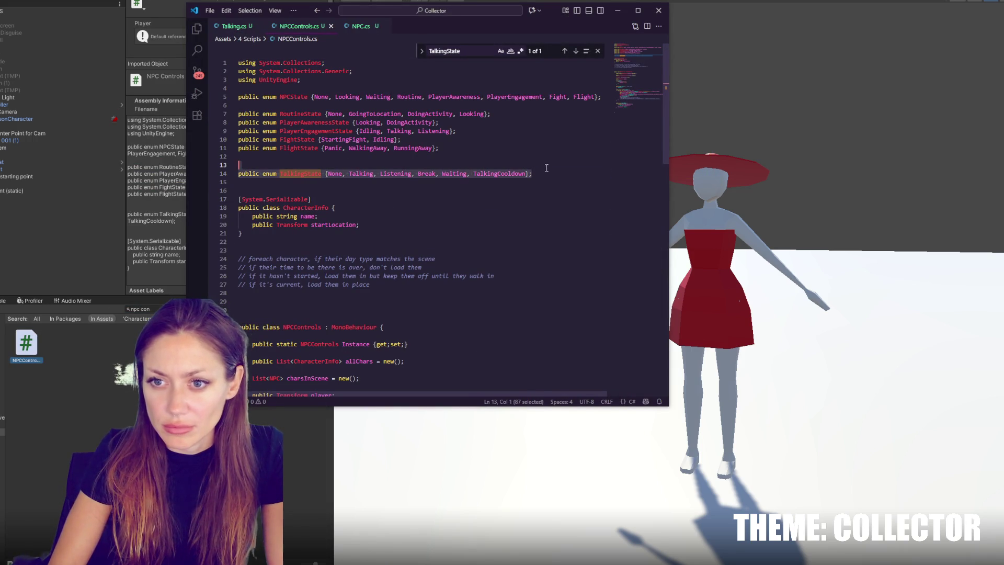
{"action": "left_click", "coordinate": [361, 26]}
{"action": "left_click", "coordinate": [444, 158]}
{"action": "key", "text": "Return"}
{"action": "key", "text": "Return"}
{"action": "key", "text": "ctrl+v"}
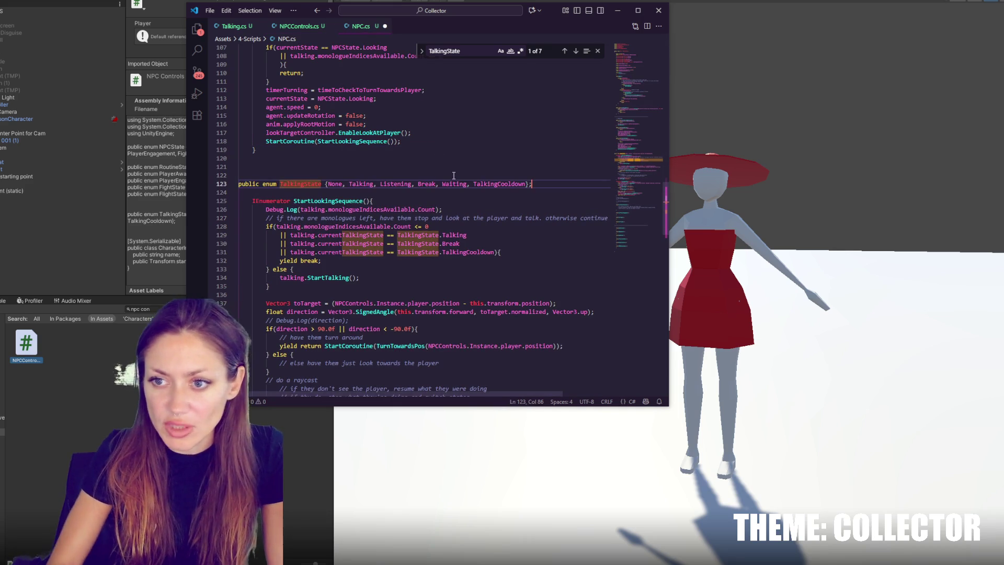
Review the enum's states: None, Talking, Listening, Break, Waiting and TalkingCooldown
{"action": "double_click", "coordinate": [334, 183]}
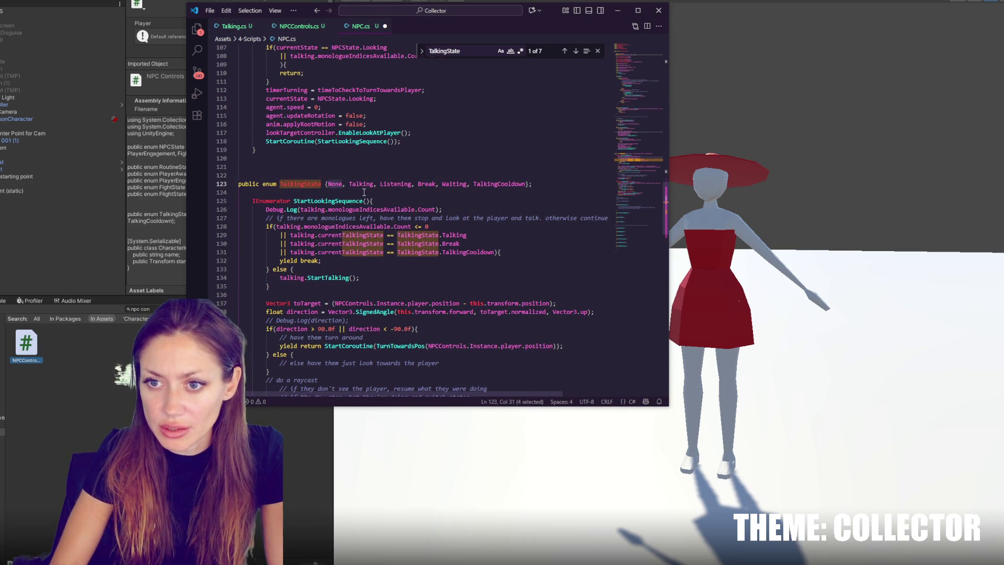
{"action": "double_click", "coordinate": [355, 183]}
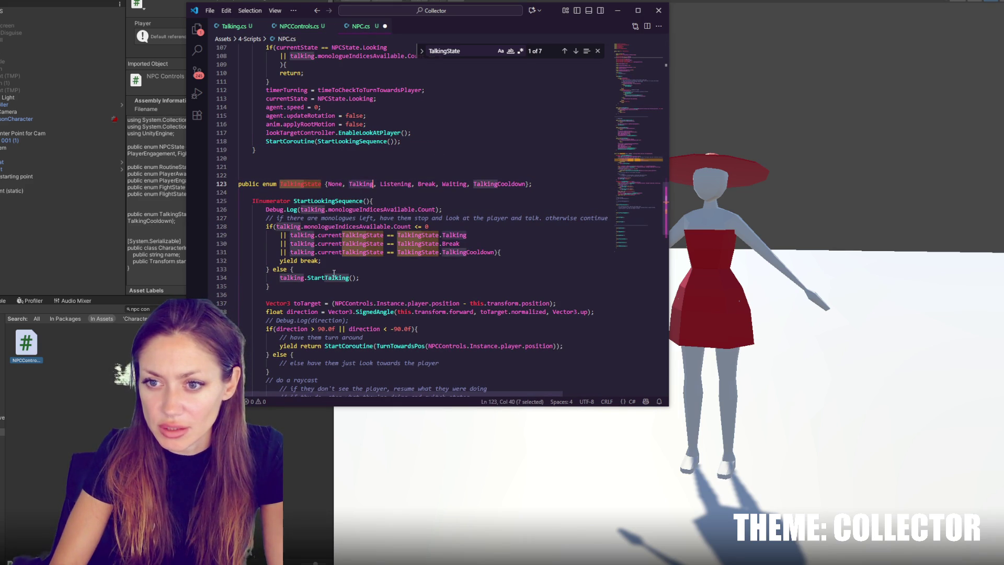
{"action": "double_click", "coordinate": [400, 184]}
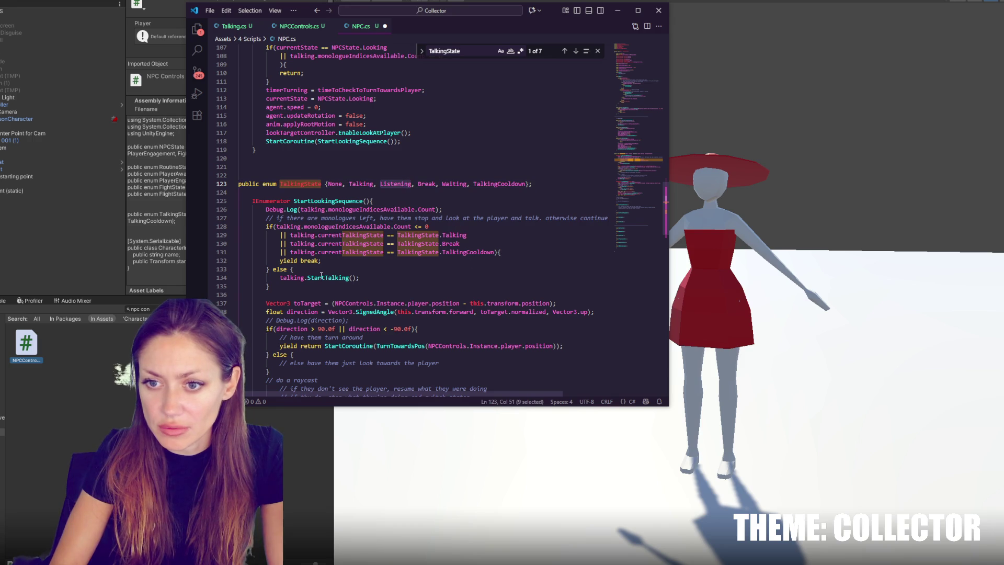
{"action": "double_click", "coordinate": [426, 184]}
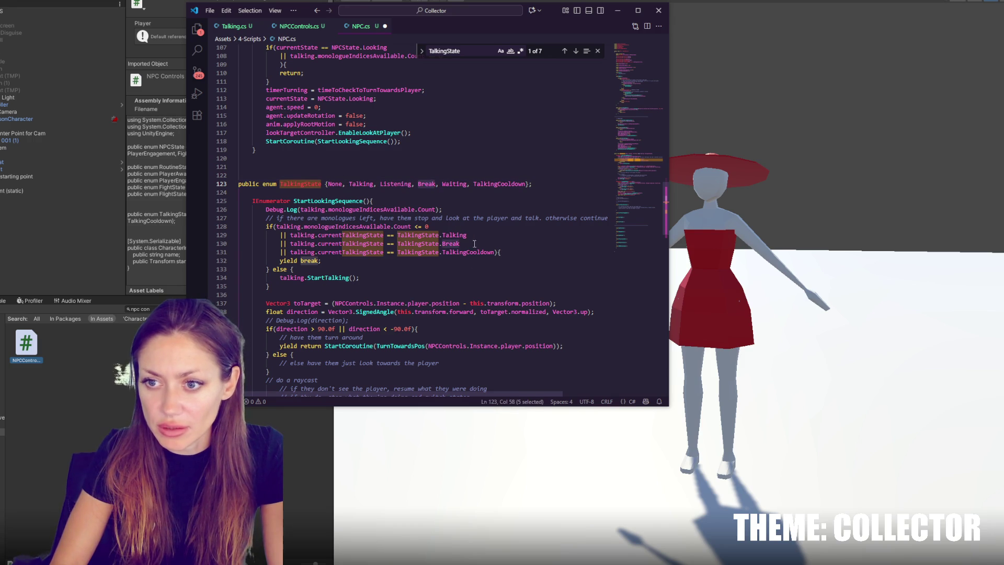
{"action": "double_click", "coordinate": [454, 184]}
{"action": "left_click", "coordinate": [502, 184]}
{"action": "double_click", "coordinate": [501, 184]}
{"action": "double_click", "coordinate": [453, 184]}
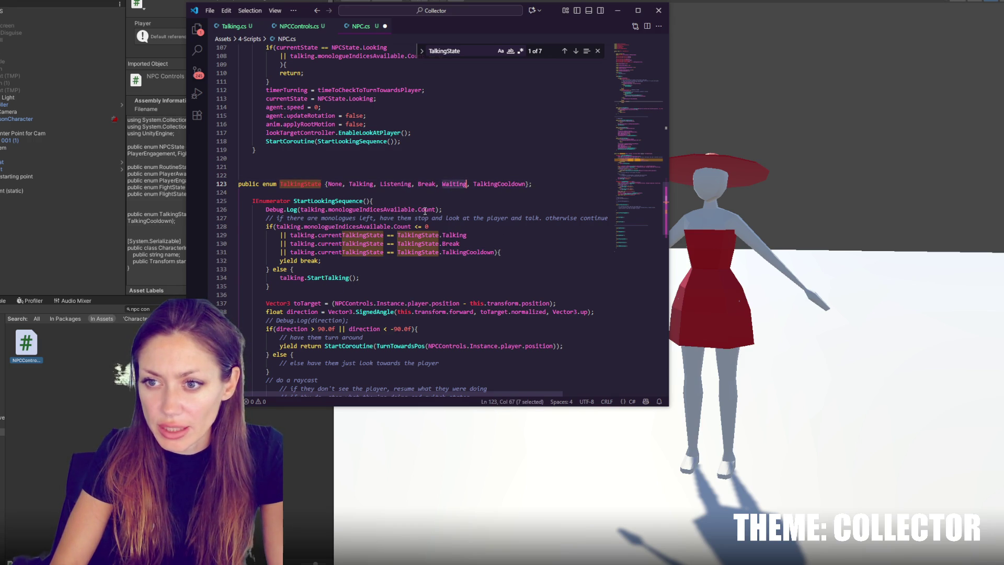
{"action": "double_click", "coordinate": [336, 185]}
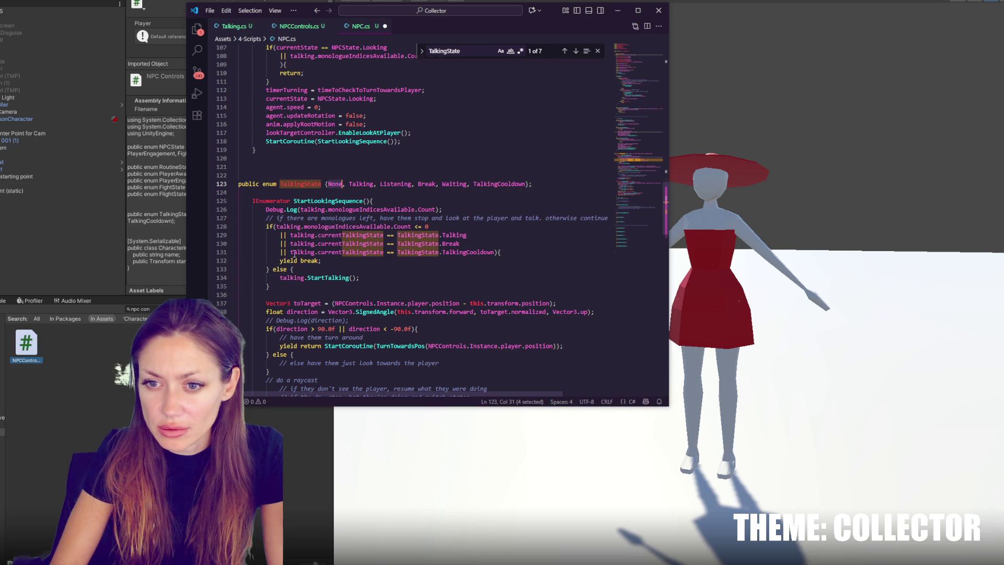
Turn the else branch into 'else if(state == TalkingState.None' by copying the existing comparison
{"action": "left_click", "coordinate": [300, 270]}
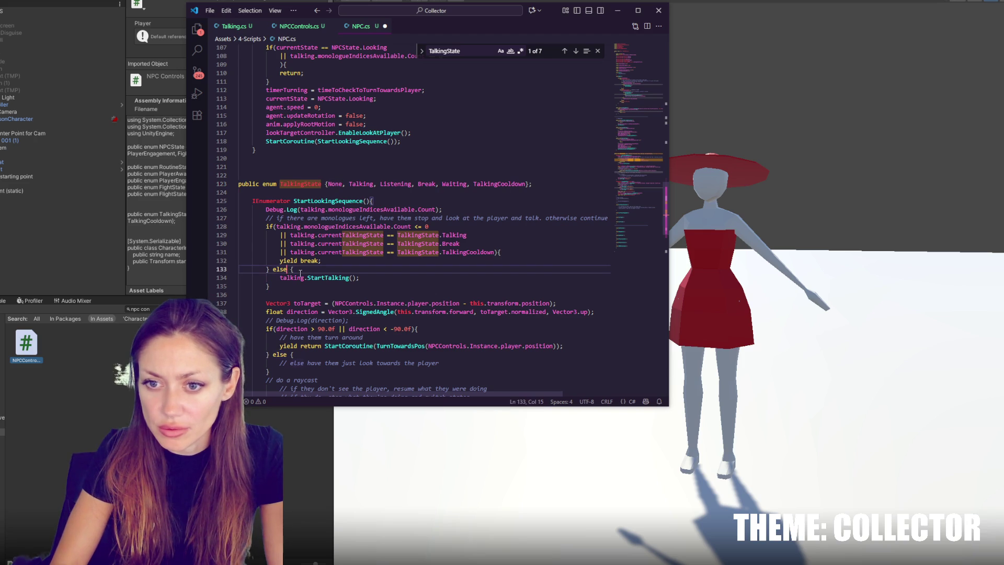
{"action": "type", "text": "if("}
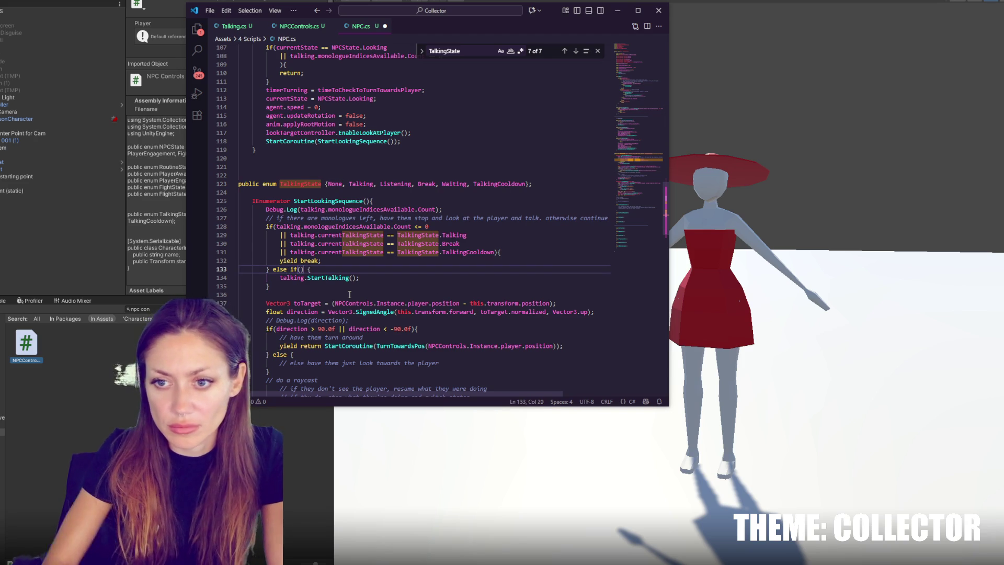
{"action": "left_click_drag", "start_coordinate": [469, 236], "coordinate": [288, 235]}
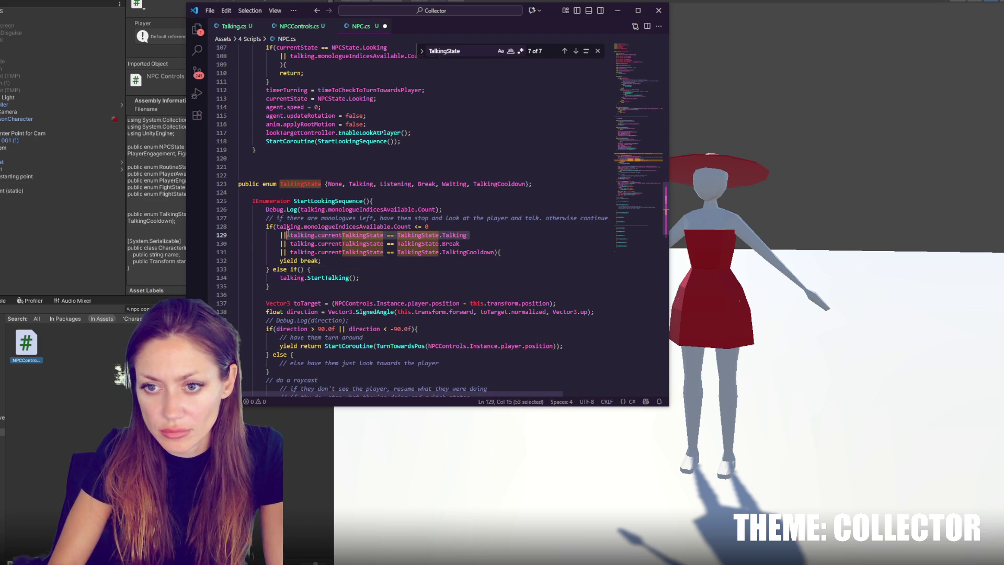
{"action": "key", "text": "ctrl+c"}
{"action": "left_click", "coordinate": [300, 269]}
{"action": "key", "text": "ctrl+v"}
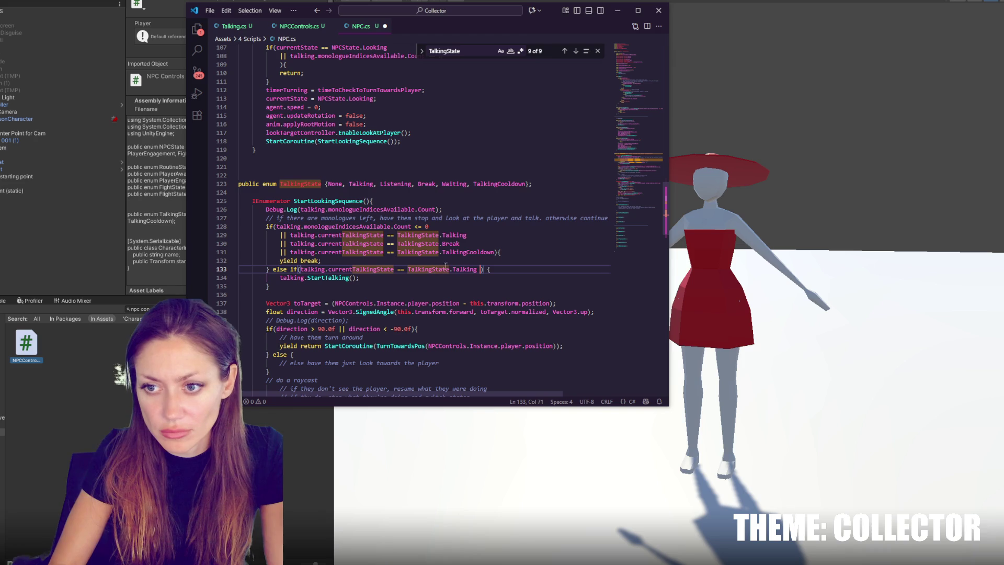
{"action": "left_click", "coordinate": [462, 268]}
{"action": "double_click", "coordinate": [462, 270]}
{"action": "type", "text": "None"}
{"action": "key", "text": "Delete"}
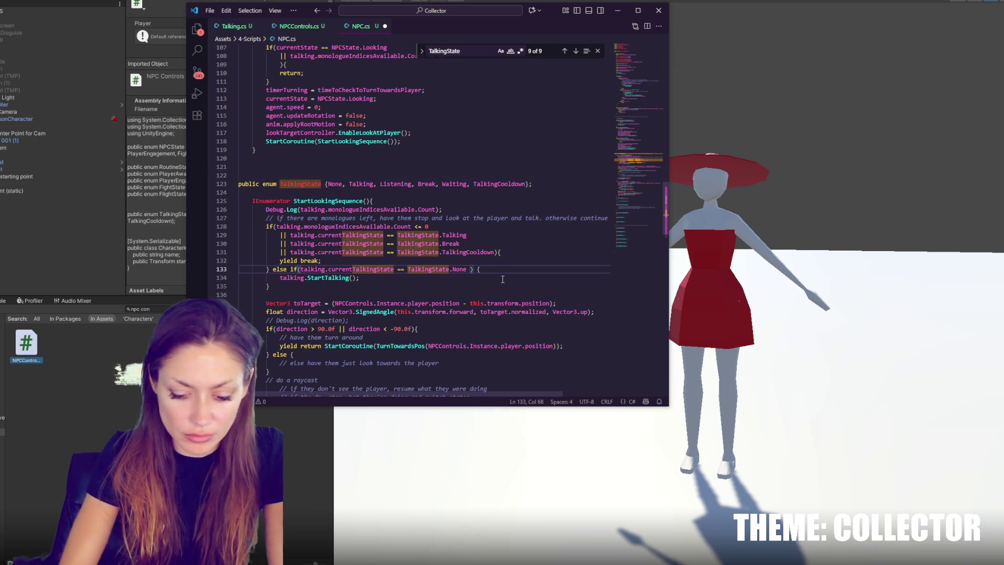
Add '|| state == TalkingState.TalkingCooldown' as a second condition on a new line
{"action": "key", "text": "Return"}
{"action": "type", "text": "|| ) {"}
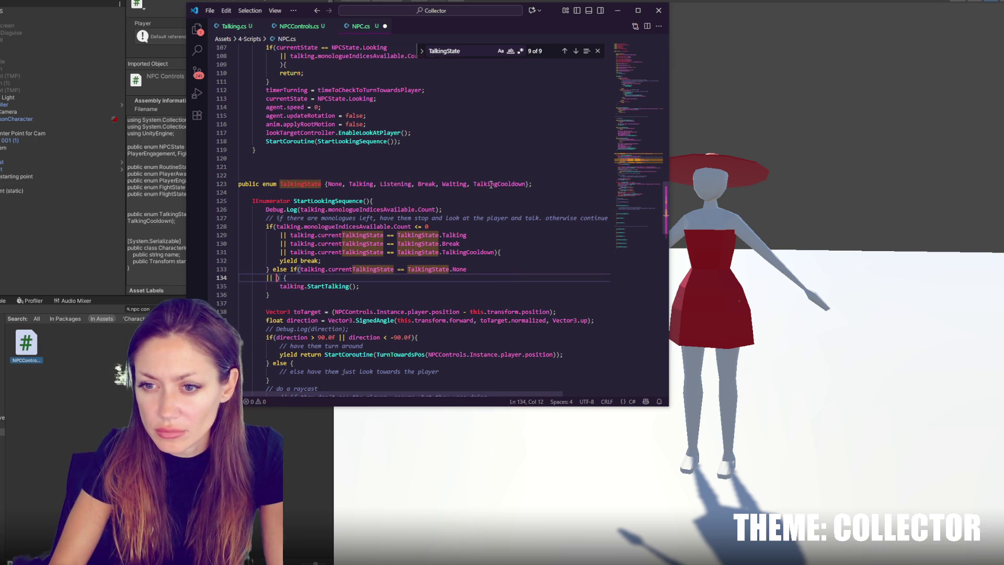
{"action": "left_click_drag", "start_coordinate": [300, 268], "coordinate": [450, 269]}
{"action": "key", "text": "ctrl+c"}
{"action": "left_click", "coordinate": [277, 278]}
{"action": "key", "text": "ctrl+v"}
{"action": "double_click", "coordinate": [404, 278]}
{"action": "type", "text": "TalkingCooldown"}
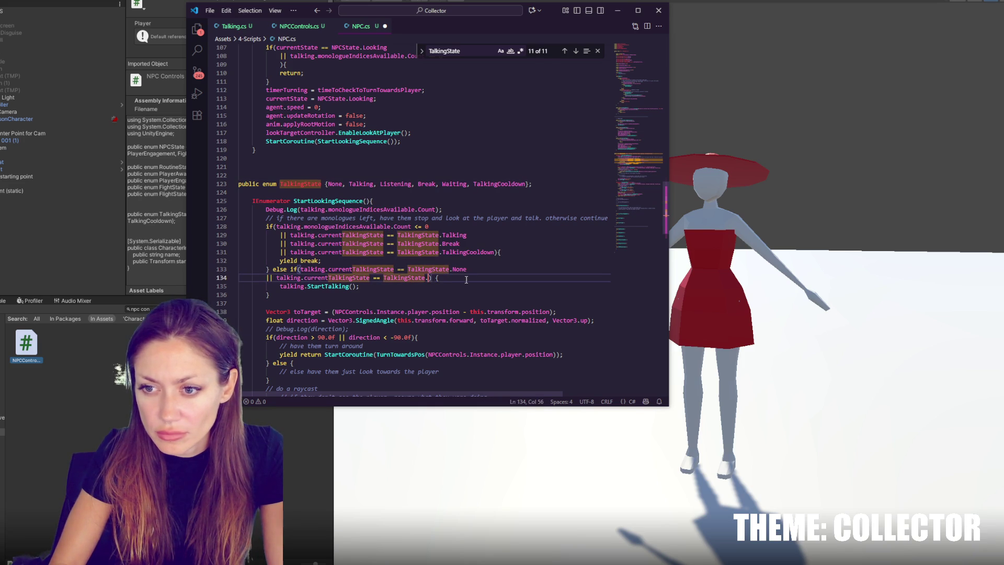
{"action": "left_click", "coordinate": [370, 295]}
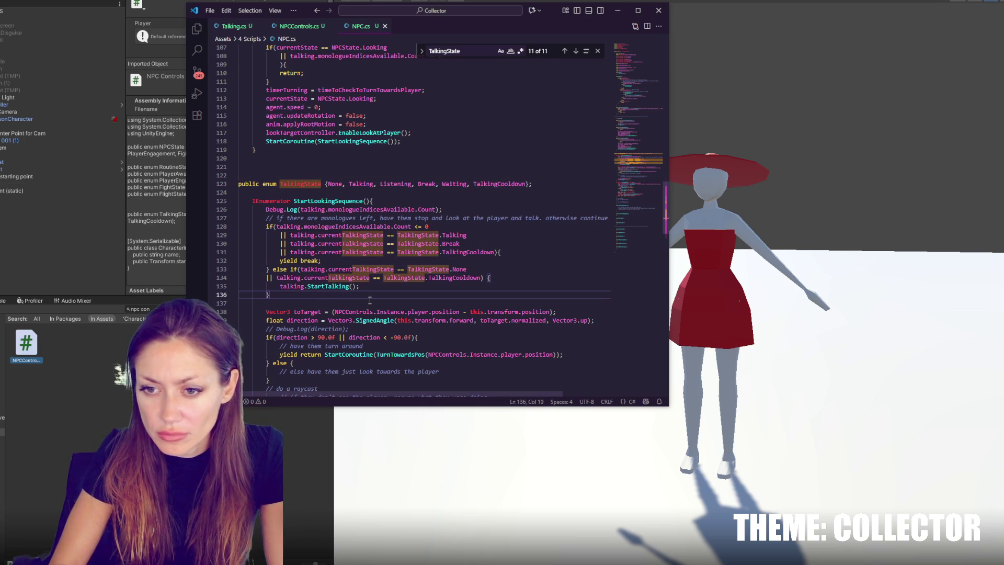
Split both if conditions onto their own lines and indent the second condition
{"action": "left_click", "coordinate": [485, 270]}
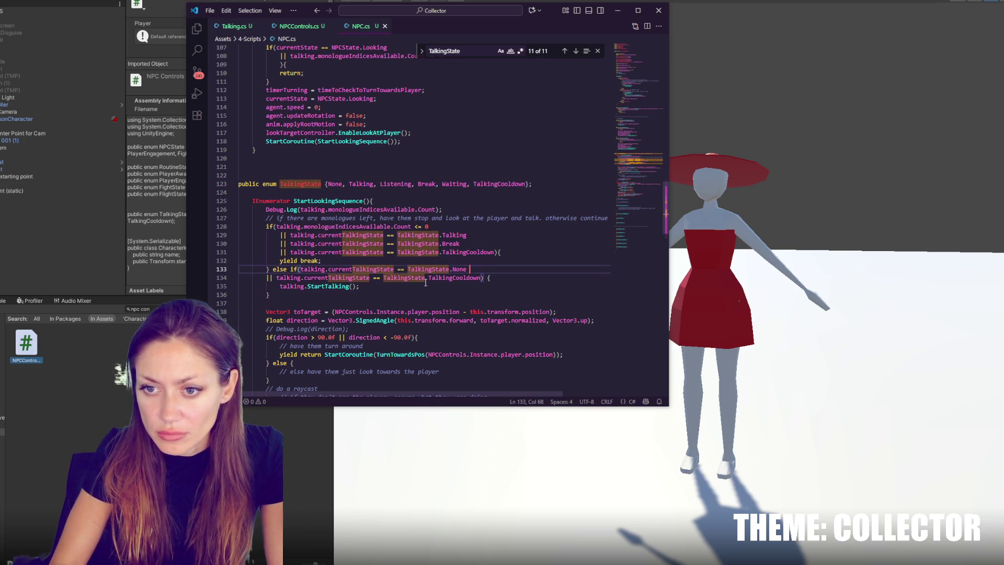
{"action": "left_click", "coordinate": [301, 269]}
{"action": "key", "text": "Return"}
{"action": "left_click", "coordinate": [267, 286]}
{"action": "key", "text": "Tab"}
{"action": "left_click", "coordinate": [276, 226]}
{"action": "key", "text": "Return"}
{"action": "left_click", "coordinate": [473, 260]}
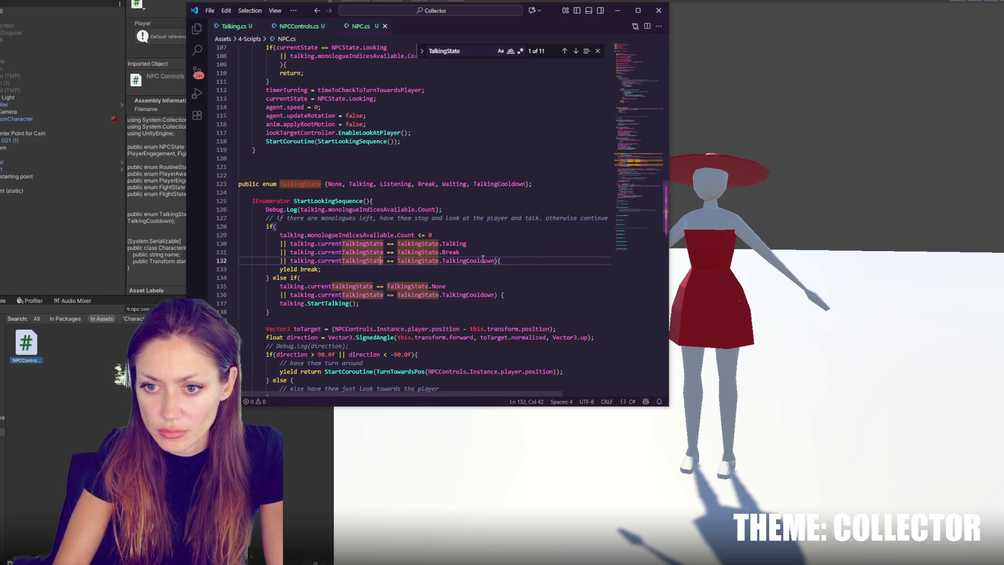
Check the CS0019 errors in Unity, delete the duplicate TalkingState enum from NPC.cs, save, and recompile
{"action": "key", "text": "alt+Tab"}
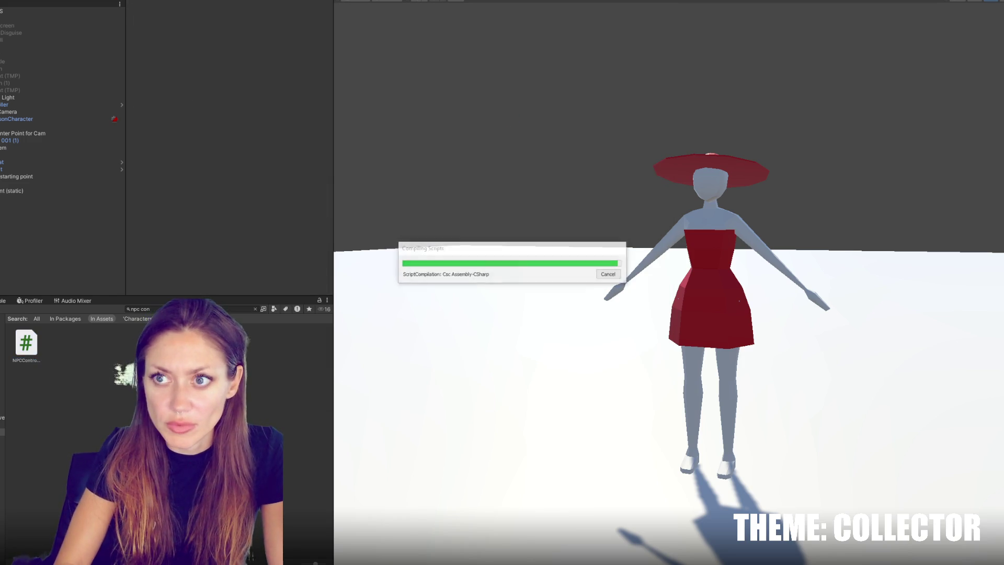
{"action": "key", "text": "ctrl+p"}
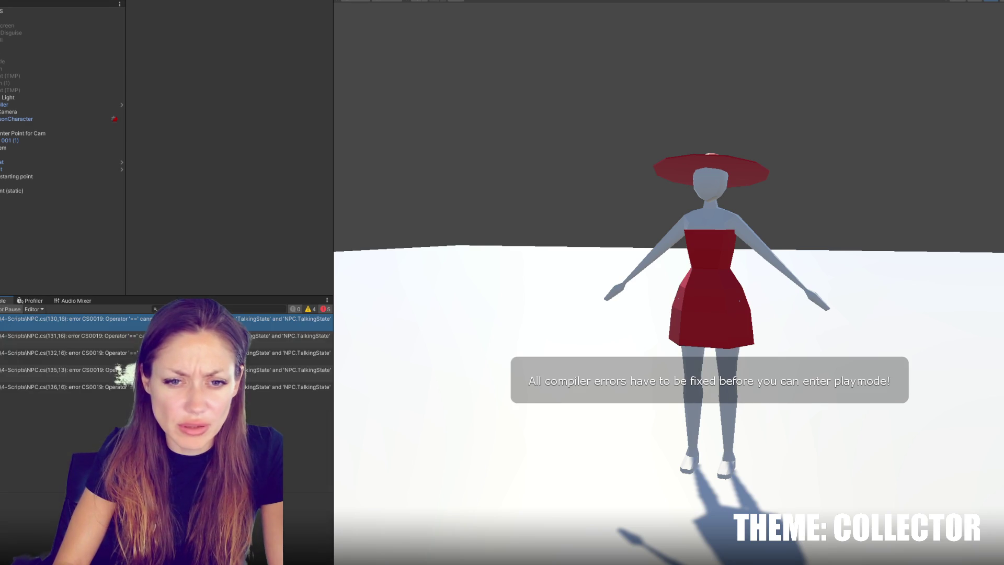
{"action": "key", "text": "alt+Tab"}
{"action": "key", "text": "ctrl+s"}
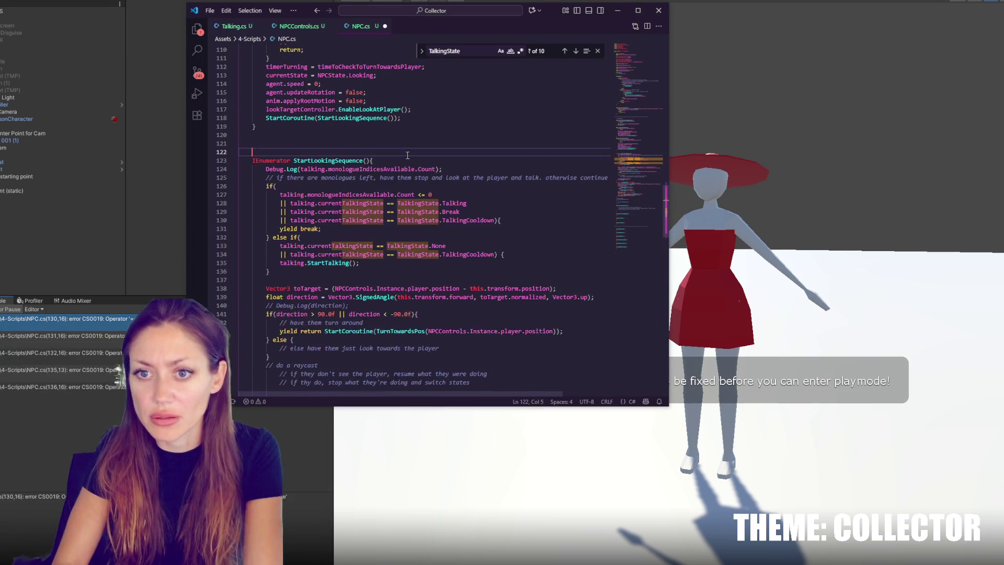
{"action": "left_click", "coordinate": [105, 243]}
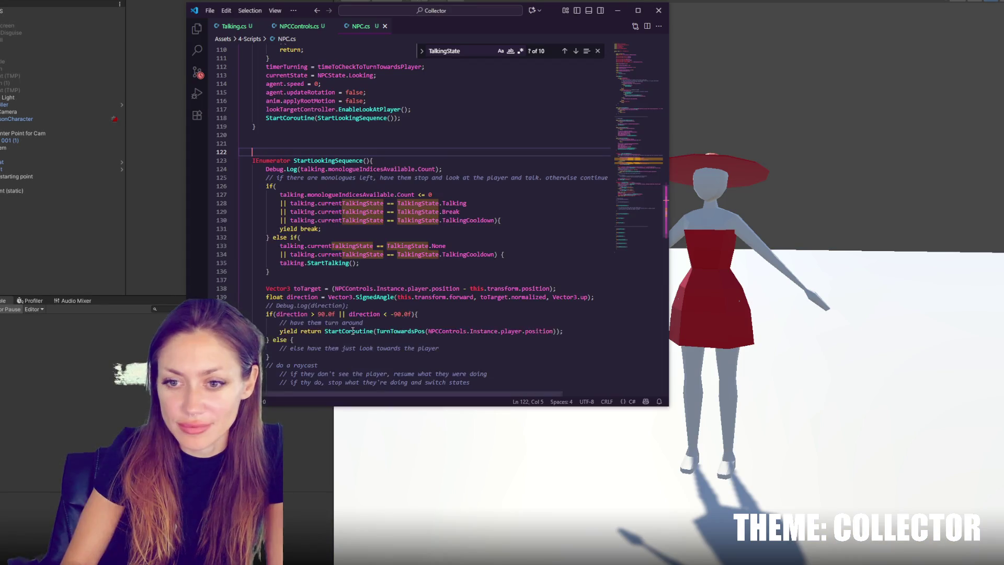
Review the Break and TalkingCooldown checks in NPC.cs against the states in NPCControls
{"action": "double_click", "coordinate": [451, 212]}
{"action": "left_click", "coordinate": [529, 251]}
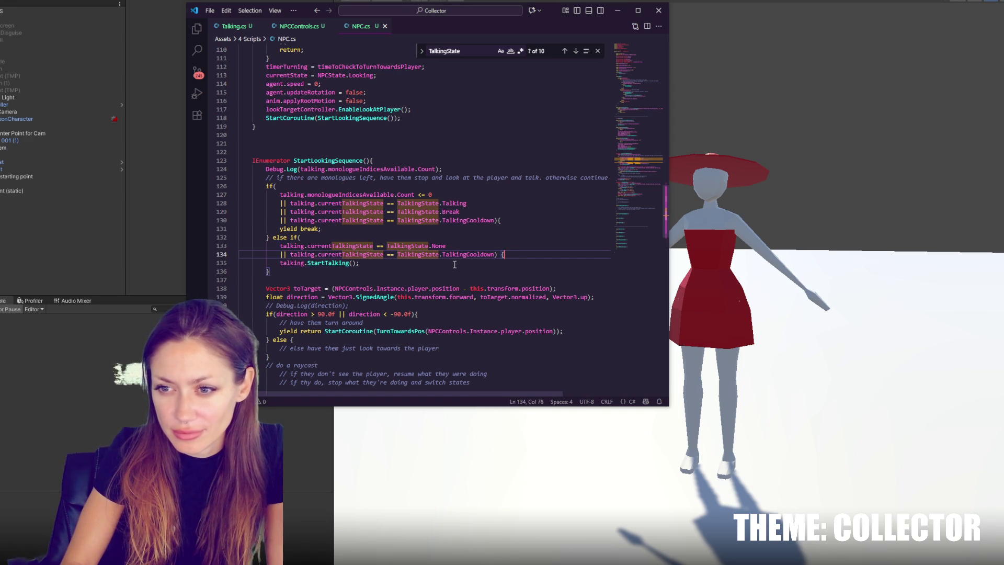
{"action": "double_click", "coordinate": [471, 221]}
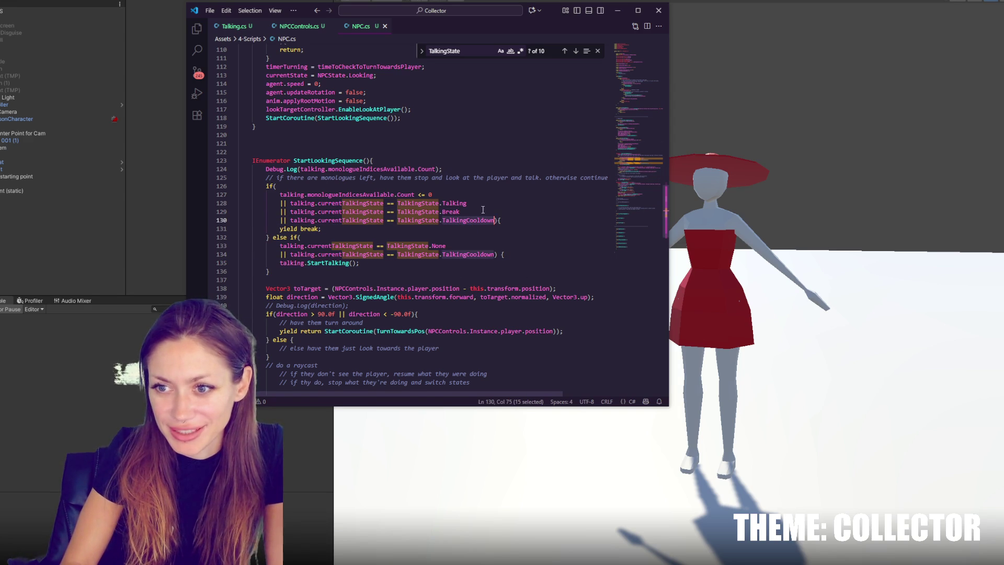
{"action": "scroll", "coordinate": [575, 146], "scroll_direction": "up", "scroll_amount": 20}
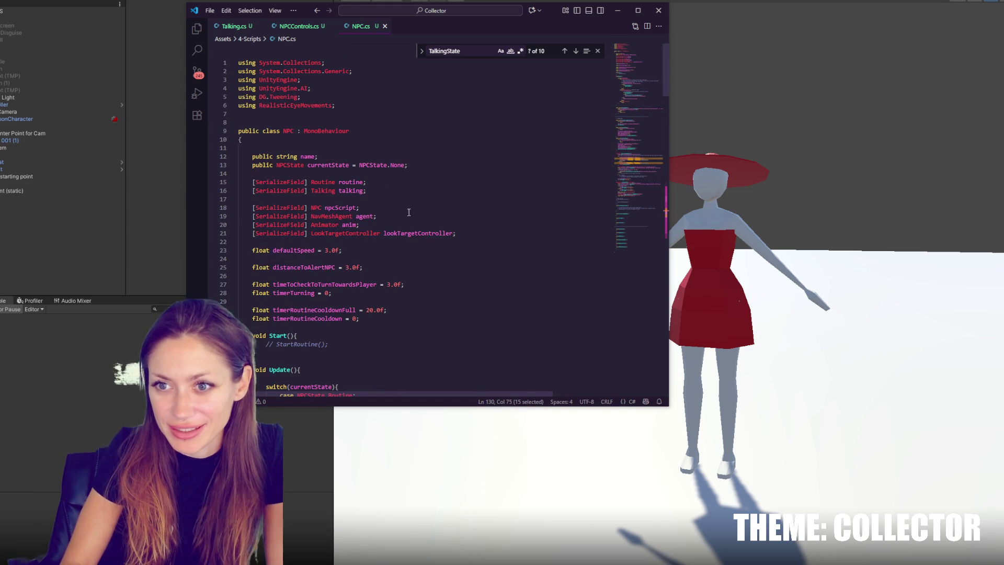
{"action": "key", "text": "ctrl+Tab"}
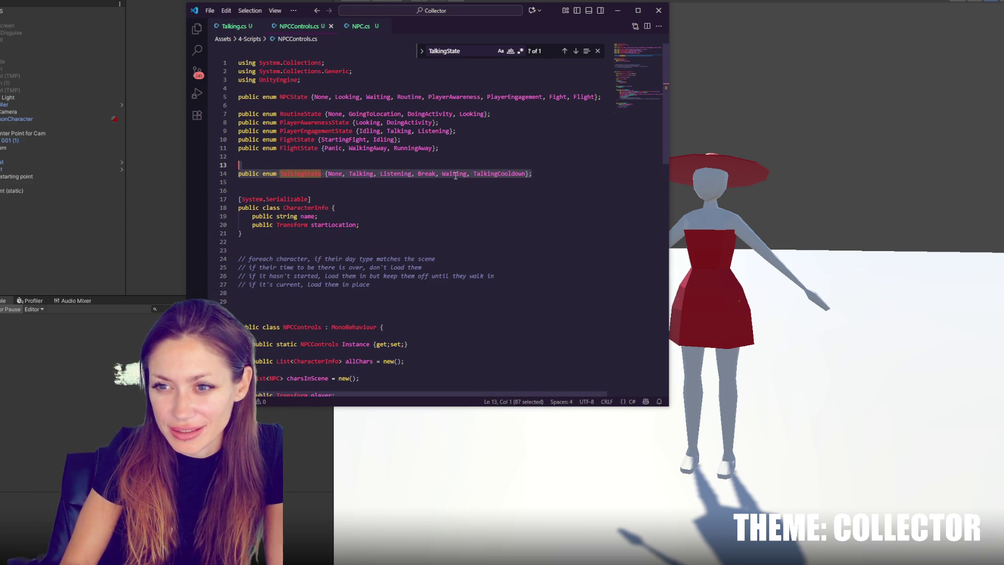
{"action": "left_click", "coordinate": [360, 26]}
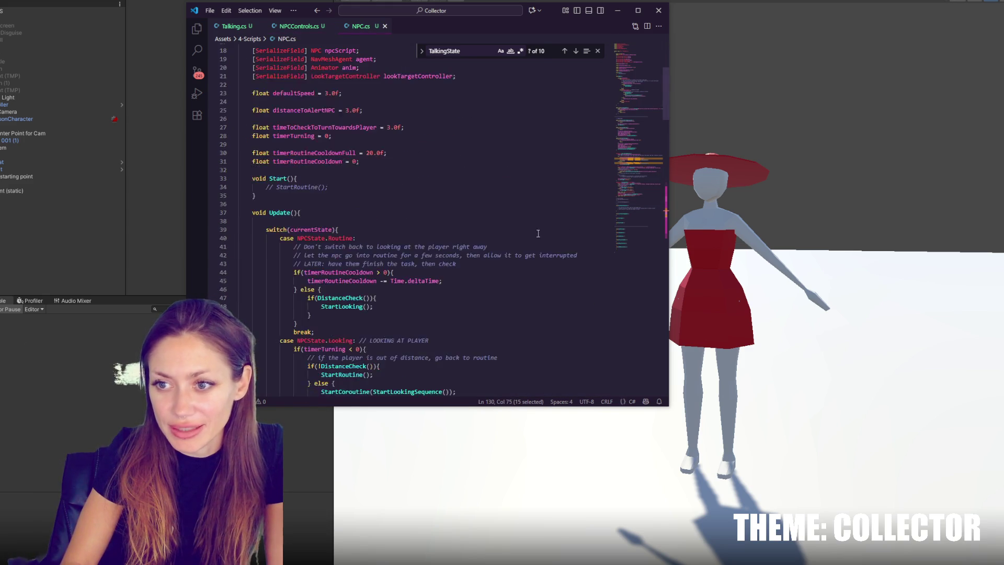
{"action": "scroll", "coordinate": [466, 277], "scroll_direction": "down", "scroll_amount": 20}
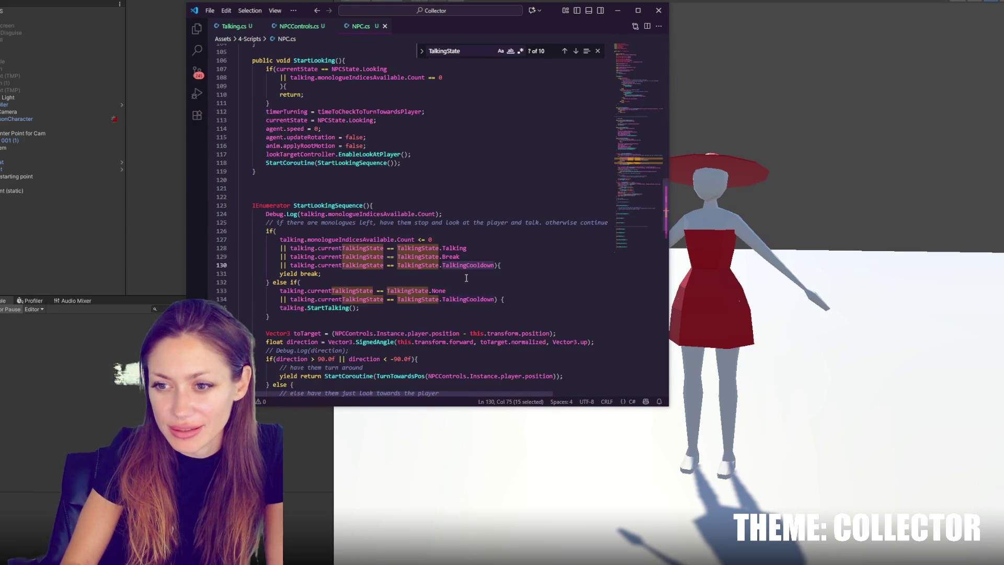
Replace TalkingCooldown with Waiting in the else-if condition of StartLookingSequence
{"action": "double_click", "coordinate": [467, 299]}
{"action": "type", "text": "Waiting"}
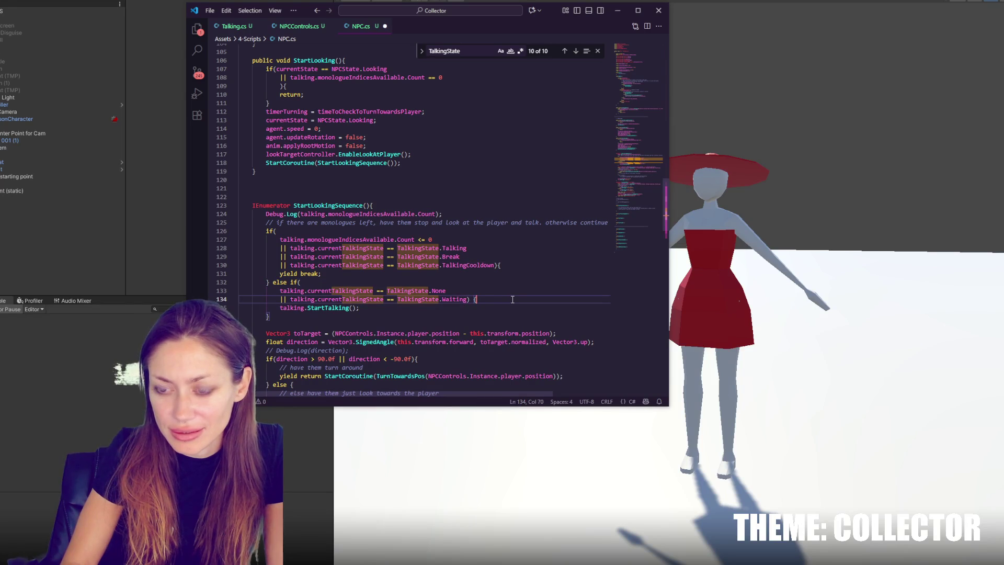
{"action": "left_click", "coordinate": [484, 265]}
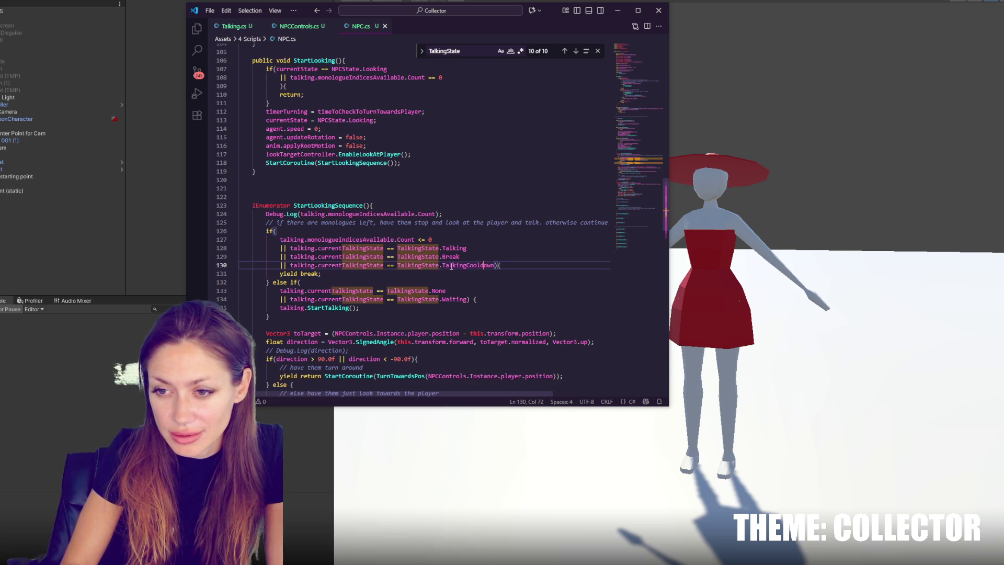
{"action": "double_click", "coordinate": [468, 265]}
{"action": "left_click", "coordinate": [505, 270]}
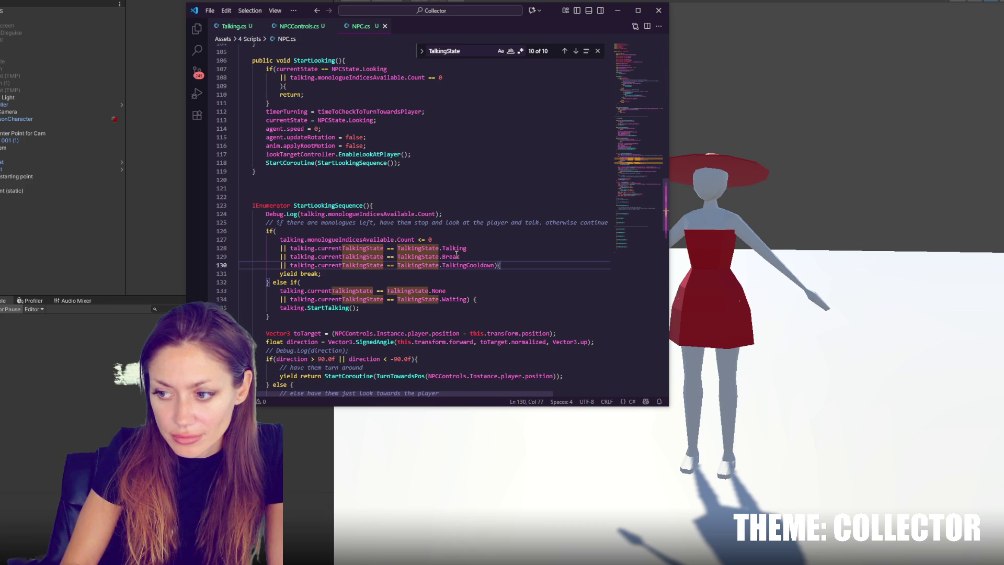
{"action": "left_click", "coordinate": [492, 298]}
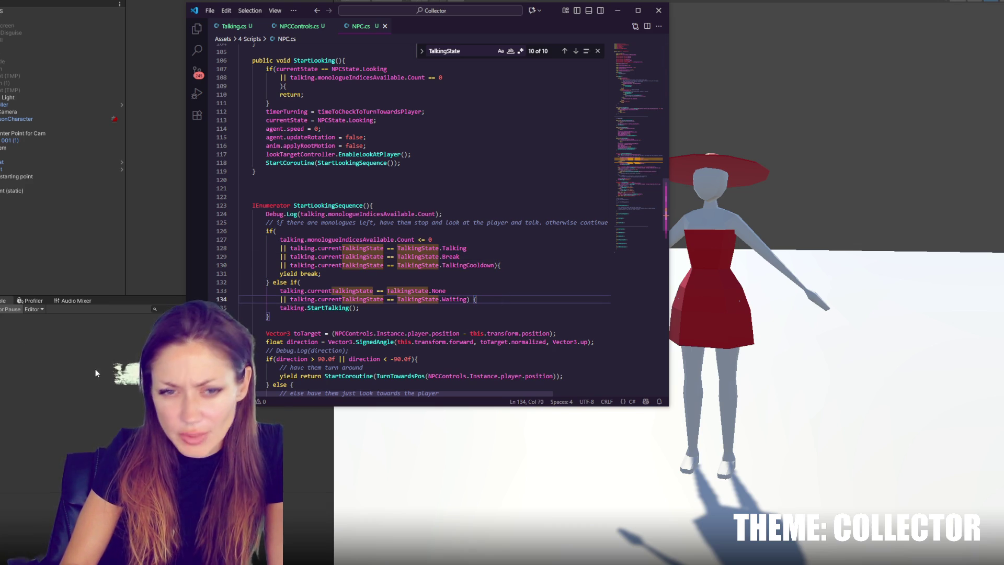
Recompile in Unity, inspect NPC001(Clone) while the game runs, and return to NPC.cs
{"action": "key", "text": "alt+Tab"}
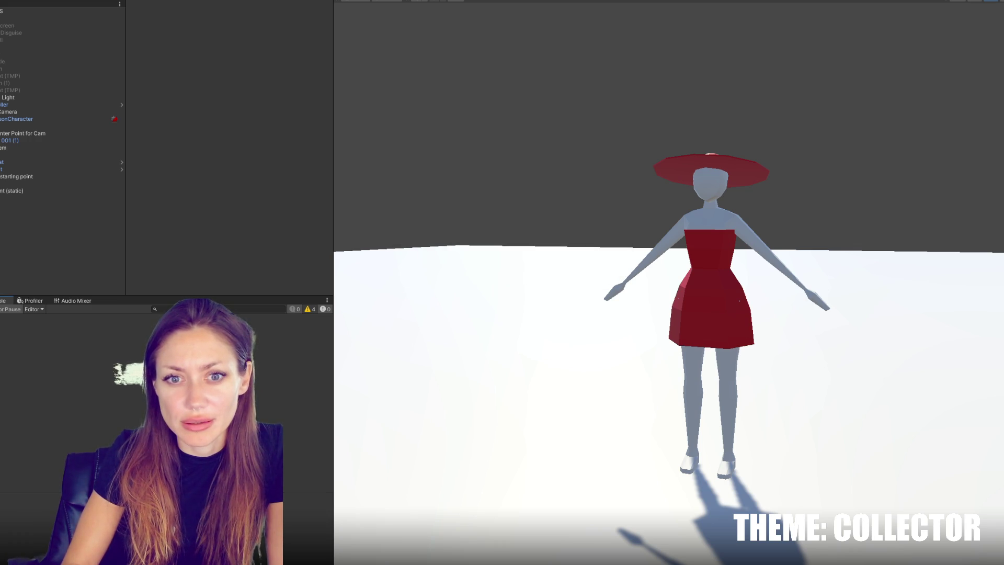
{"action": "key", "text": "alt+Tab"}
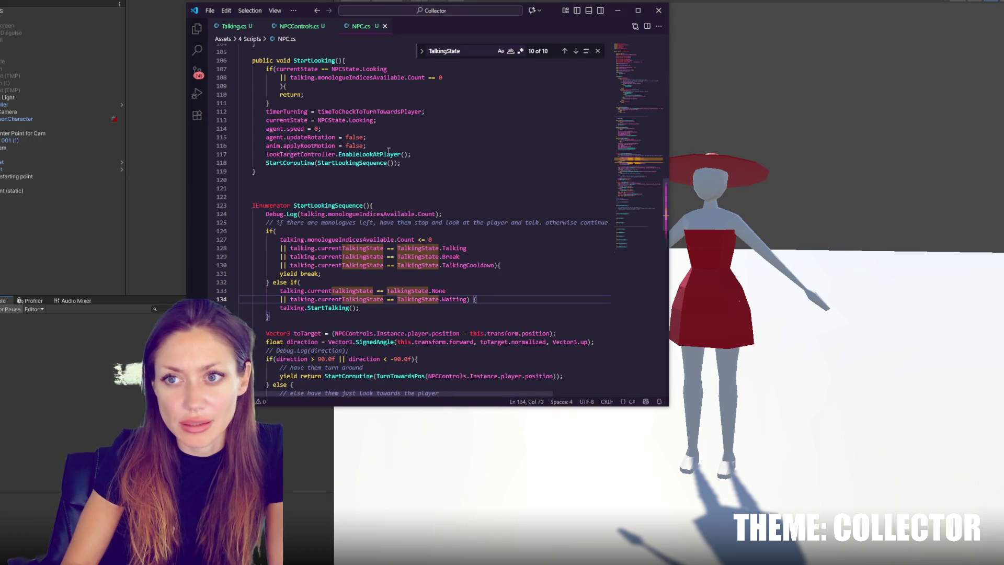
{"action": "left_click", "coordinate": [144, 402]}
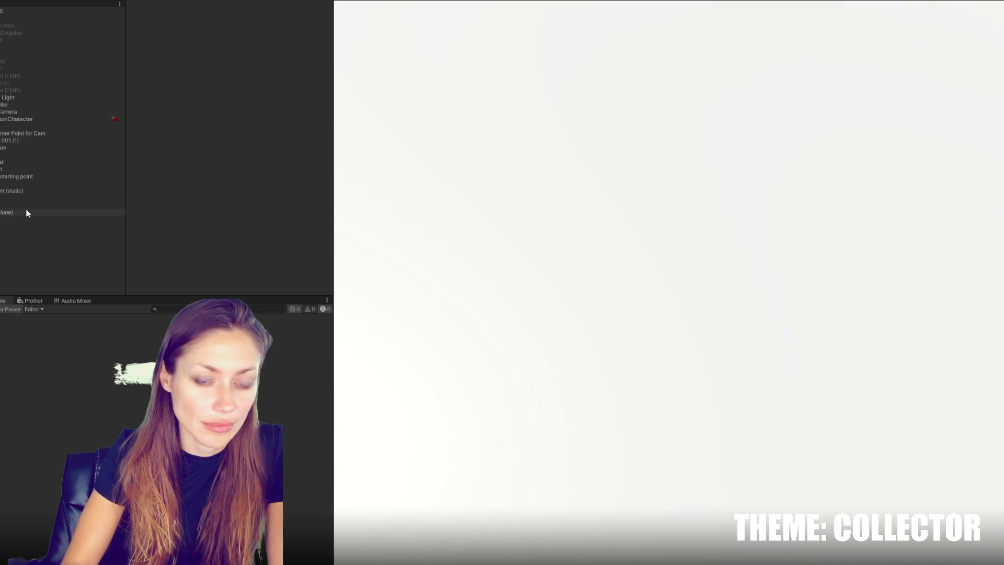
{"action": "left_click", "coordinate": [27, 213]}
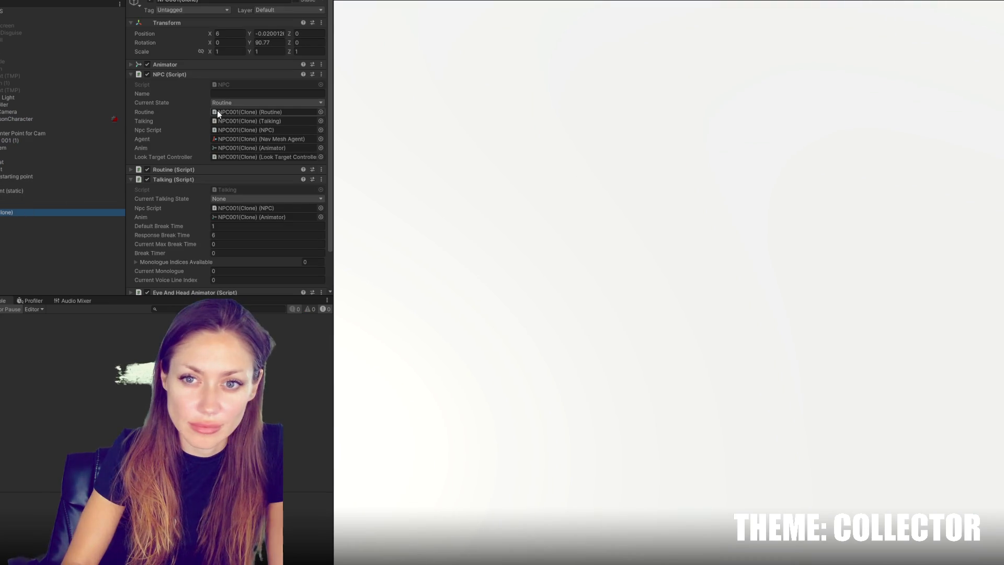
{"action": "left_click", "coordinate": [551, 279]}
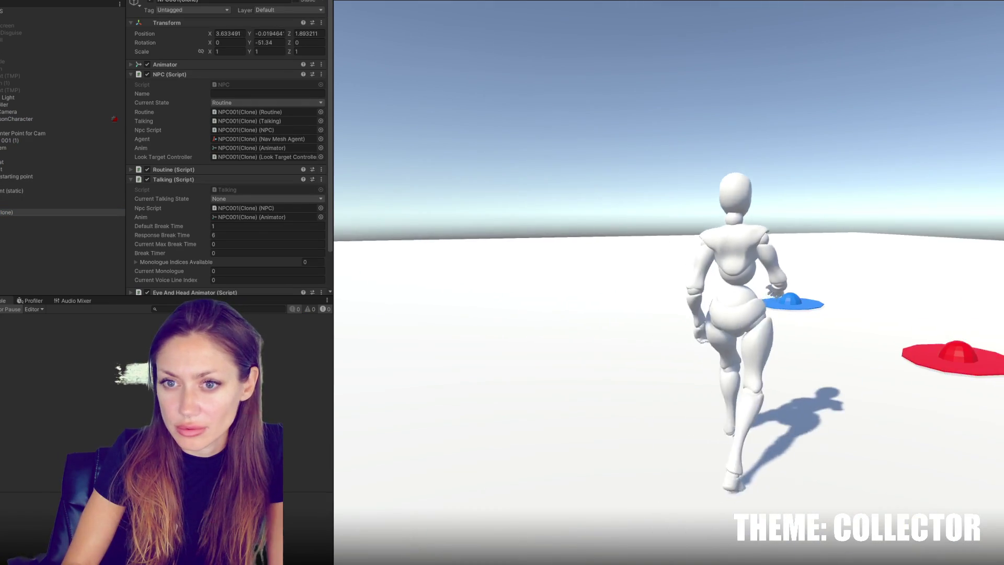
{"action": "key", "text": "alt+Tab"}
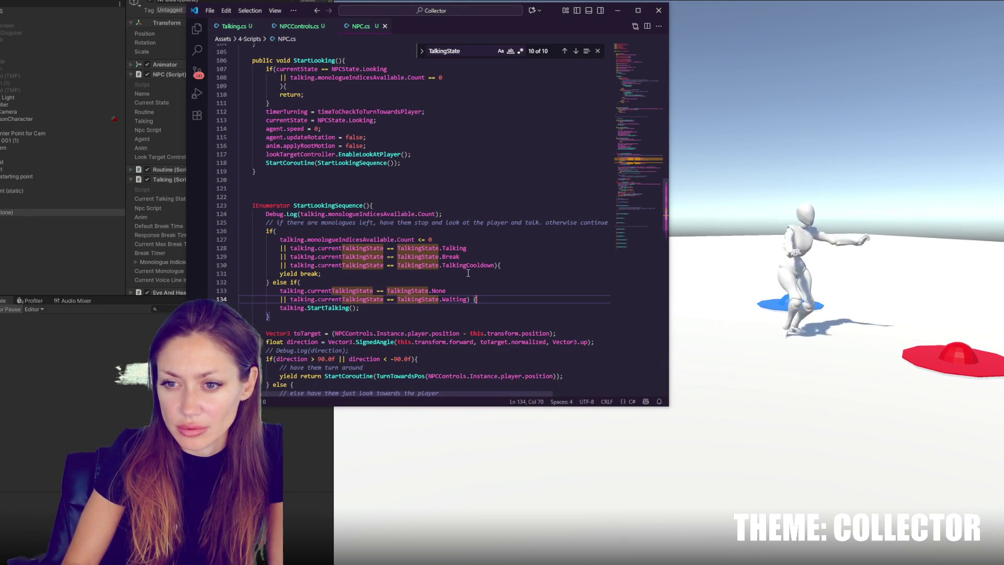
Delete the None/Waiting state checks, join the Count > 0 check onto the else-if line, and save
{"action": "left_click", "coordinate": [162, 182]}
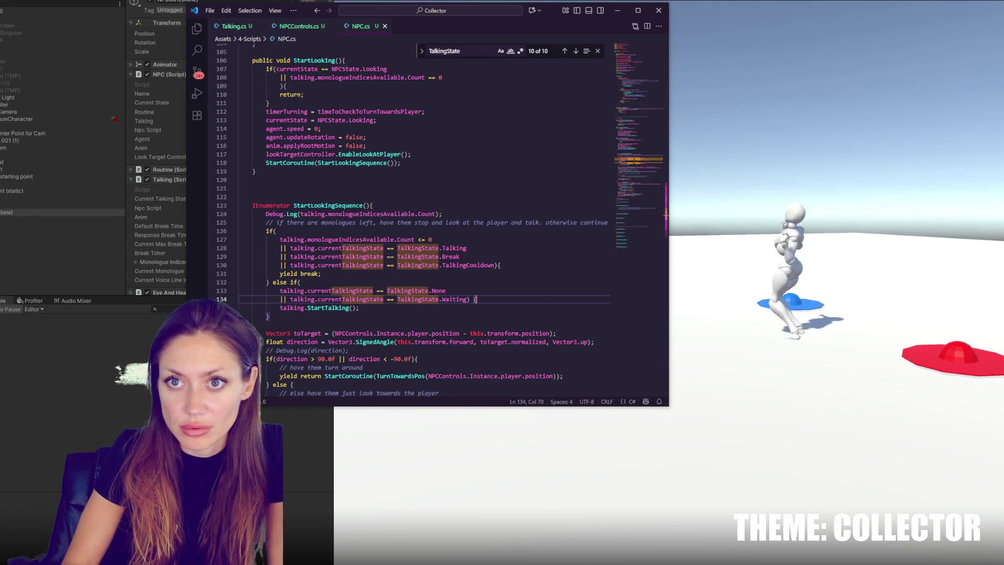
{"action": "key", "text": "alt+Tab"}
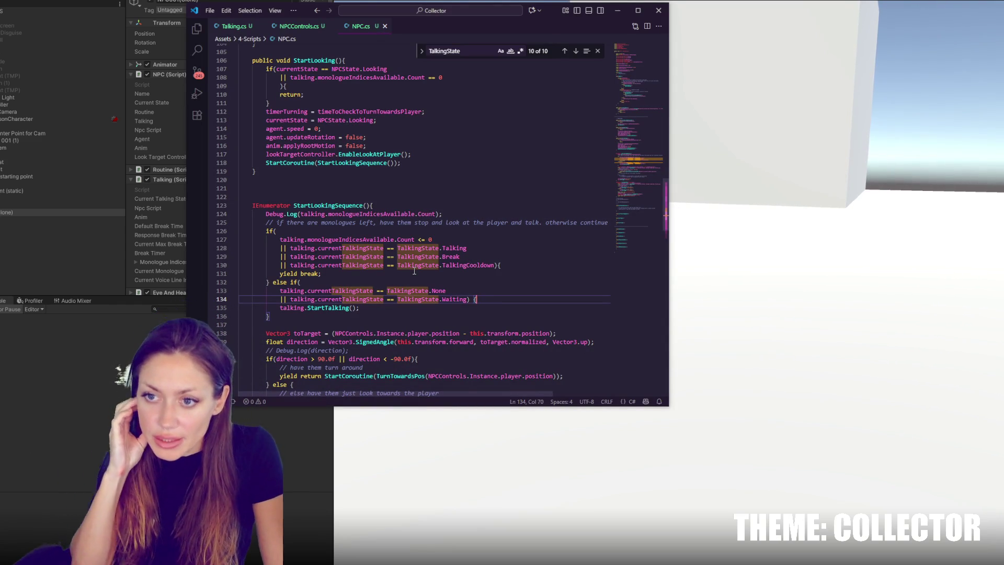
{"action": "left_click_drag", "start_coordinate": [280, 240], "coordinate": [465, 241]}
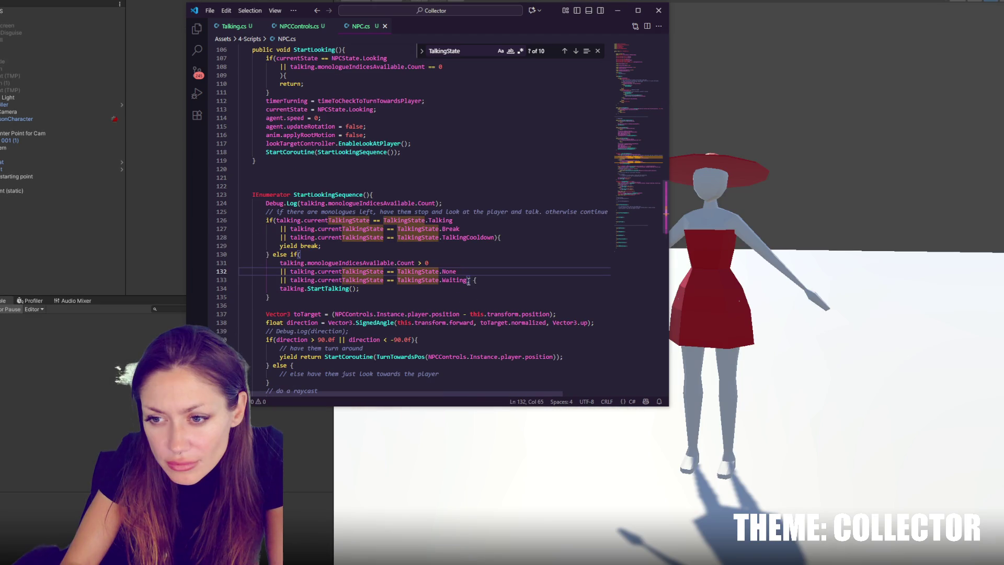
{"action": "left_click_drag", "start_coordinate": [477, 280], "coordinate": [461, 266]}
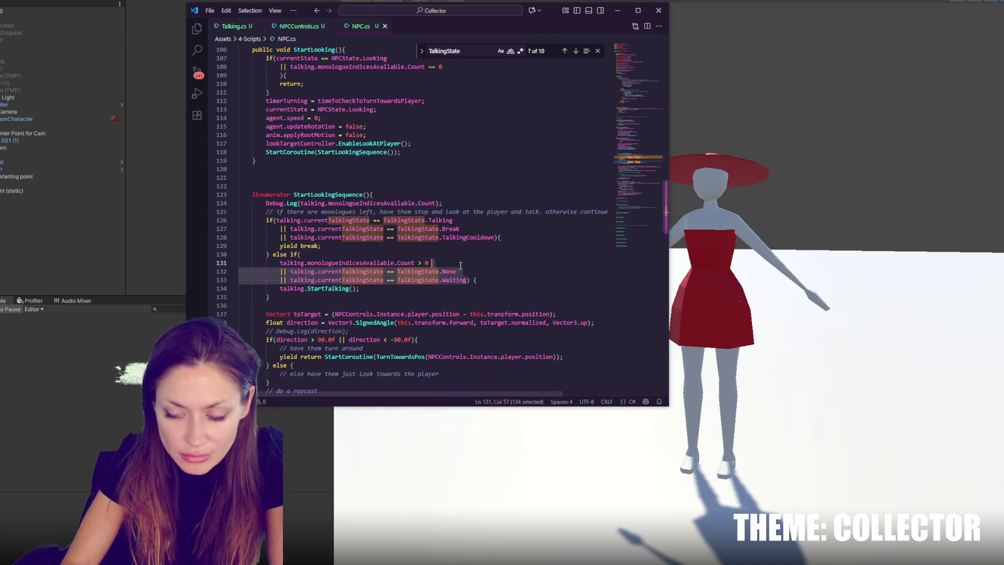
{"action": "key", "text": "BackSpace"}
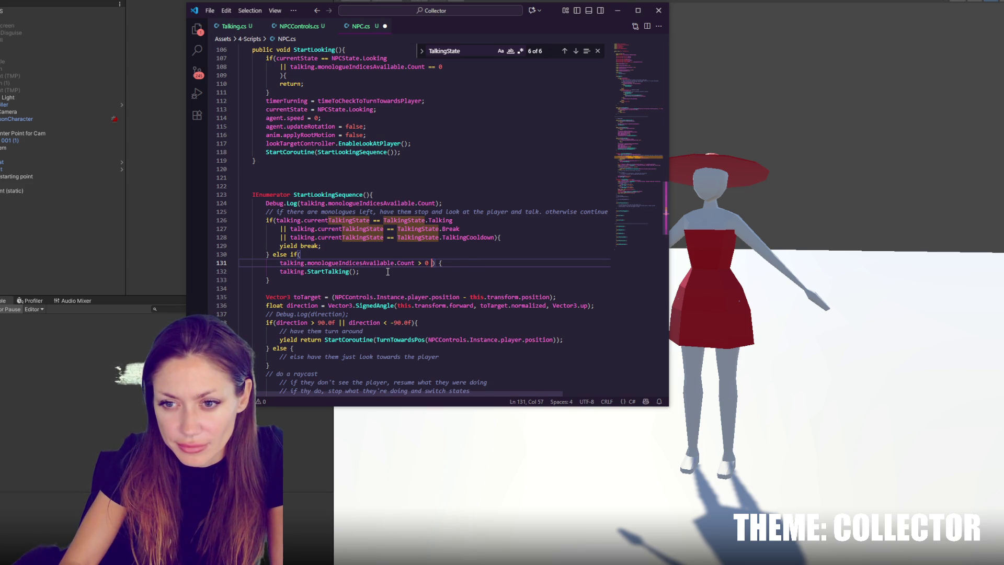
{"action": "left_click", "coordinate": [301, 254]}
{"action": "key", "text": "ctrl+Delete"}
{"action": "key", "text": "End"}
{"action": "key", "text": "ctrl+s"}
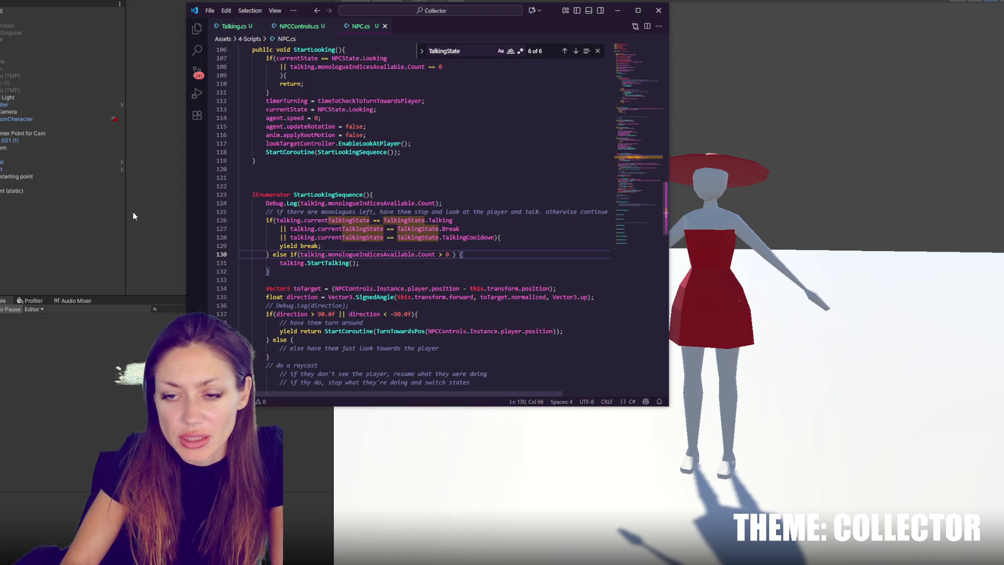
Review the StartTalking call and TurnTowardsPos code below, then return to Unity to test
{"action": "left_click", "coordinate": [438, 260]}
{"action": "key", "text": "Up"}
{"action": "key", "text": "End"}
{"action": "double_click", "coordinate": [328, 262]}
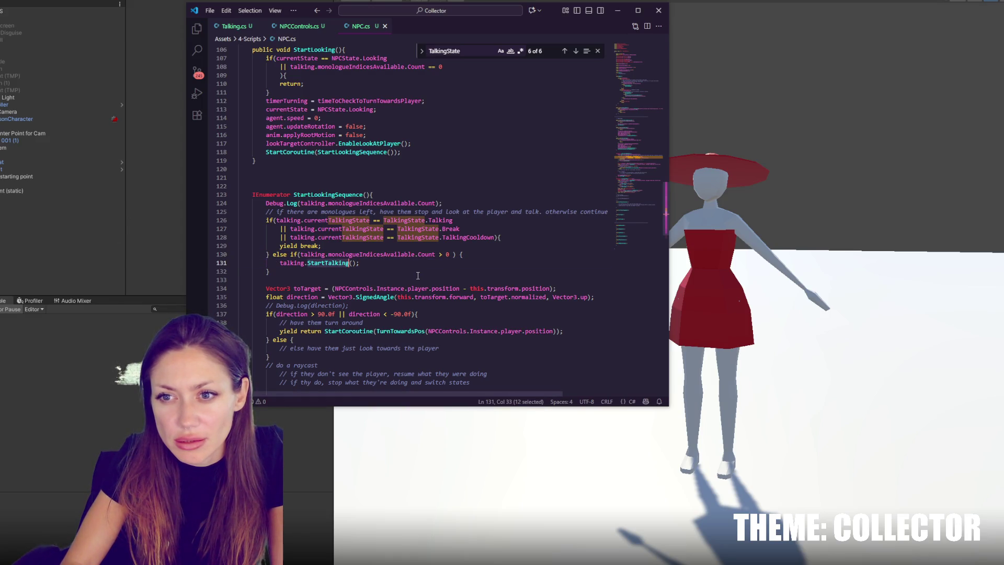
{"action": "scroll", "coordinate": [418, 275], "scroll_direction": "down", "scroll_amount": 3}
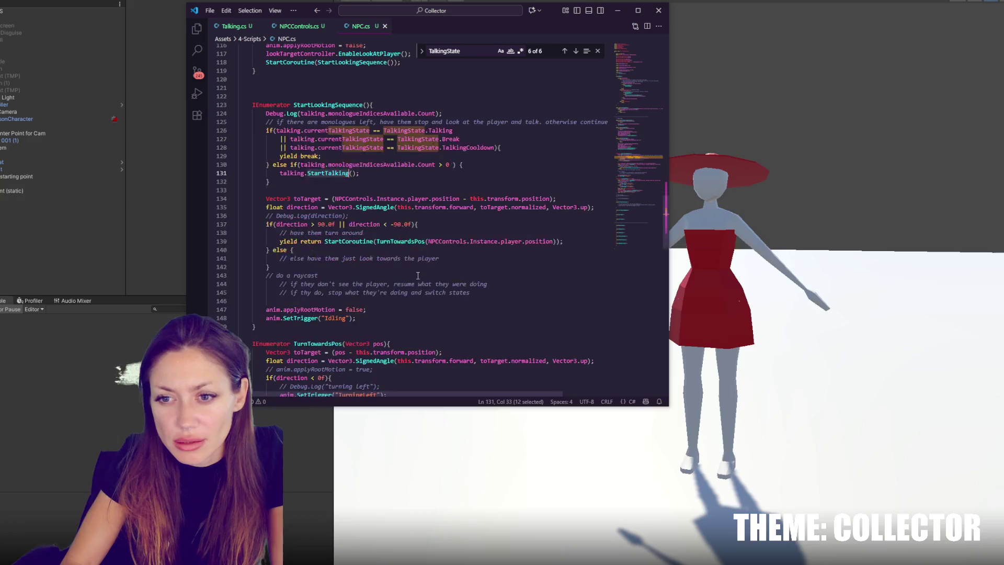
{"action": "left_click", "coordinate": [404, 243]}
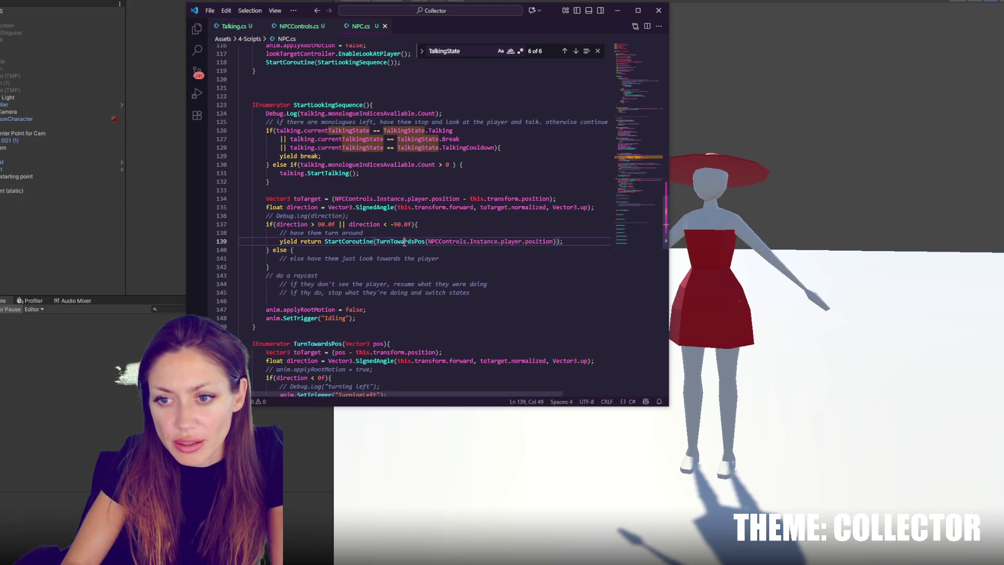
{"action": "left_click", "coordinate": [471, 214]}
{"action": "left_click", "coordinate": [179, 180]}
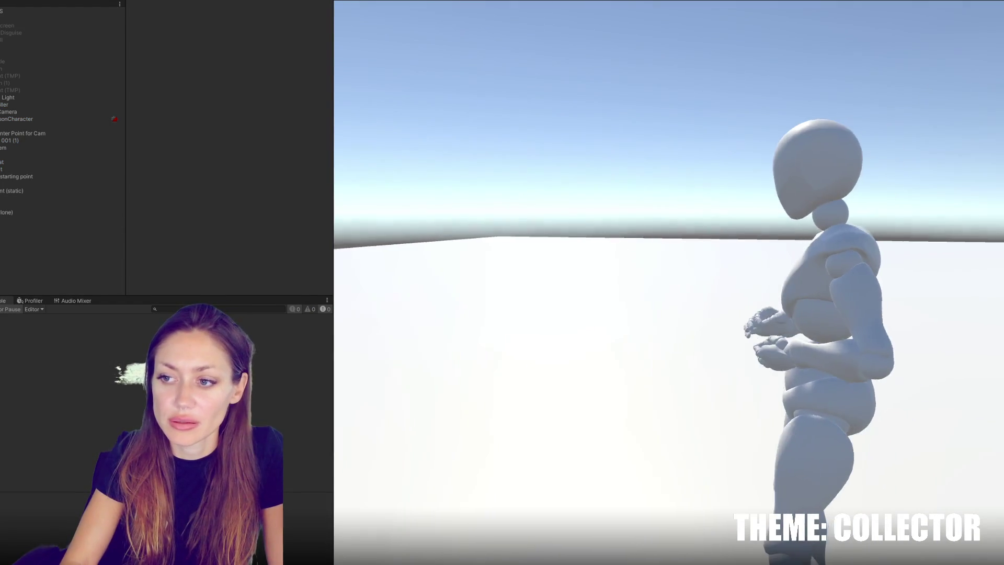
Pause the game and step through the StartLookingSequence matches in NPC.cs with Ctrl+F
{"action": "key", "text": "Escape"}
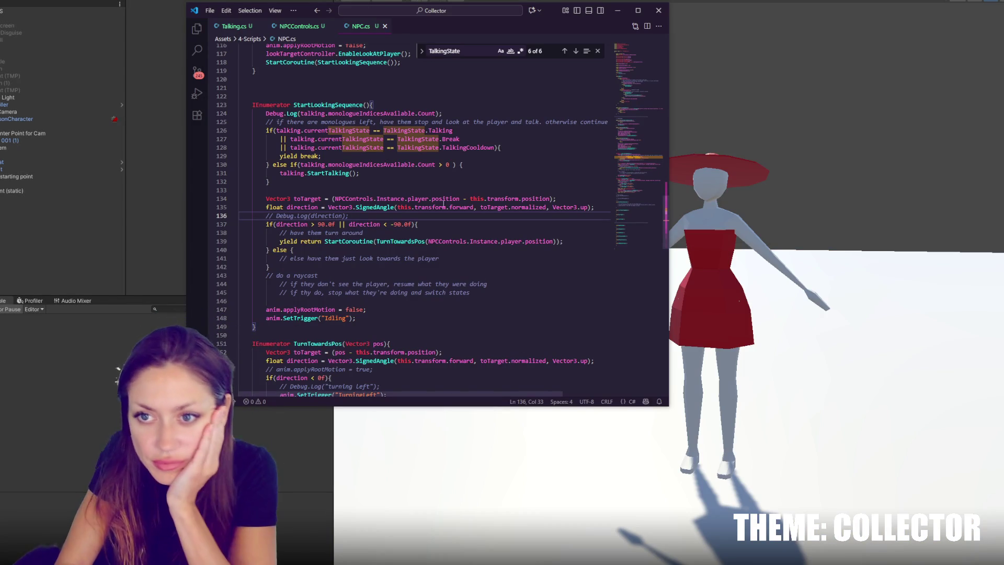
{"action": "left_click_drag", "start_coordinate": [239, 96], "coordinate": [327, 99]}
{"action": "double_click", "coordinate": [328, 105]}
{"action": "scroll", "coordinate": [414, 152], "scroll_direction": "up", "scroll_amount": 4}
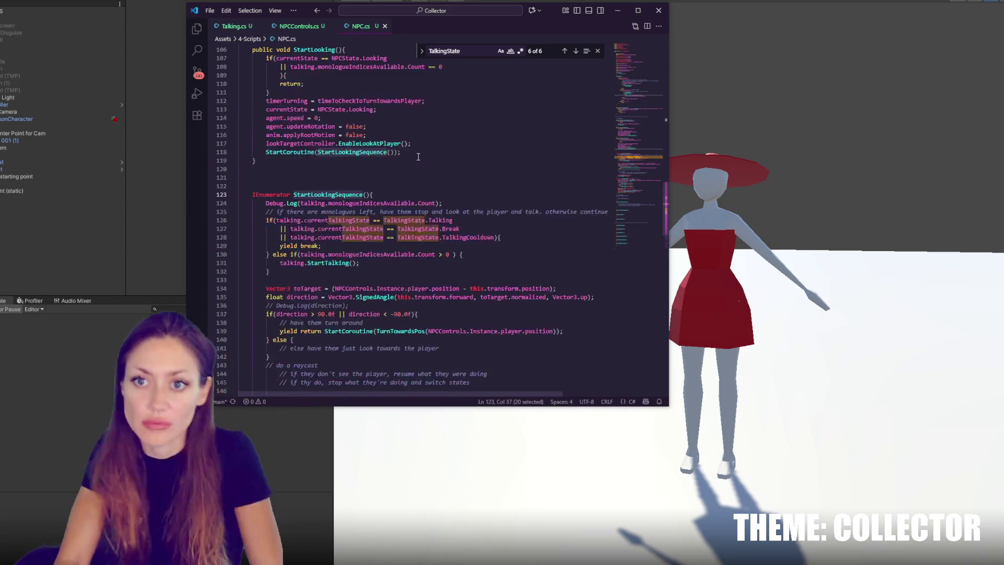
{"action": "scroll", "coordinate": [414, 152], "scroll_direction": "up", "scroll_amount": 3}
{"action": "key", "text": "ctrl+f"}
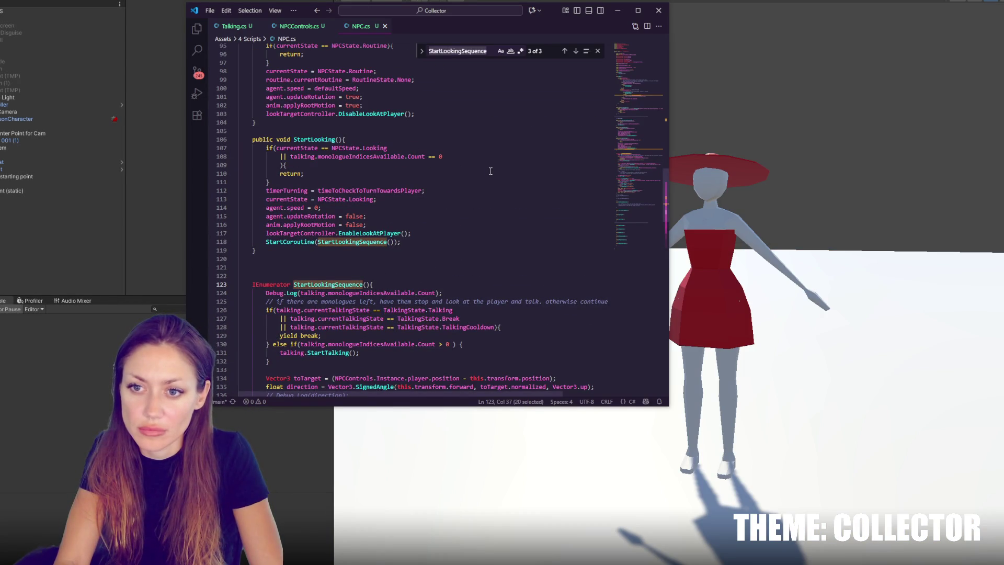
{"action": "left_click", "coordinate": [566, 52]}
{"action": "left_click", "coordinate": [566, 52]}
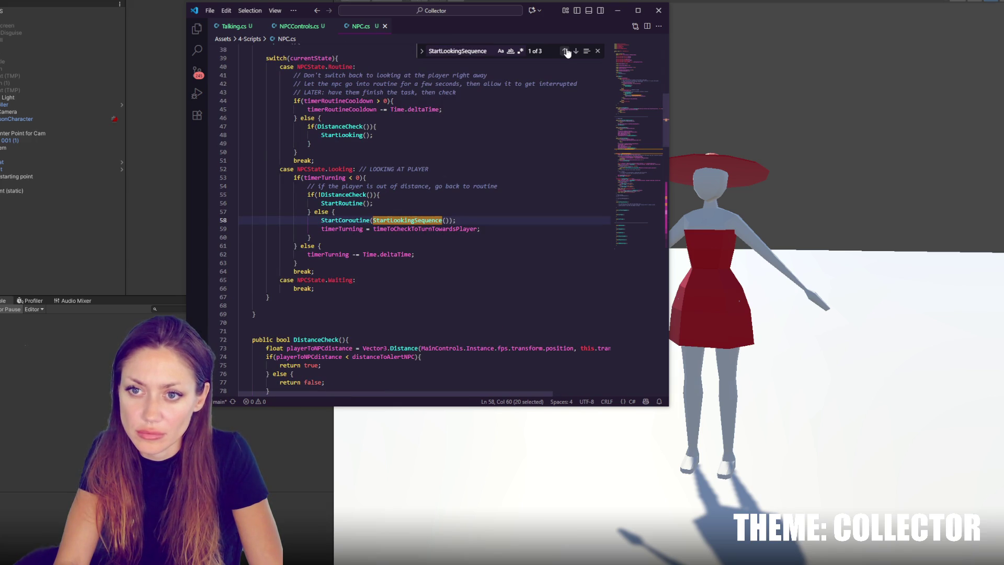
{"action": "left_click", "coordinate": [565, 52]}
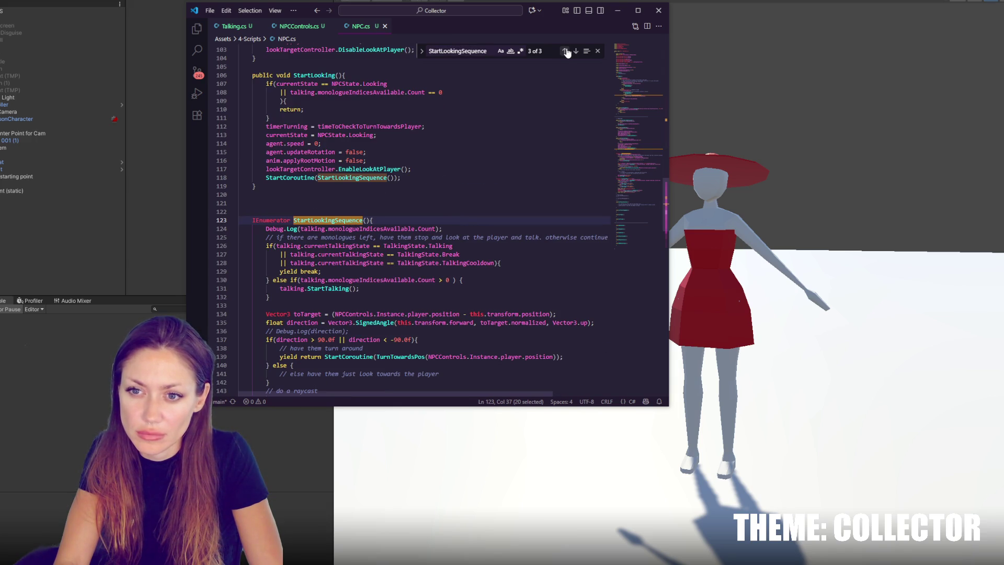
{"action": "left_click", "coordinate": [566, 52]}
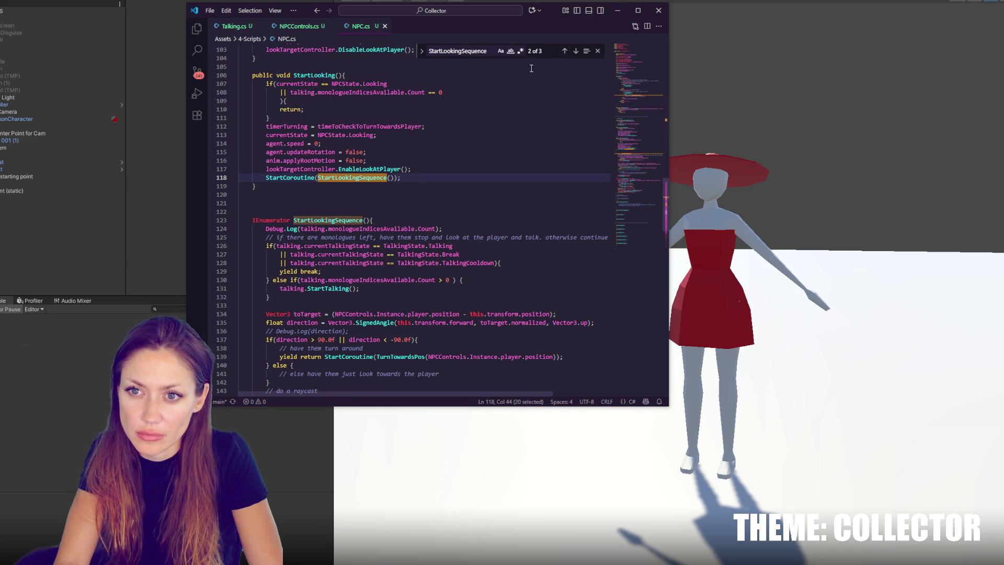
Search for StartLooking and jump to its call on line 58 in the Routine case
{"action": "double_click", "coordinate": [320, 76]}
{"action": "key", "text": "ctrl+f"}
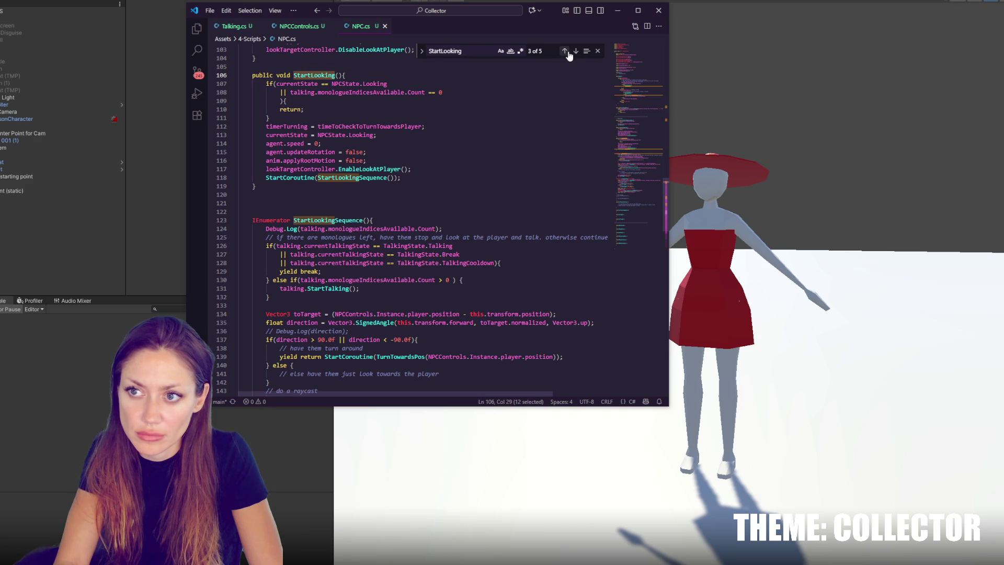
{"action": "left_click", "coordinate": [565, 52]}
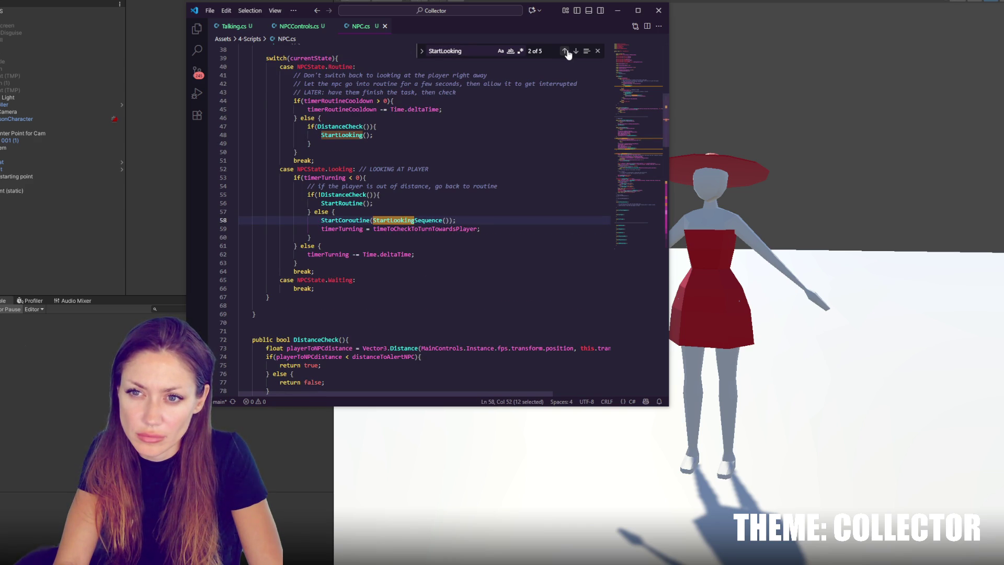
Add Debug.Log('start looking') above StartLooking() in the Routine case, then play-test in Unity and pause
{"action": "left_click", "coordinate": [390, 126]}
{"action": "key", "text": "Return"}
{"action": "type", "text": "Debug.Log"}
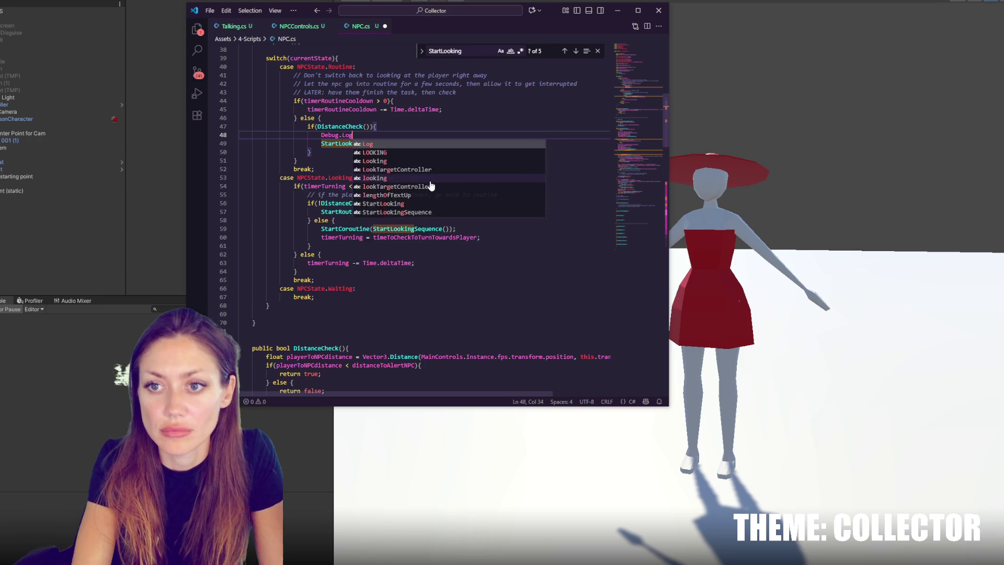
{"action": "type", "text": "(\"start looking\");"}
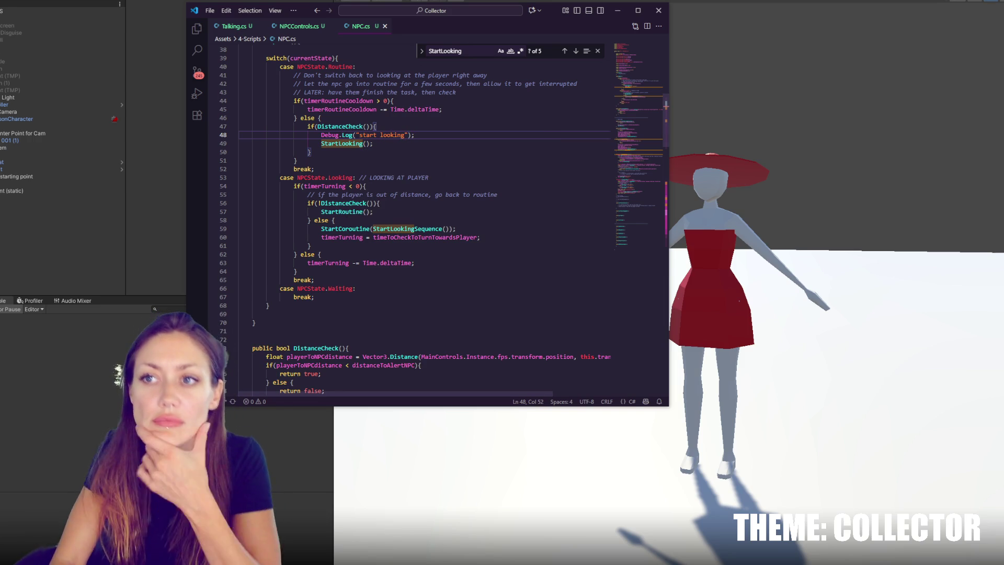
{"action": "key", "text": "alt+Tab"}
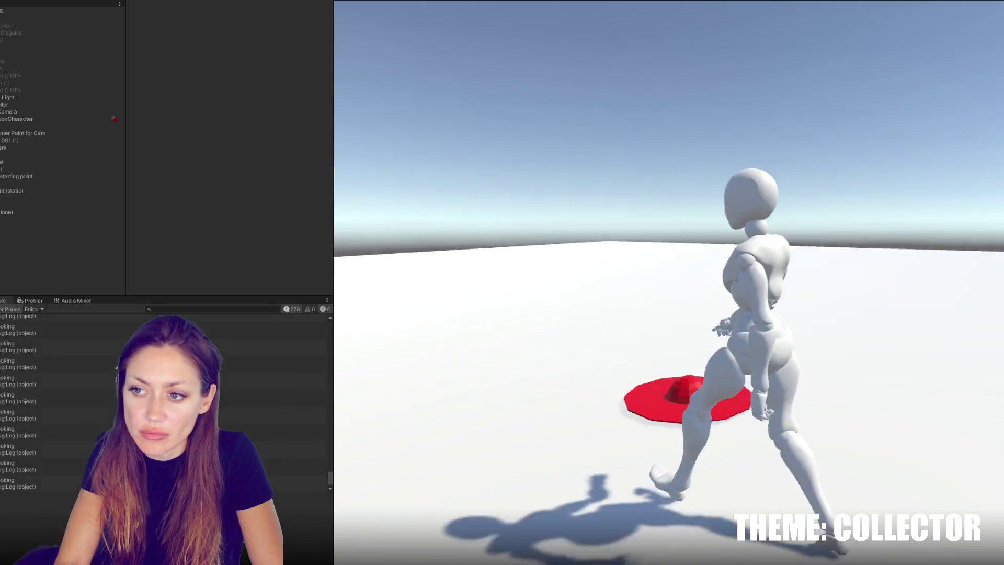
{"action": "key", "text": "Escape"}
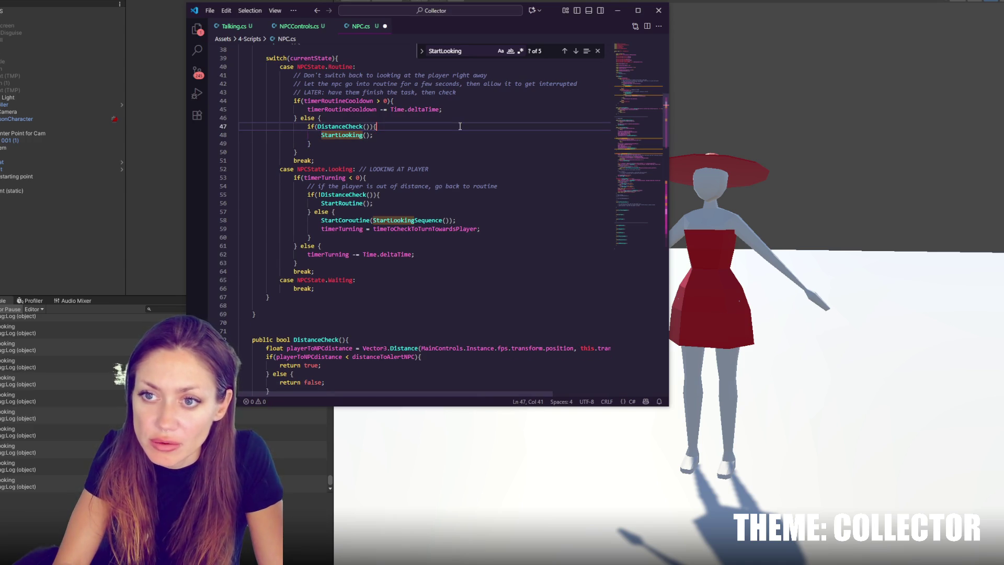
Comment out the '|| talking.monologueIndicesAvailable.Count == 0' clause in StartLooking's early-return check
{"action": "scroll", "coordinate": [460, 126], "scroll_direction": "down", "scroll_amount": 15}
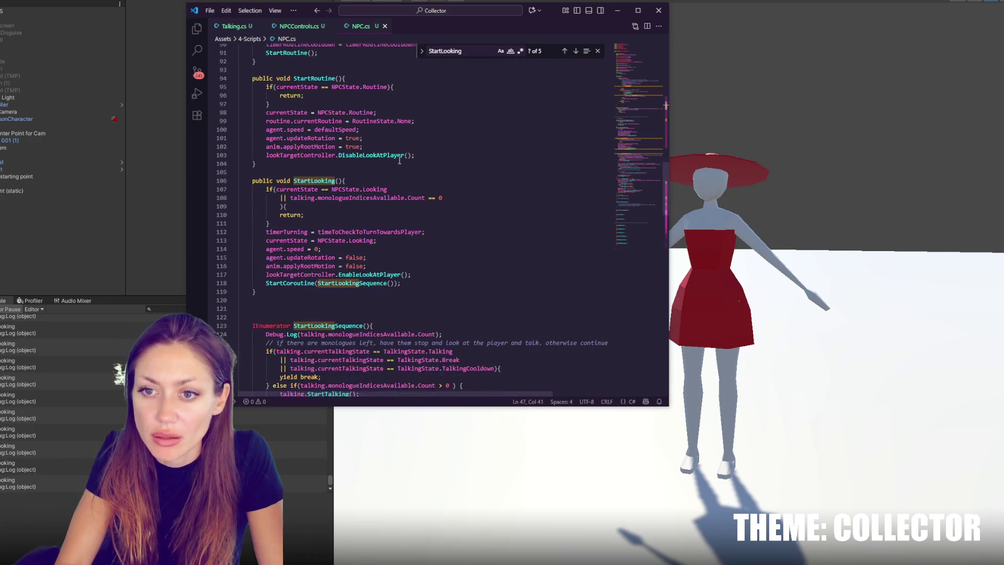
{"action": "left_click", "coordinate": [382, 224]}
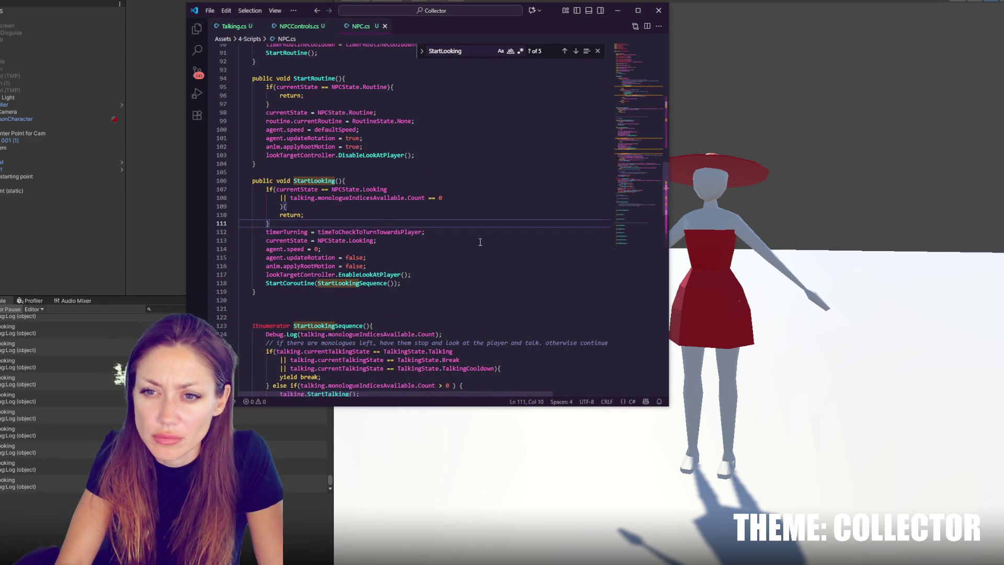
{"action": "double_click", "coordinate": [393, 198]}
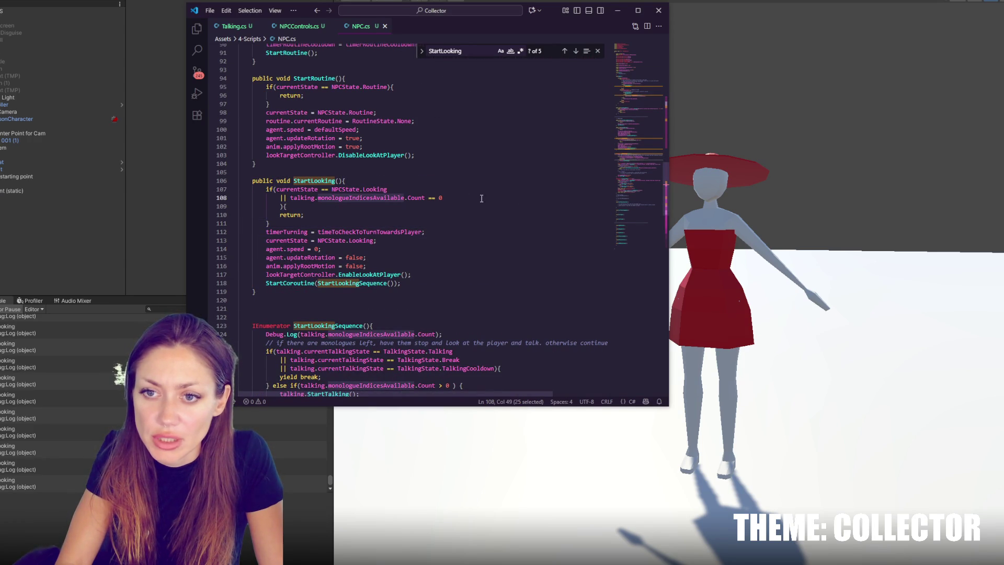
{"action": "left_click", "coordinate": [459, 199]}
{"action": "key", "text": "ctrl+slash"}
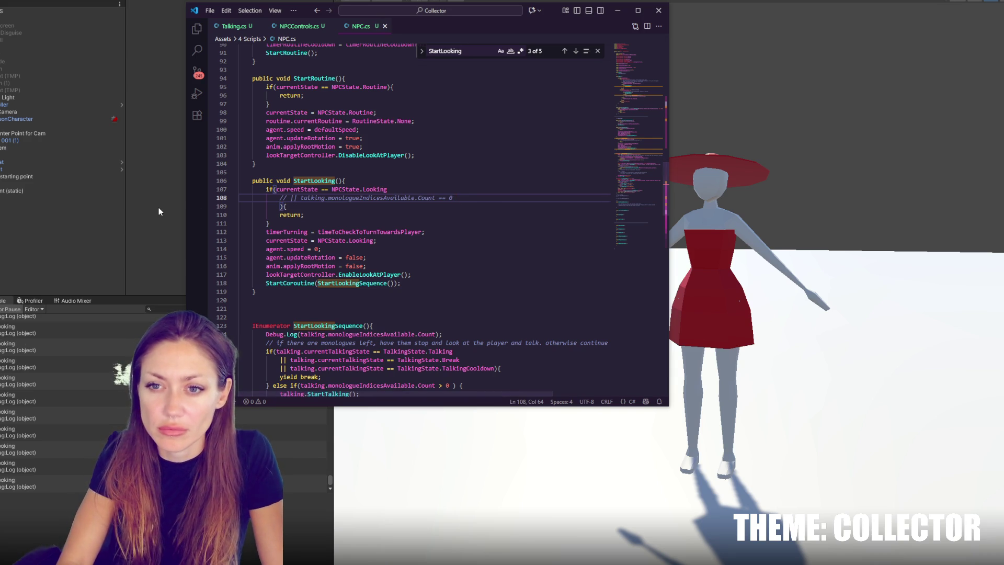
Return to Unity so the scripts recompile, run the game, and pause it with Esc
{"action": "left_click", "coordinate": [158, 207]}
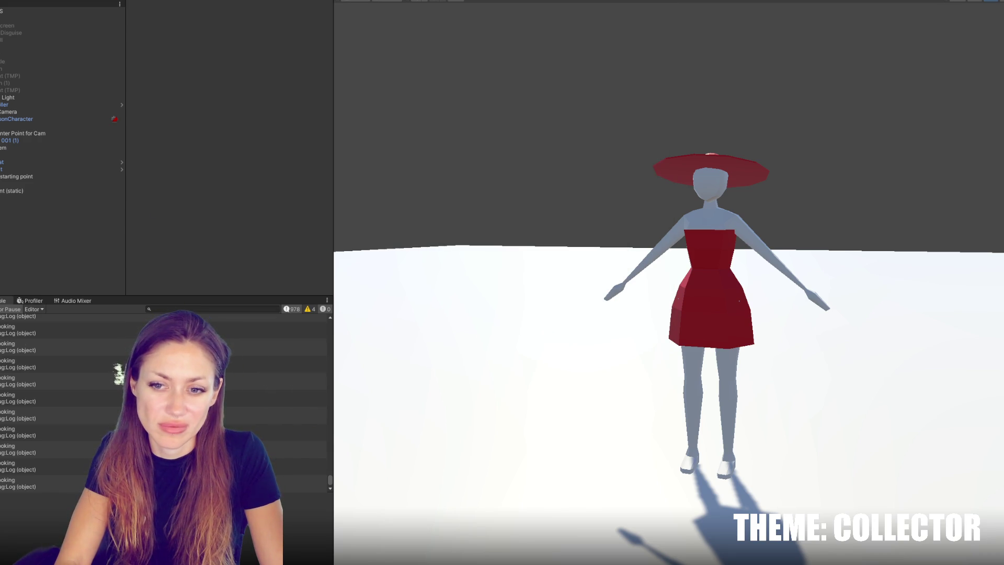
{"action": "key", "text": "alt+Tab"}
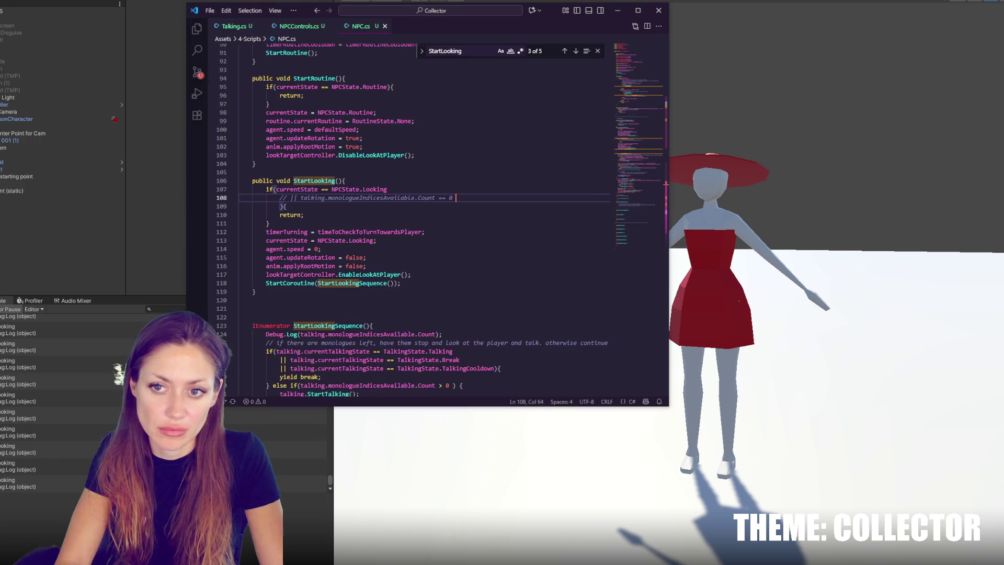
{"action": "key", "text": "alt+Tab"}
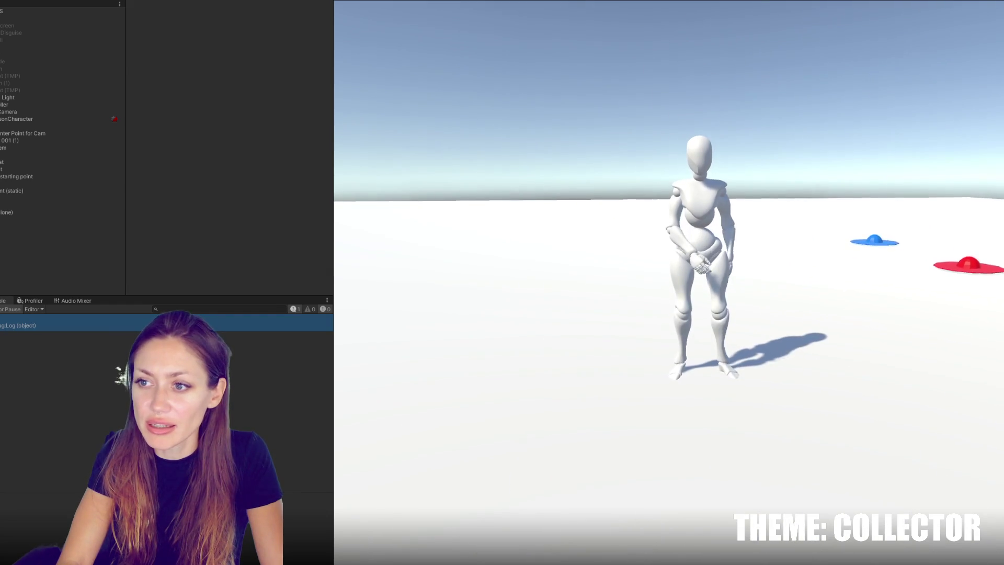
{"action": "key", "text": "Escape"}
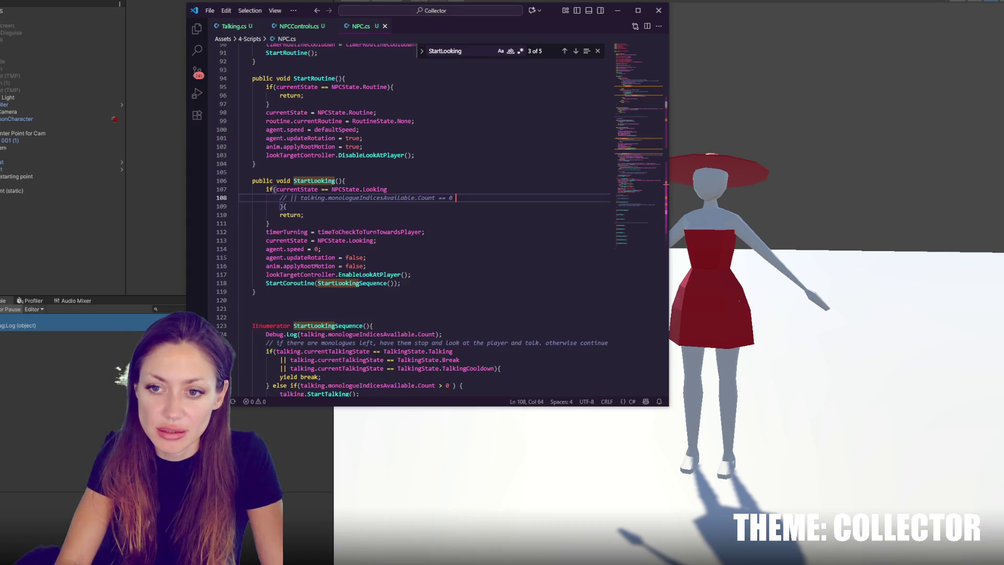
Add a Debug.Log("Start looking") line right after StartLooking's if block
{"action": "left_click", "coordinate": [476, 218]}
{"action": "double_click", "coordinate": [382, 190]}
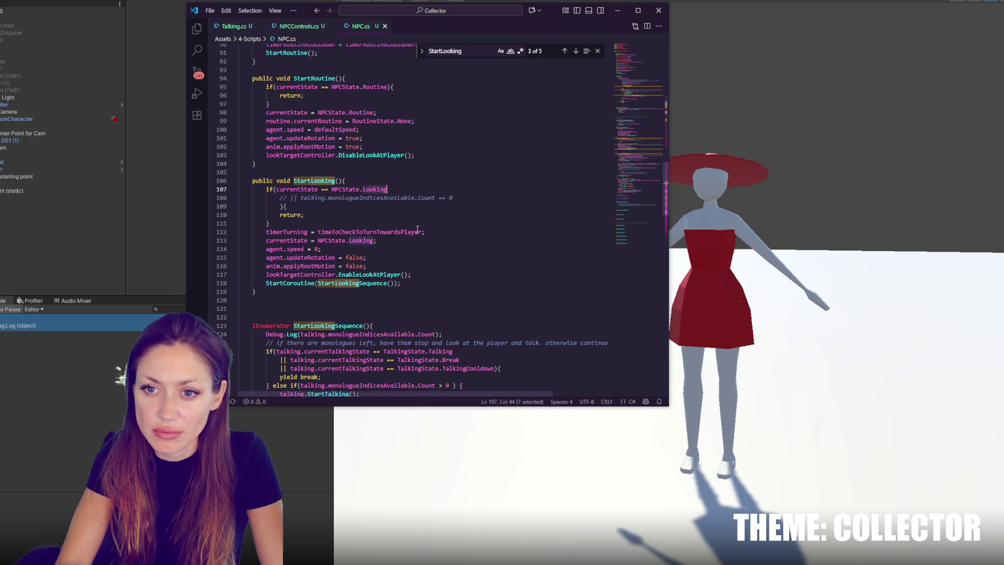
{"action": "left_click", "coordinate": [416, 224]}
{"action": "key", "text": "Return"}
{"action": "type", "text": "Debug"}
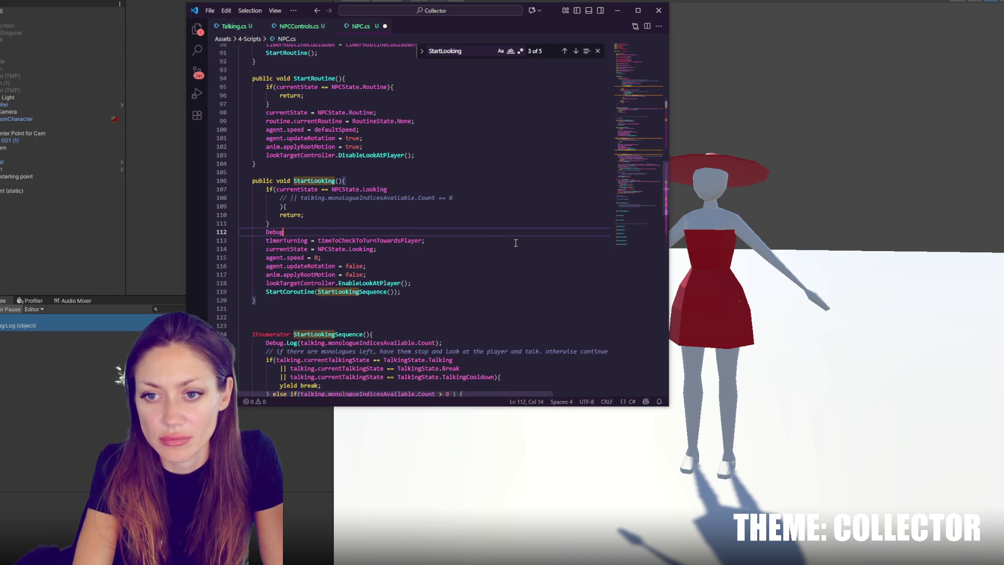
{"action": "type", "text": ".Log(\"Start looking\");"}
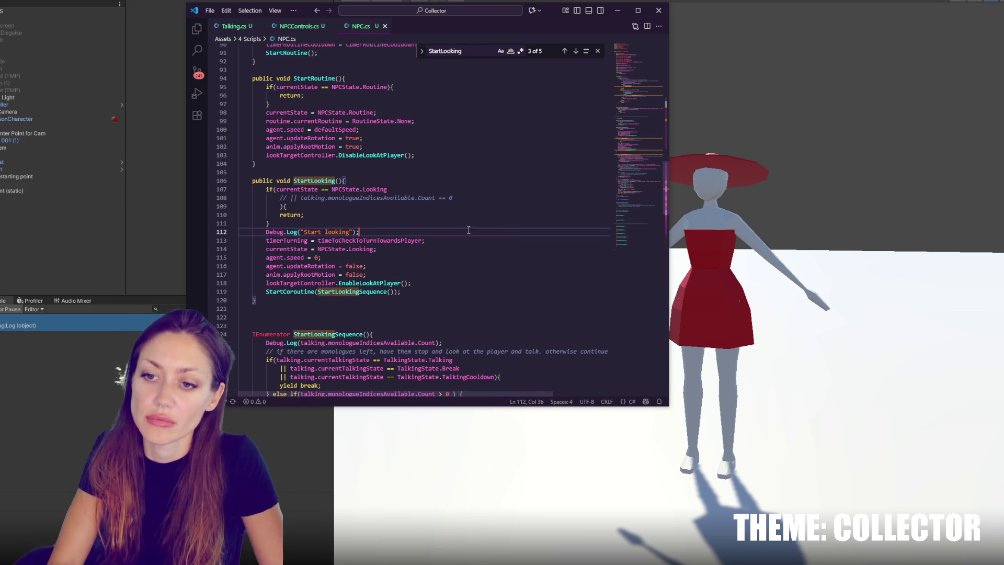
Copy the Debug.Log line into the start of StartLookingSequence and save NPC.cs
{"action": "key", "text": "shift+Up"}
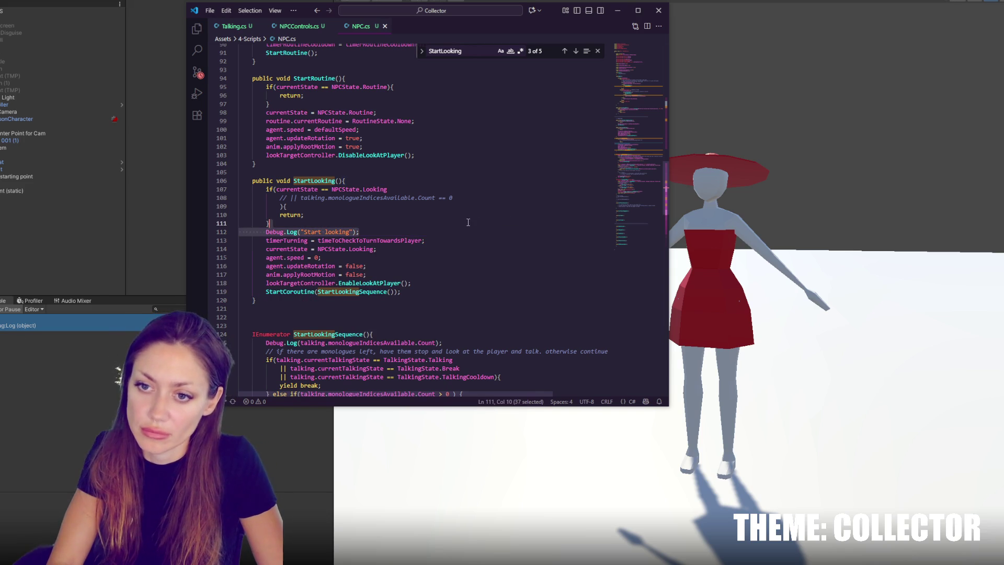
{"action": "key", "text": "ctrl+c"}
{"action": "left_click", "coordinate": [412, 334]}
{"action": "key", "text": "ctrl+v"}
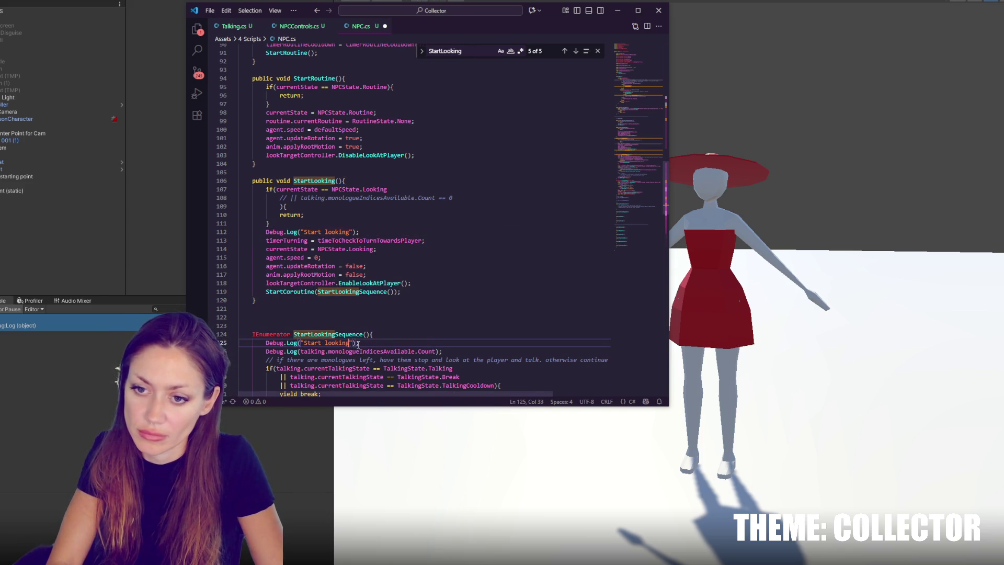
{"action": "key", "text": "ctrl+s"}
{"action": "key", "text": "alt+Tab"}
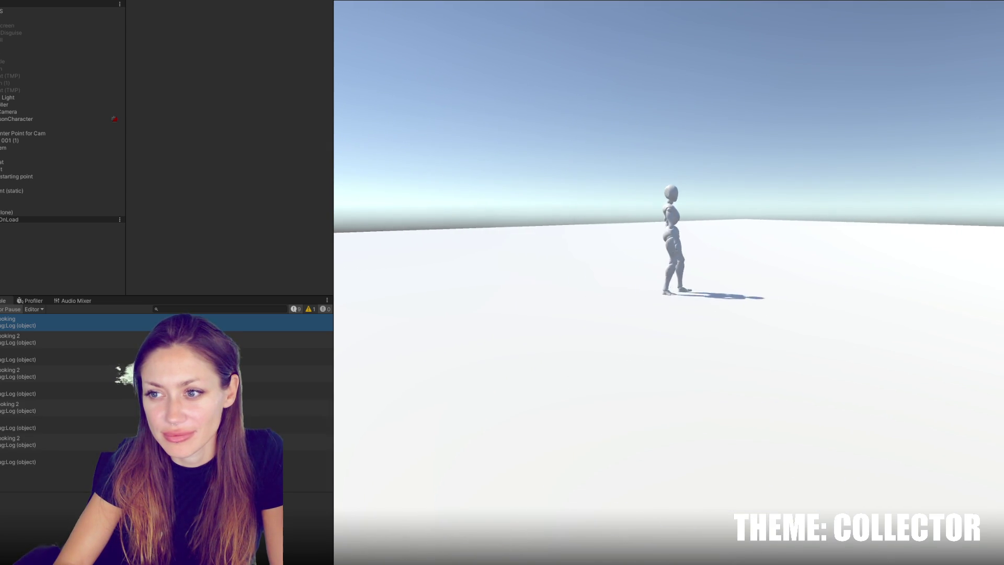
Walk the player toward the discs, then press Escape to bring up the PAUSED menu
{"action": "key", "text": "w"}
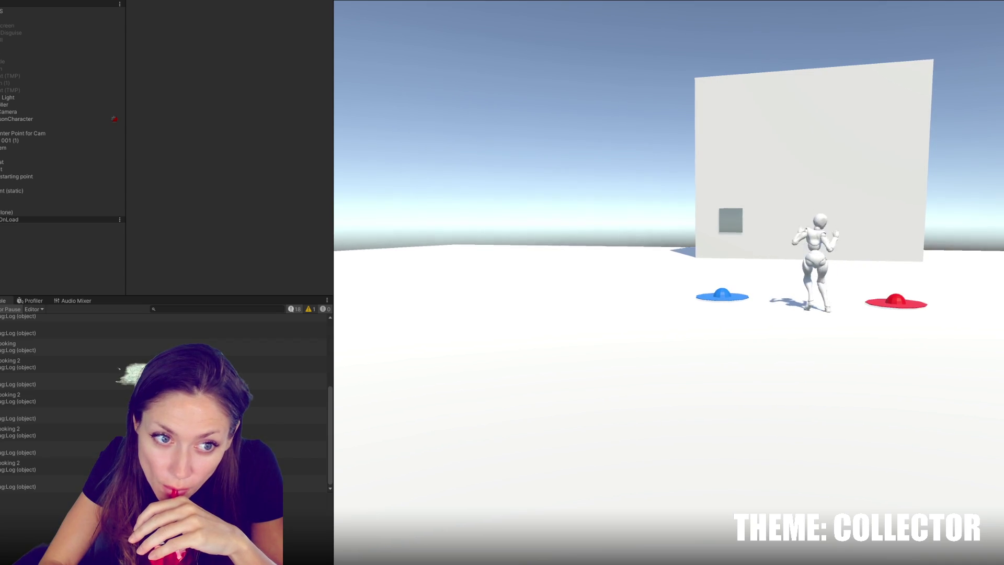
{"action": "key", "text": "Escape"}
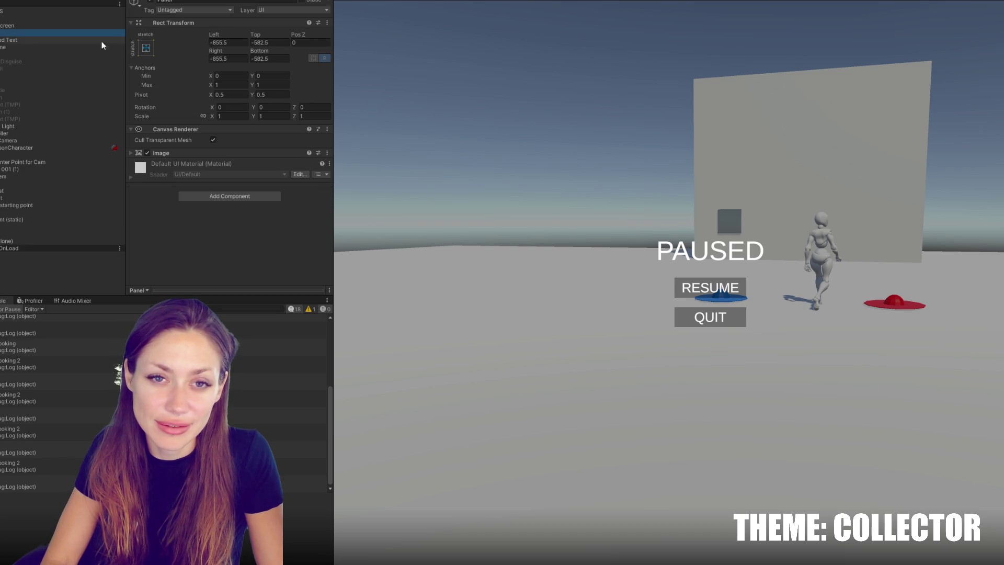
Enable Raycast Target on the Panel's Image, select the Resume button, and stop play mode
{"action": "left_click", "coordinate": [169, 151]}
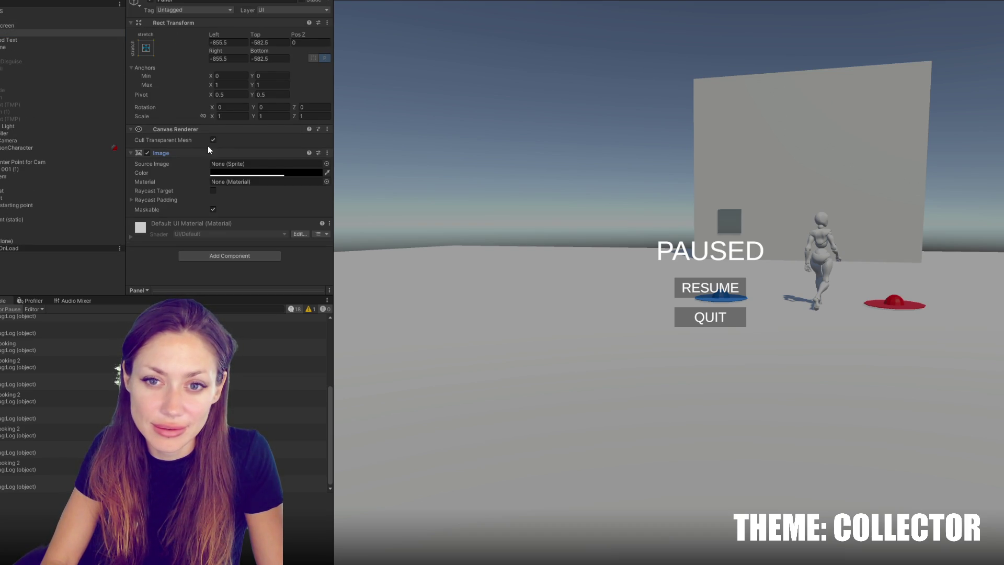
{"action": "left_click", "coordinate": [214, 191]}
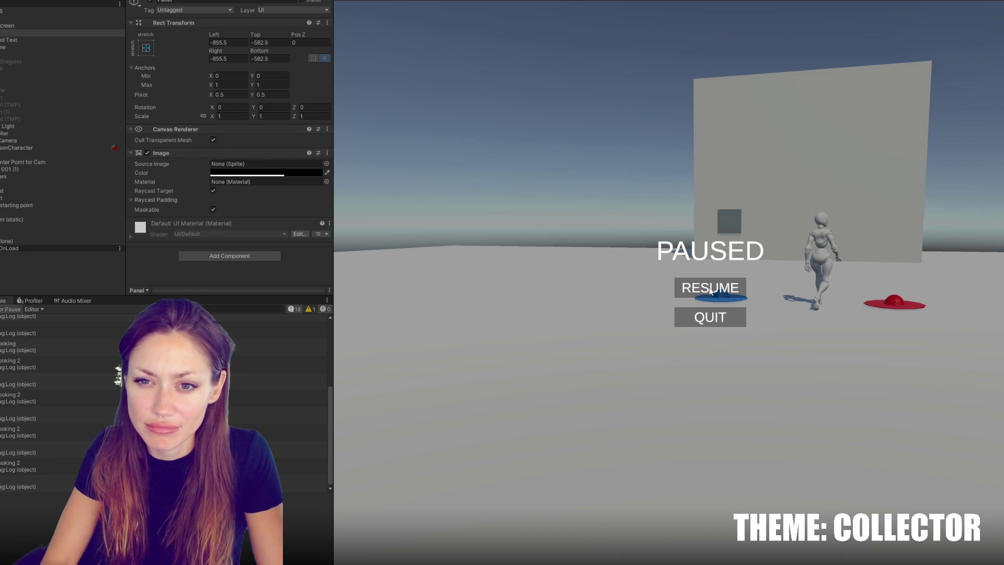
{"action": "left_click", "coordinate": [48, 98]}
{"action": "left_click", "coordinate": [34, 47]}
{"action": "scroll", "coordinate": [214, 115], "scroll_direction": "down", "scroll_amount": 5}
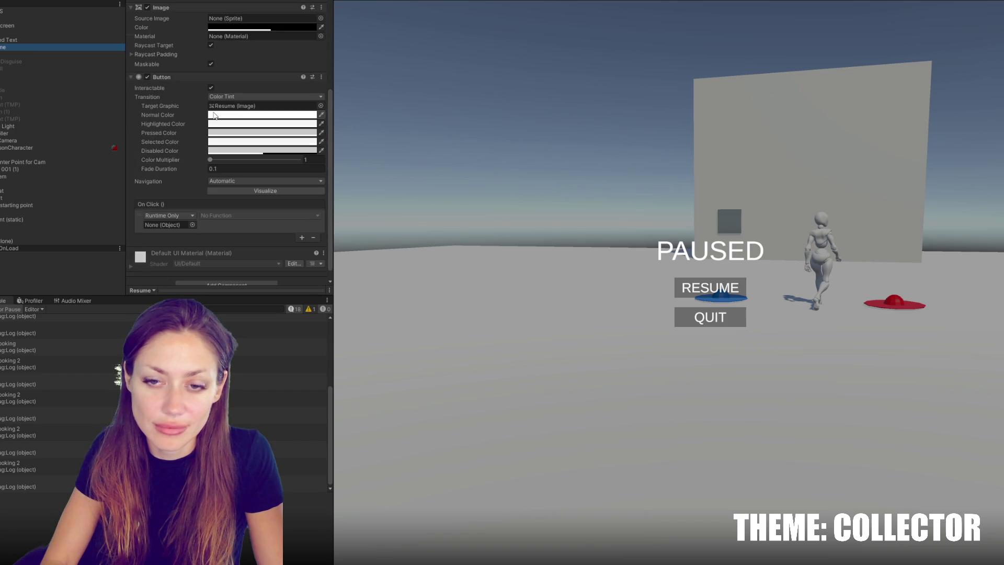
{"action": "key", "text": "ctrl+p"}
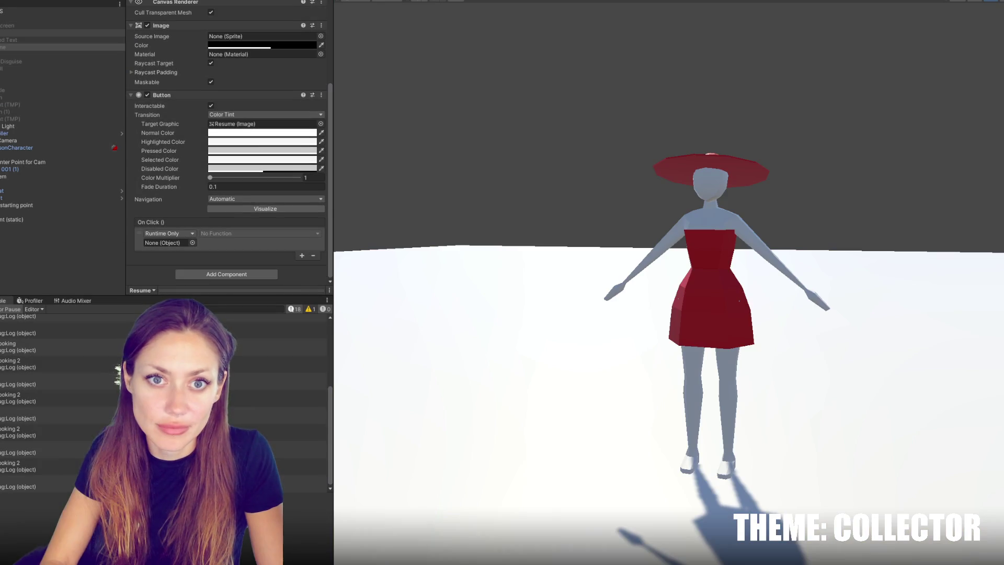
Assign CONTROLS to the Resume button's On Click object slot and browse its function list
{"action": "left_click_drag", "start_coordinate": [52, 11], "coordinate": [167, 244]}
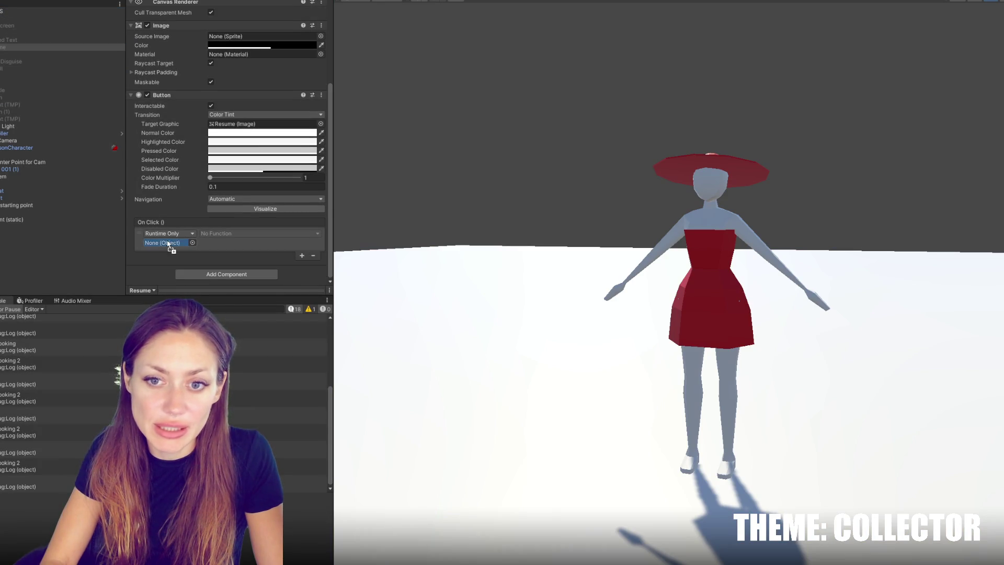
{"action": "left_click", "coordinate": [210, 235]}
{"action": "mouse_move", "coordinate": [230, 296]}
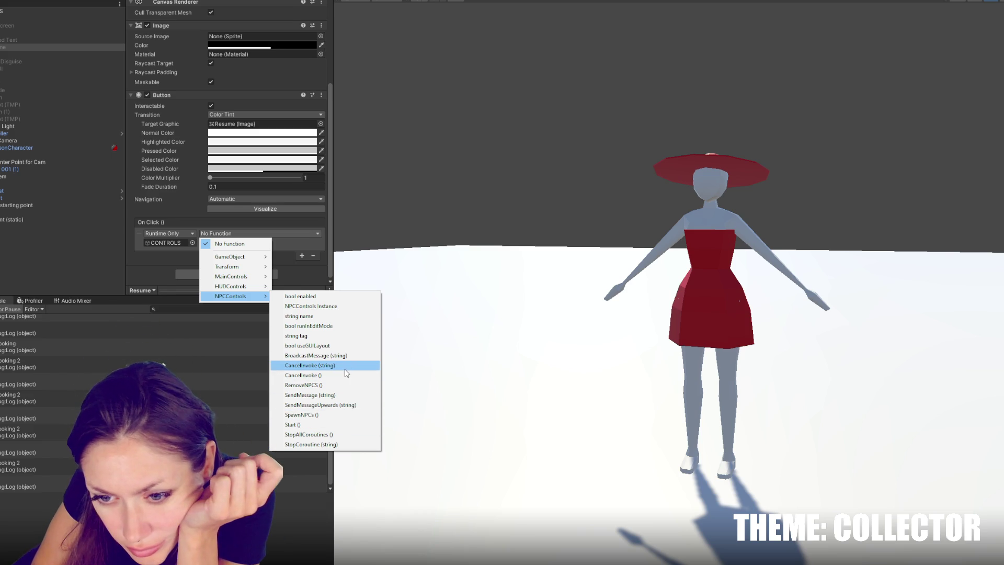
Look through MainControls.cs in VS Code to find its public ResumeGame method
{"action": "key", "text": "alt+Tab"}
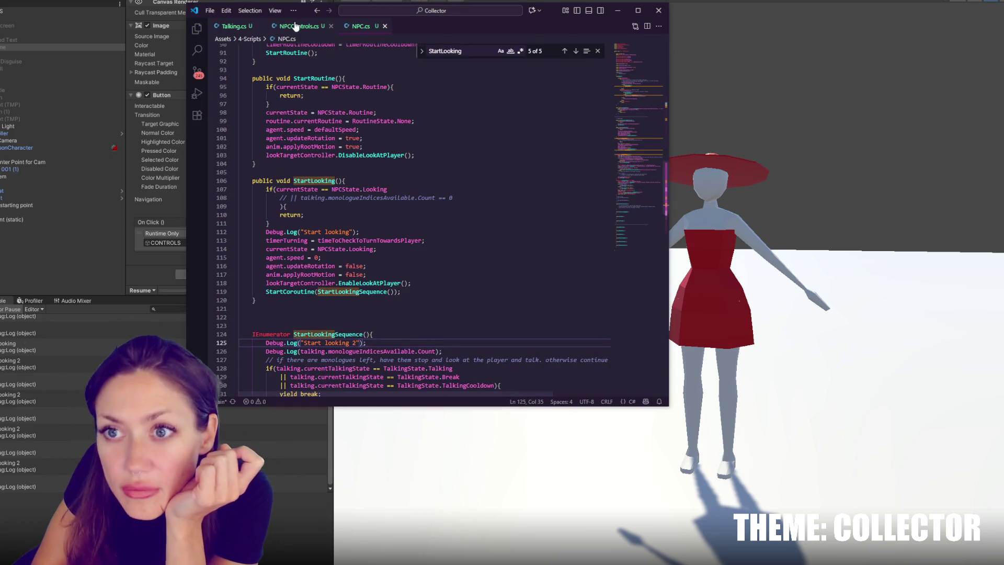
{"action": "key", "text": "alt+Tab"}
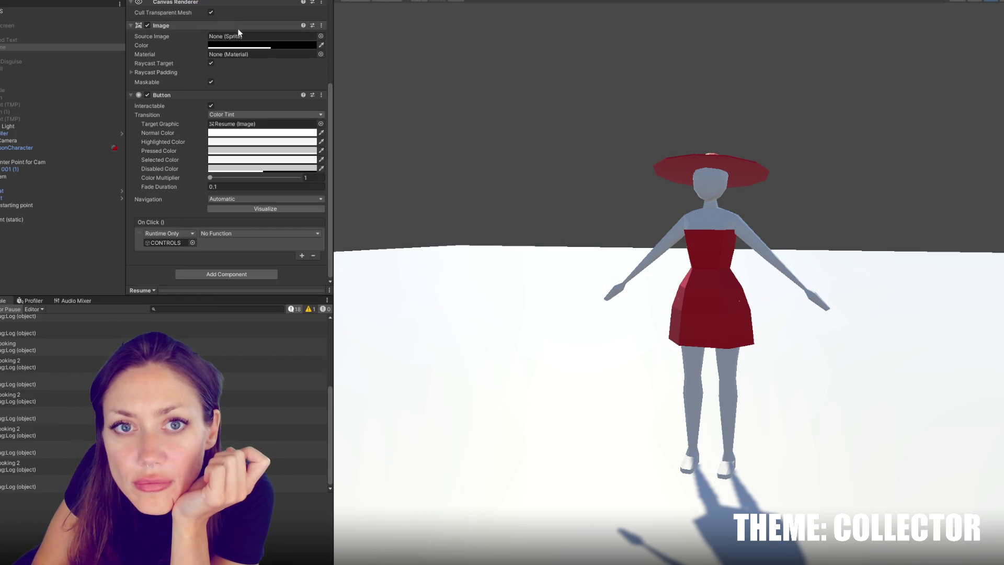
{"action": "scroll", "coordinate": [239, 24], "scroll_direction": "up", "scroll_amount": 5}
{"action": "left_click", "coordinate": [27, 11]}
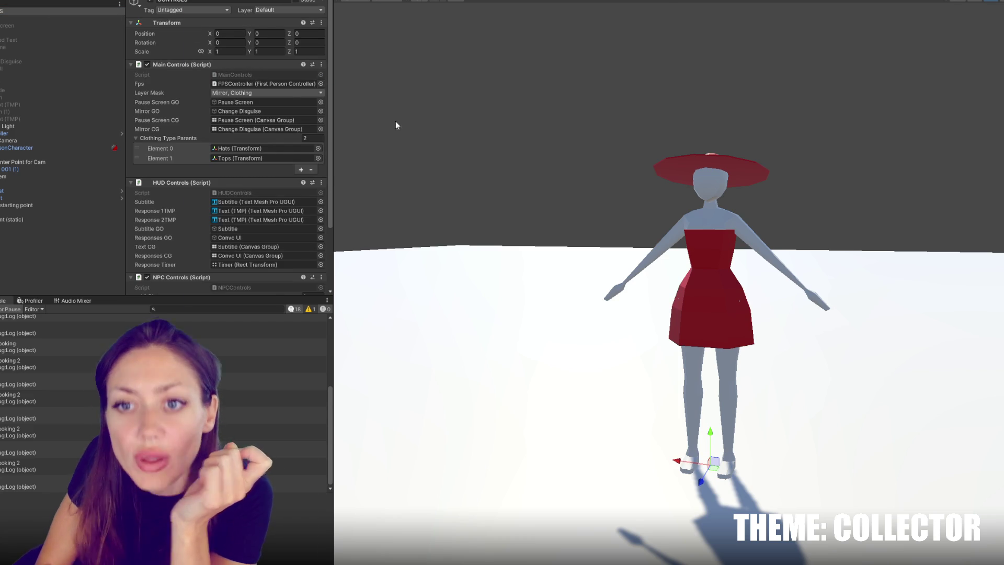
{"action": "key", "text": "alt+Tab"}
{"action": "scroll", "coordinate": [409, 171], "scroll_direction": "down", "scroll_amount": 10}
{"action": "scroll", "coordinate": [409, 170], "scroll_direction": "down", "scroll_amount": 15}
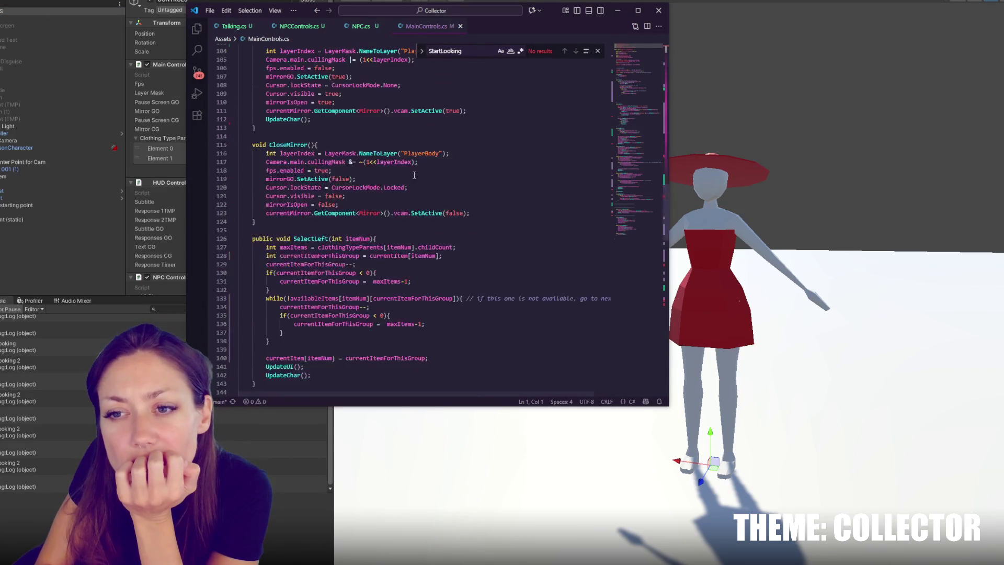
{"action": "scroll", "coordinate": [416, 166], "scroll_direction": "down", "scroll_amount": 14}
{"action": "scroll", "coordinate": [416, 166], "scroll_direction": "down", "scroll_amount": 17}
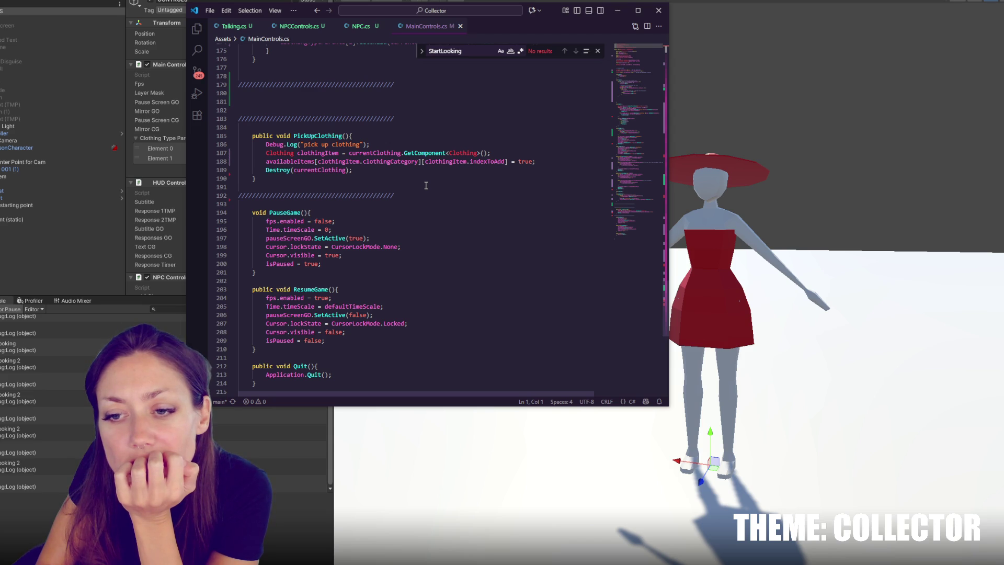
{"action": "left_click", "coordinate": [26, 100]}
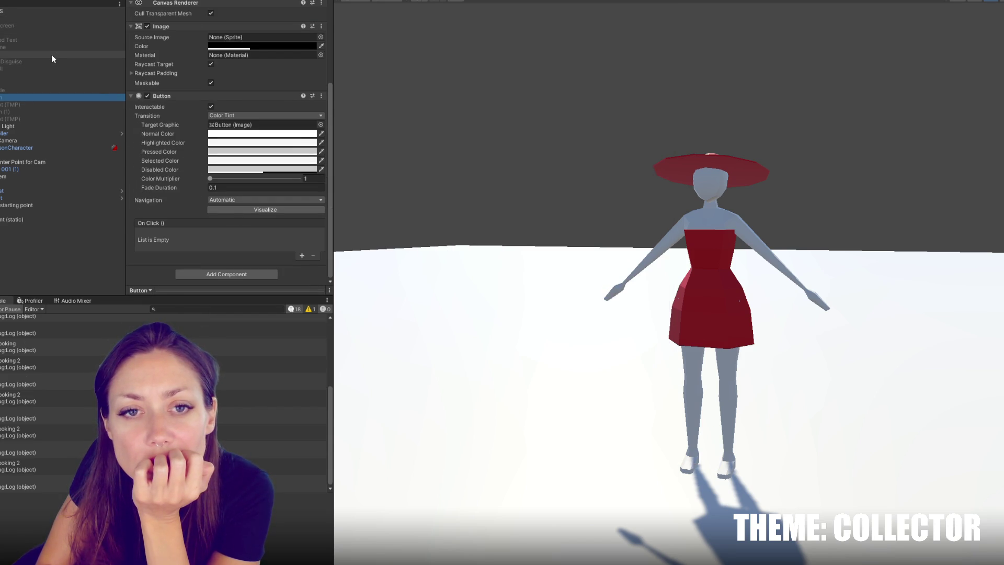
Disable a stray Button component, then set Resume's On Click to call MainControls.ResumeGame
{"action": "left_click", "coordinate": [147, 96]}
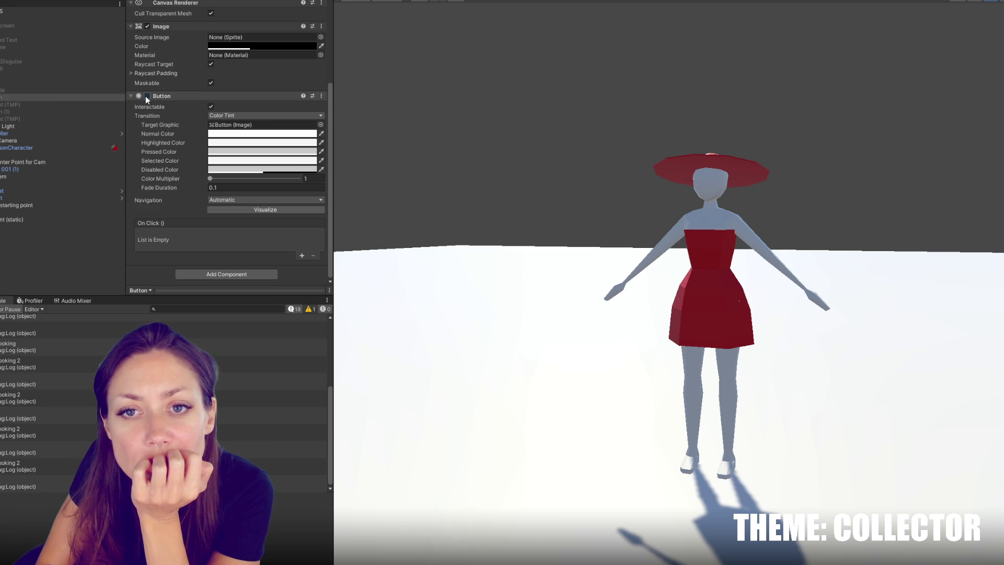
{"action": "left_click", "coordinate": [79, 105]}
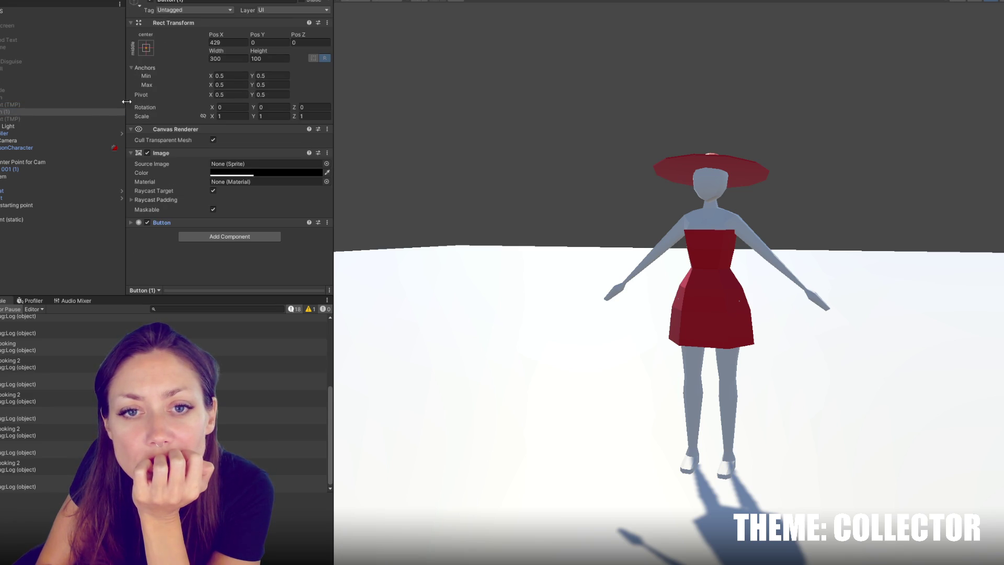
{"action": "left_click", "coordinate": [92, 110]}
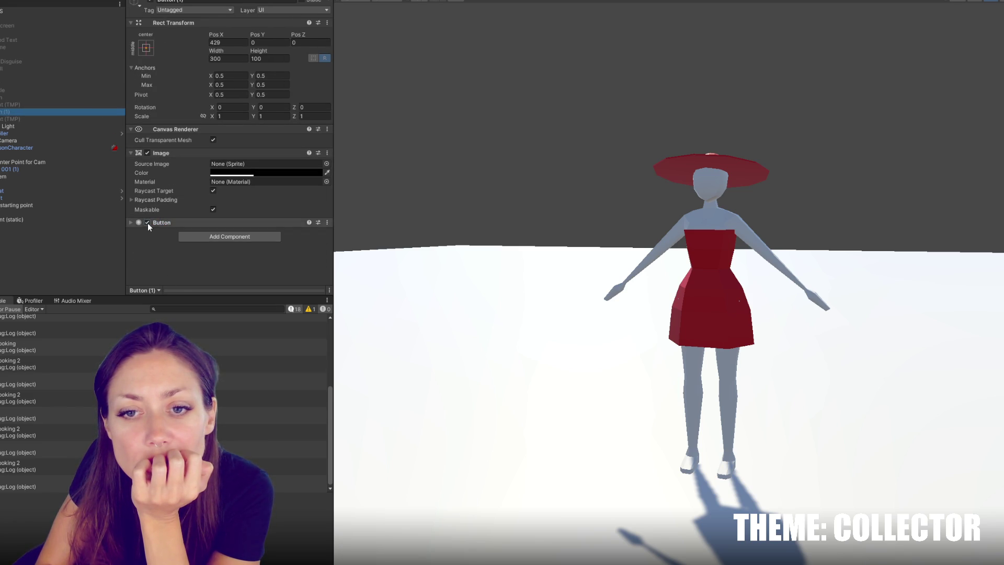
{"action": "left_click", "coordinate": [21, 21]}
{"action": "left_click", "coordinate": [27, 47]}
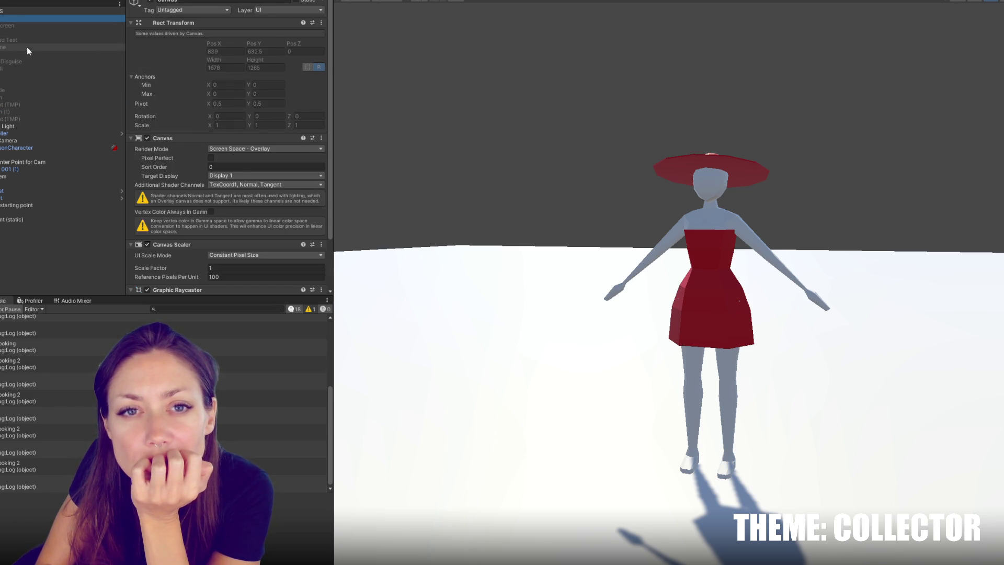
{"action": "left_click", "coordinate": [197, 223]}
{"action": "scroll", "coordinate": [218, 204], "scroll_direction": "down", "scroll_amount": 5}
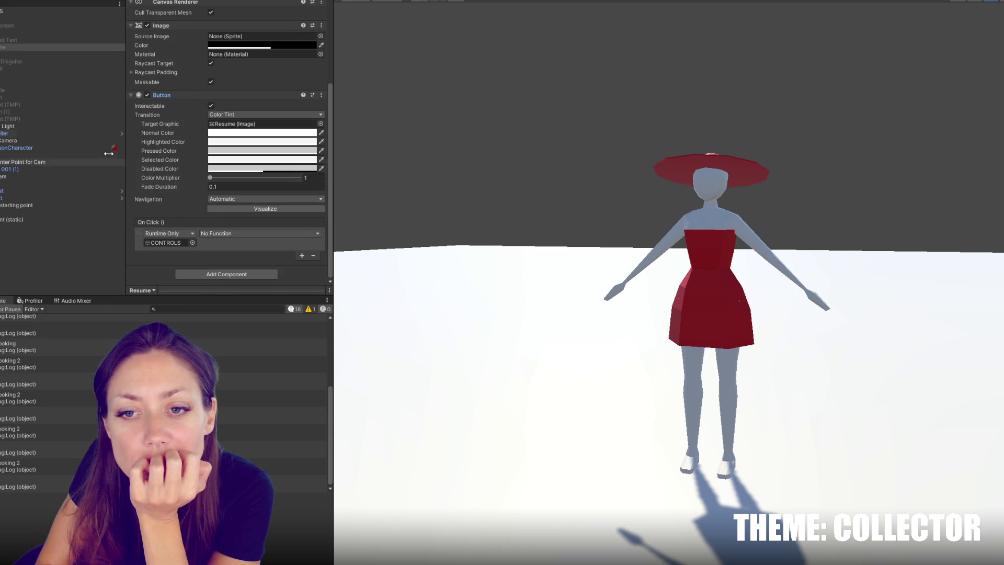
{"action": "left_click", "coordinate": [241, 233]}
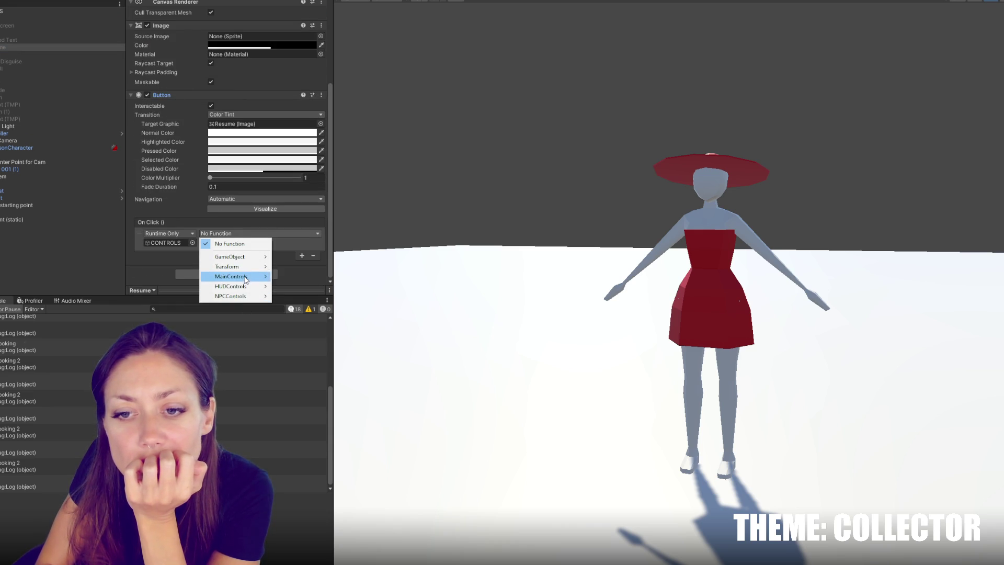
{"action": "mouse_move", "coordinate": [245, 277]}
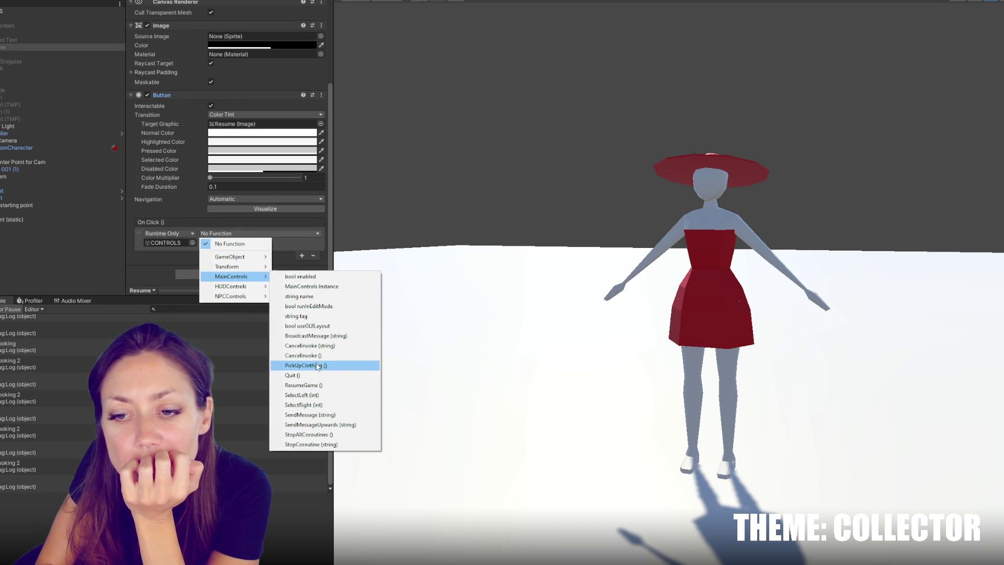
{"action": "left_click", "coordinate": [323, 387]}
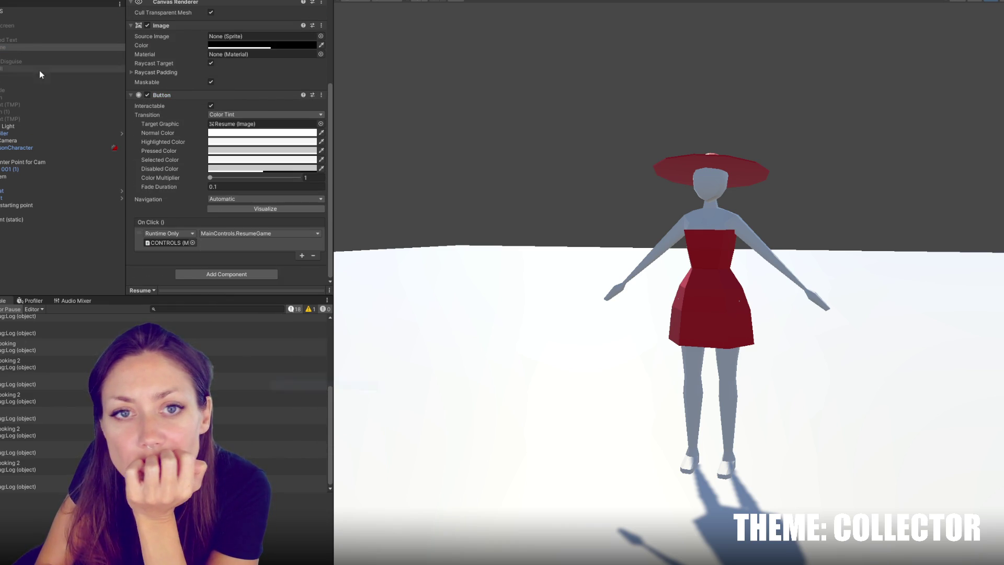
Assign CONTROLS to the Quit button's On Click and have it call MainControls.Quit
{"action": "left_click", "coordinate": [23, 54]}
{"action": "mouse_move", "coordinate": [23, 55]}
{"action": "left_mouse_down"}
{"action": "mouse_move", "coordinate": [74, 72]}
{"action": "mouse_move", "coordinate": [163, 247]}
{"action": "left_mouse_up"}
{"action": "left_click", "coordinate": [222, 235]}
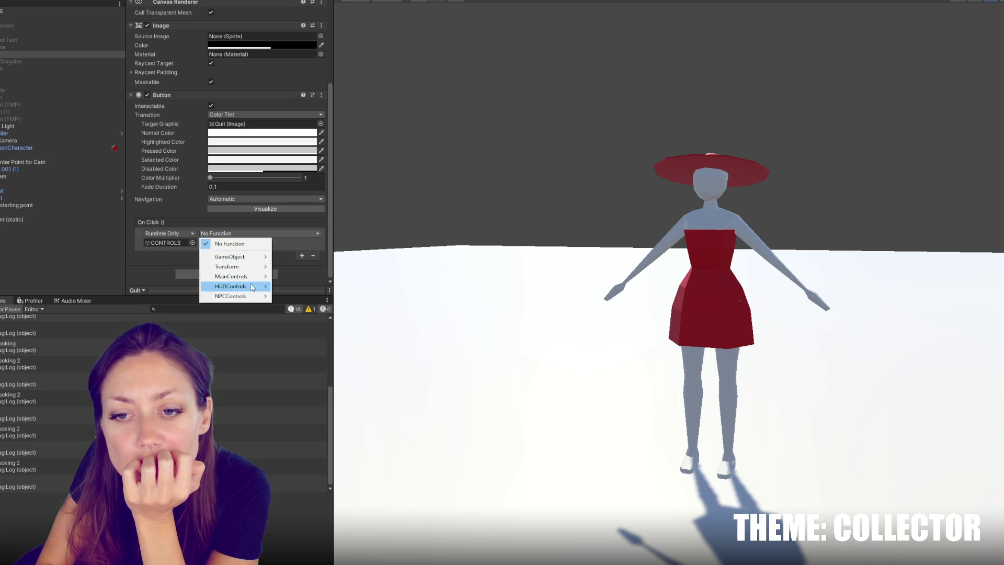
{"action": "mouse_move", "coordinate": [246, 277]}
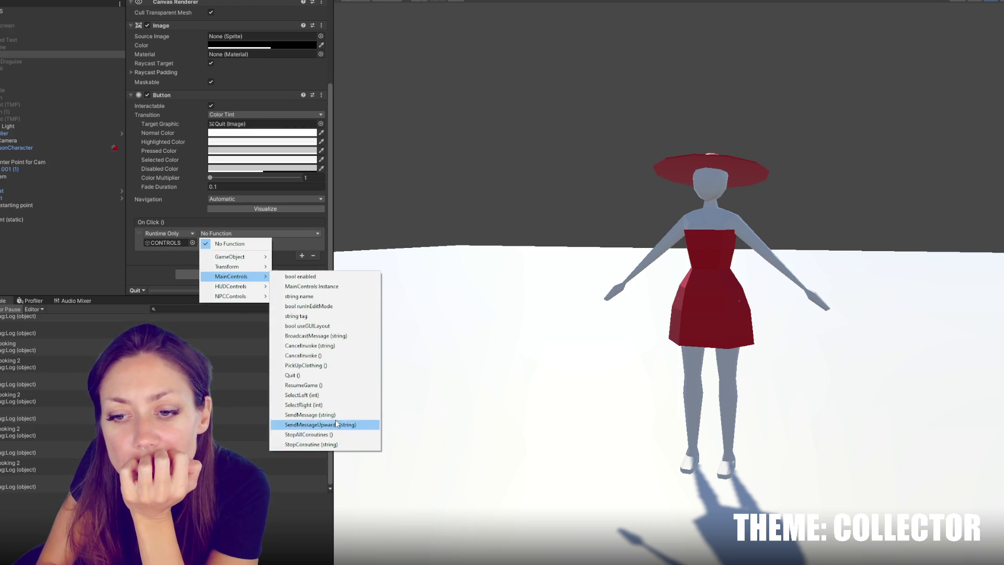
{"action": "left_click", "coordinate": [285, 374]}
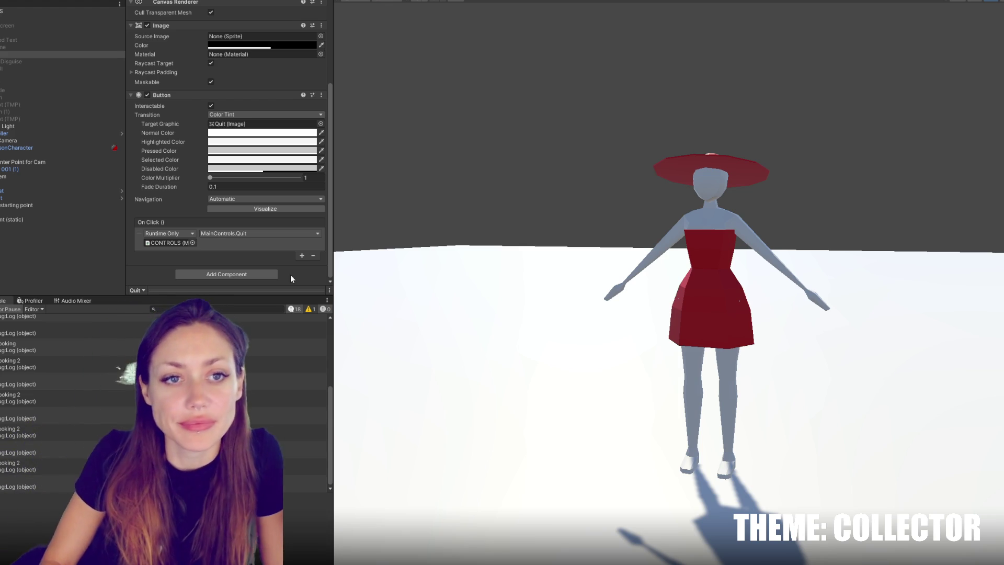
{"action": "left_click", "coordinate": [64, 262]}
{"action": "left_click", "coordinate": [26, 220]}
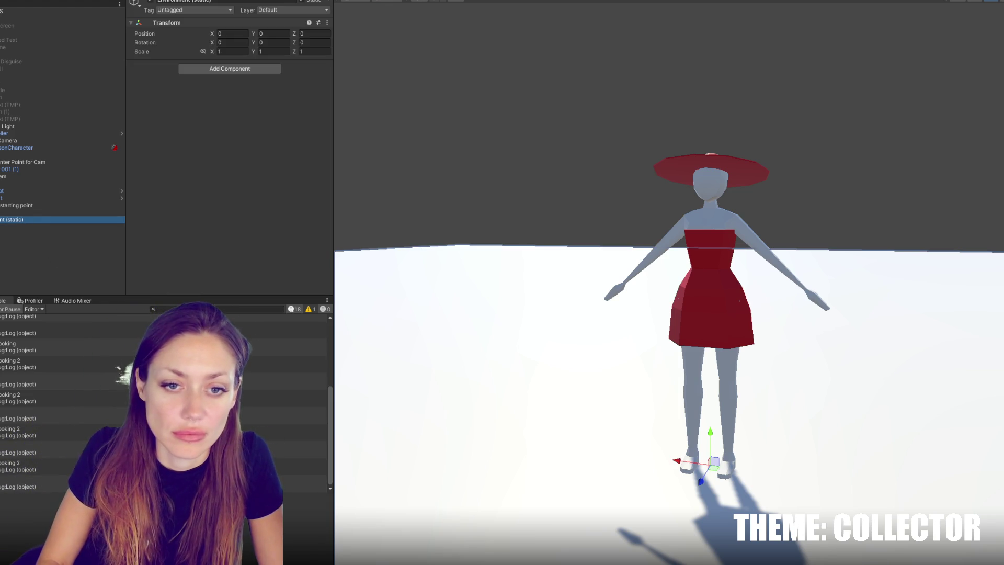
Open NPC.cs from the console log, comment out lines 125–126, and recompile in Unity
{"action": "left_click", "coordinate": [1, 133]}
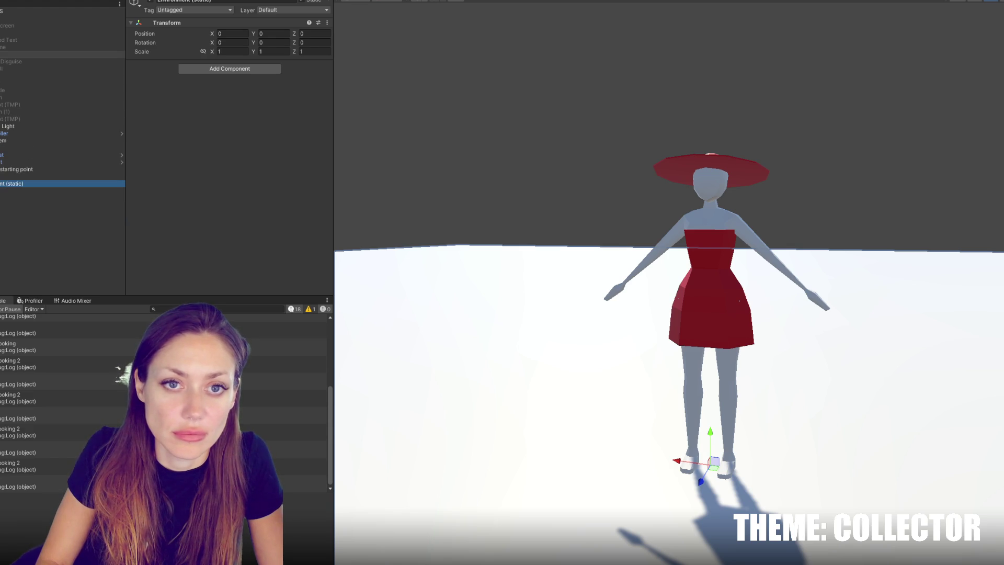
{"action": "left_click", "coordinate": [11, 105]}
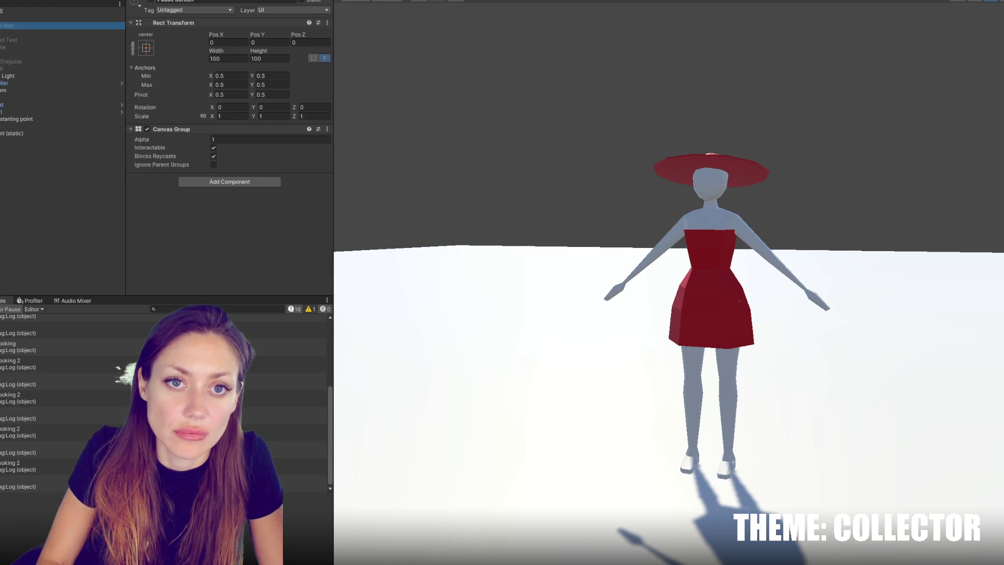
{"action": "left_click", "coordinate": [33, 137]}
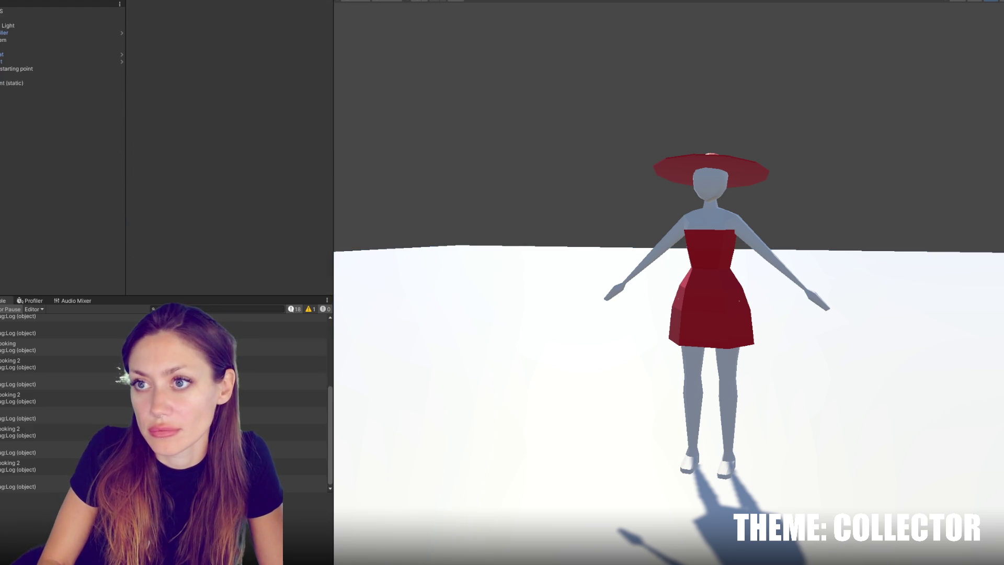
{"action": "double_click", "coordinate": [78, 380]}
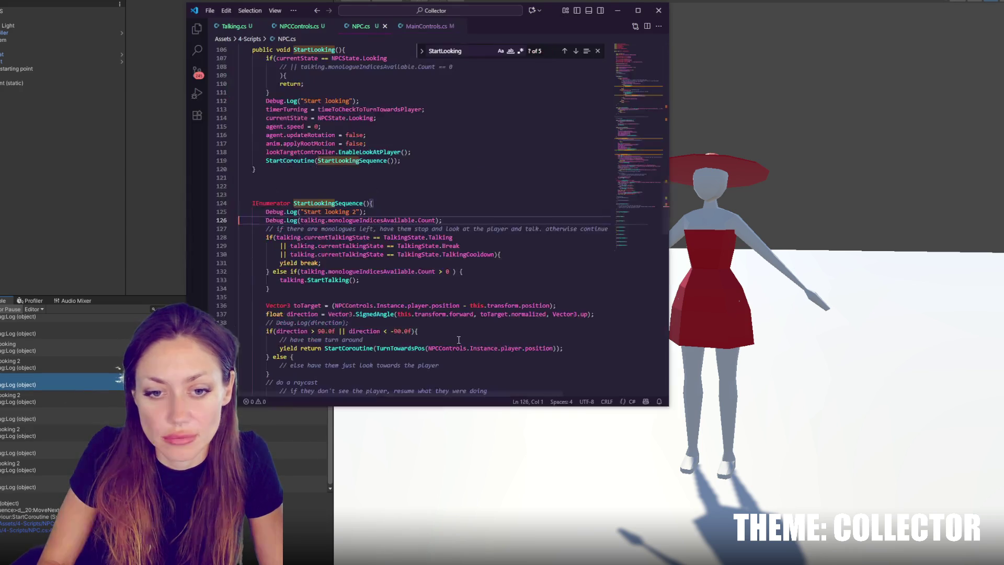
{"action": "key", "text": "shift+Up"}
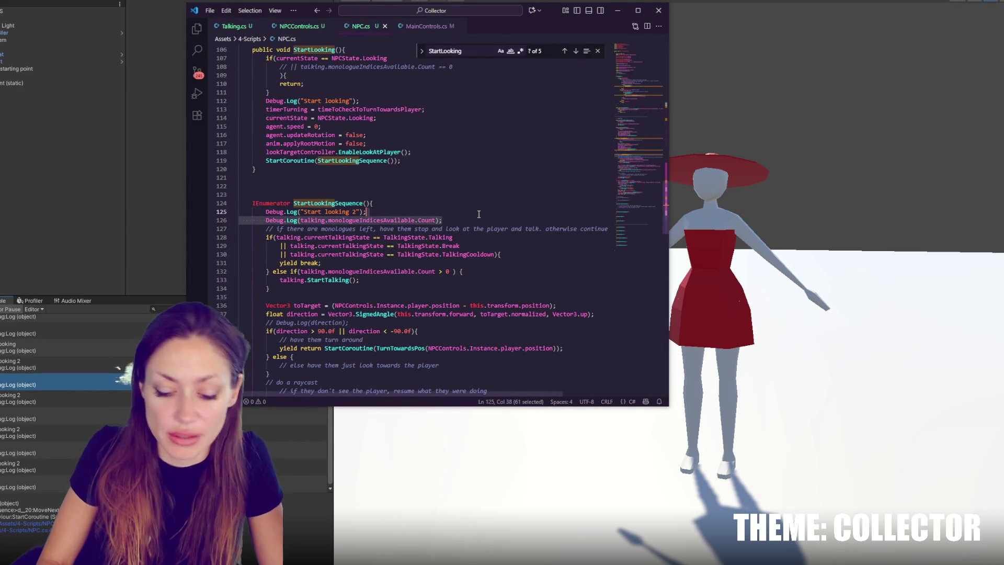
{"action": "key", "text": "ctrl+slash"}
{"action": "left_click", "coordinate": [819, 111]}
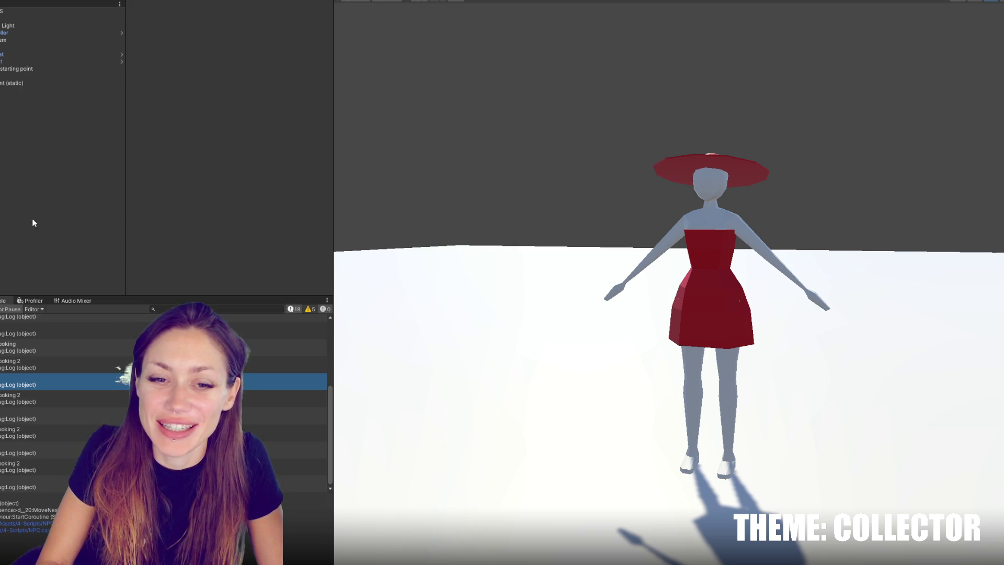
{"action": "left_click", "coordinate": [1, 309]}
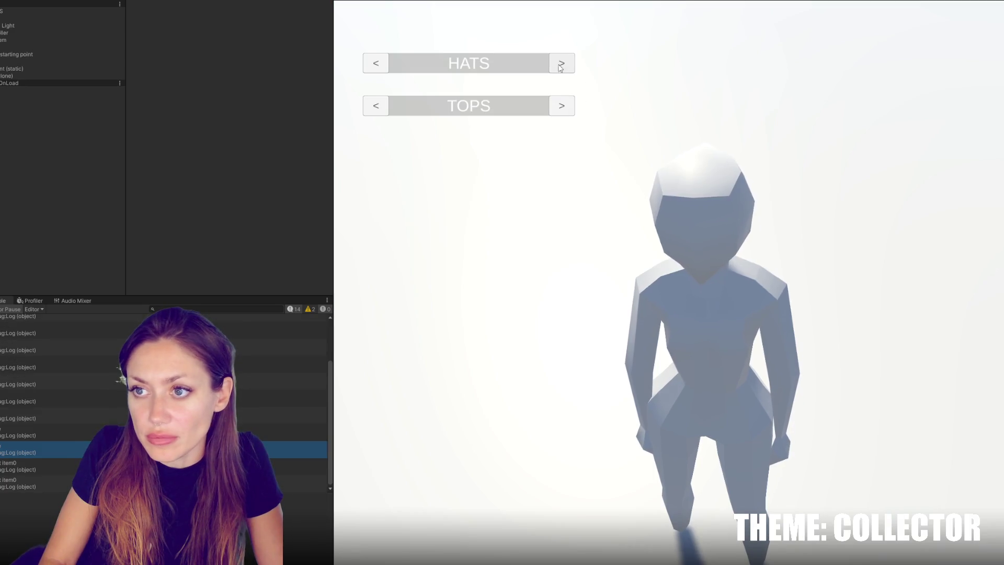
In play mode, open the mirror menu and cycle HATS through red, blue and none, trying TOPS too
{"action": "left_click", "coordinate": [560, 63]}
{"action": "left_click", "coordinate": [559, 63]}
{"action": "left_click", "coordinate": [559, 63]}
{"action": "left_click", "coordinate": [561, 105]}
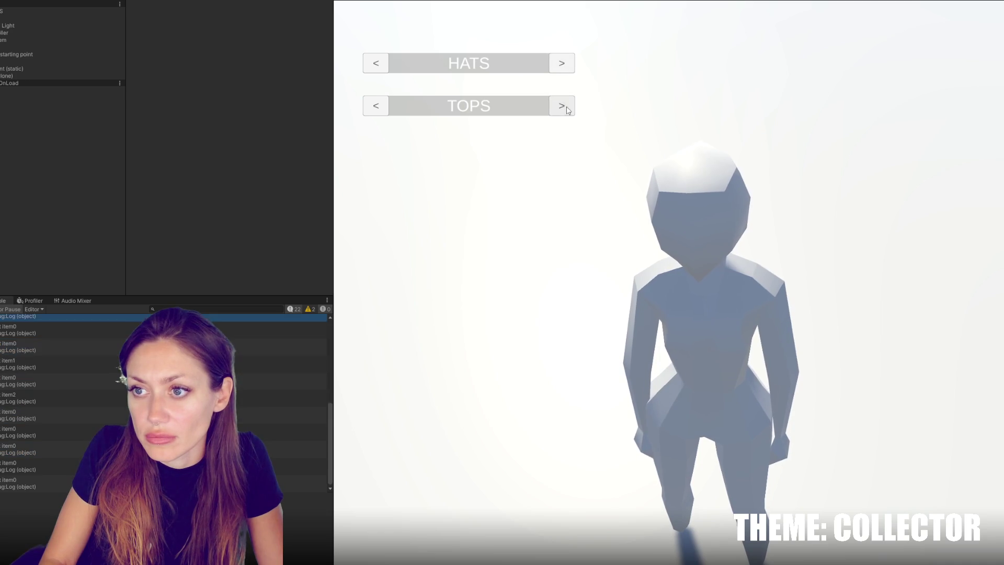
{"action": "left_click", "coordinate": [560, 64]}
{"action": "left_click", "coordinate": [560, 65]}
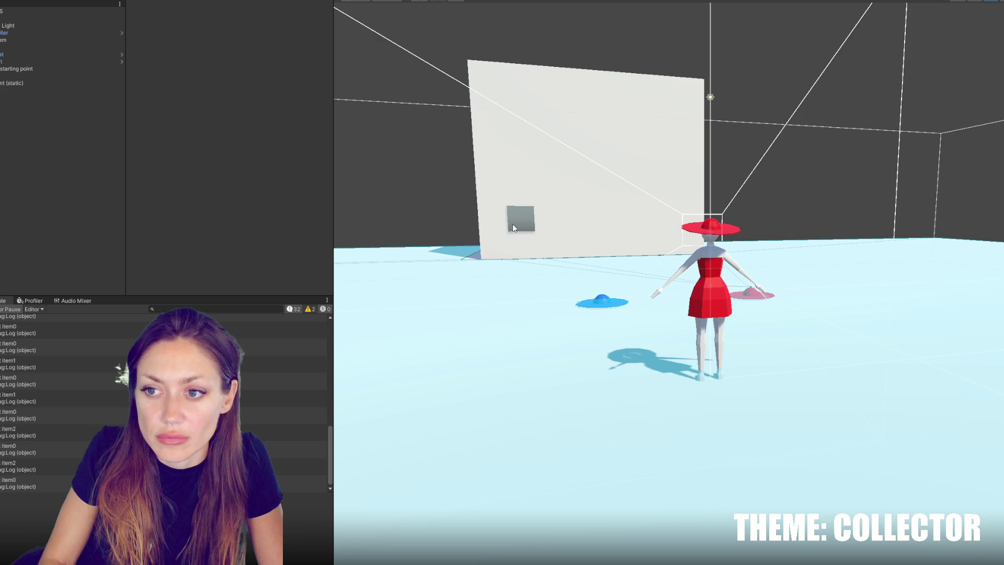
Lower the mirror's virtual camera vCam Mirror 001 to Y -0.375
{"action": "left_click", "coordinate": [519, 223]}
{"action": "key", "text": "f"}
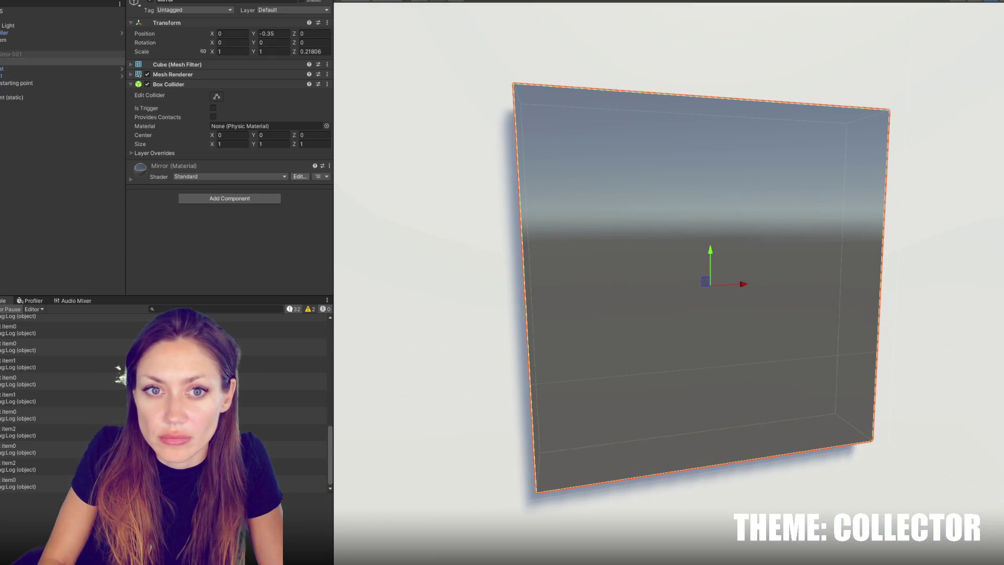
{"action": "left_click", "coordinate": [617, 210]}
{"action": "left_click_drag", "start_coordinate": [718, 124], "coordinate": [713, 215]}
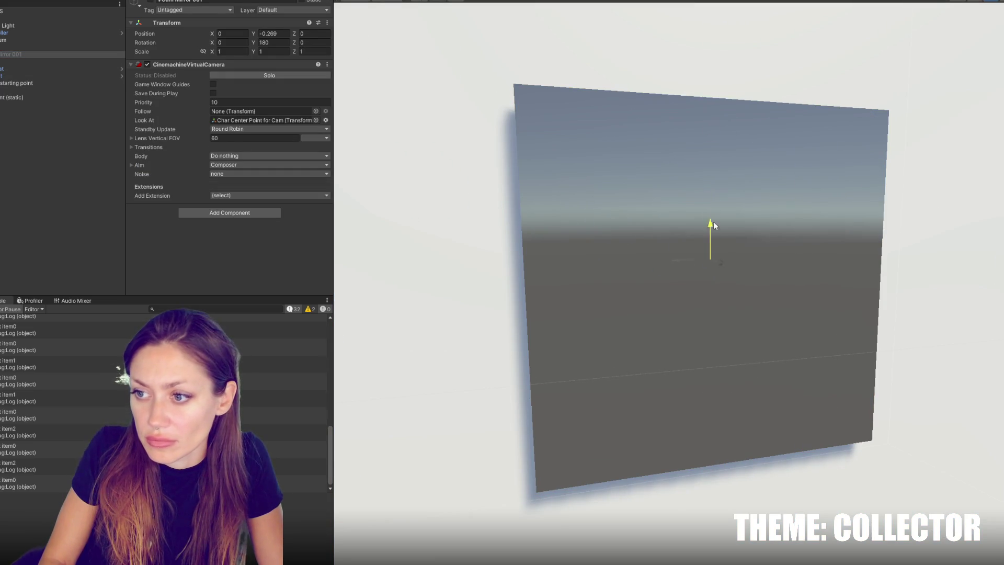
{"action": "mouse_move", "coordinate": [710, 251]}
{"action": "left_mouse_down"}
{"action": "mouse_move", "coordinate": [653, 246]}
{"action": "mouse_move", "coordinate": [765, 271]}
{"action": "left_mouse_up"}
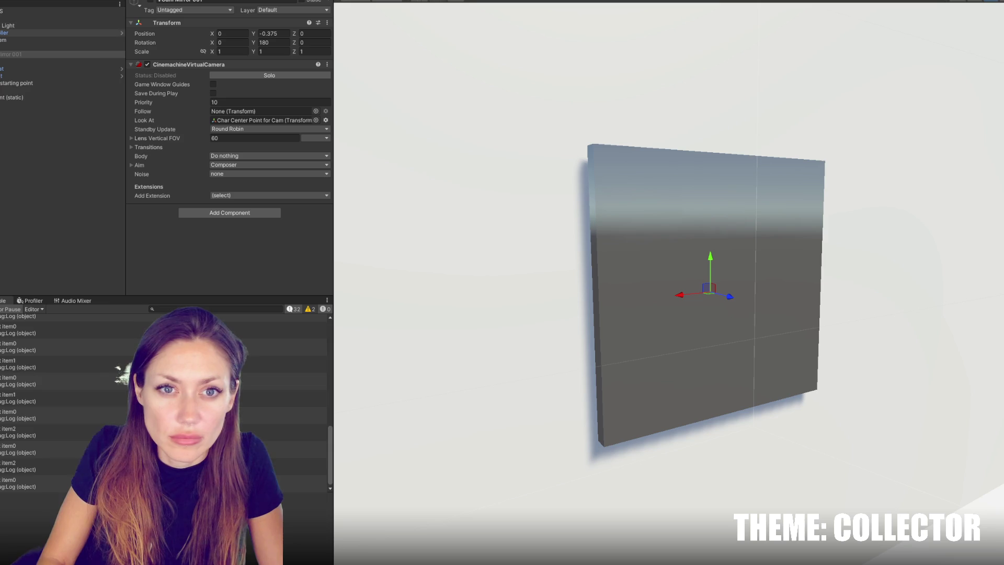
Lower Char Center Point for Cam on the character to Y 0.271
{"action": "left_click", "coordinate": [1, 33]}
{"action": "double_click", "coordinate": [21, 61]}
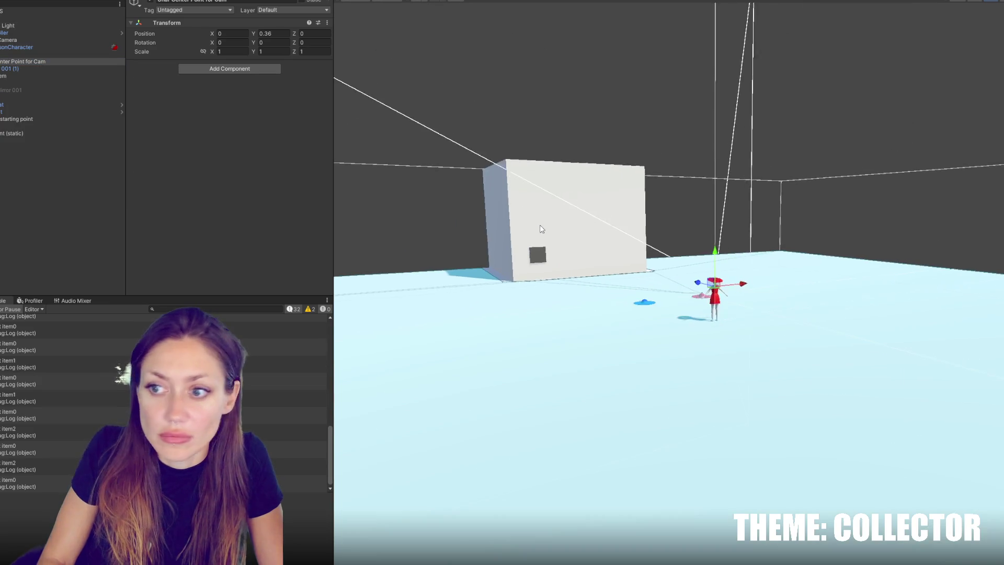
{"action": "key", "text": "f"}
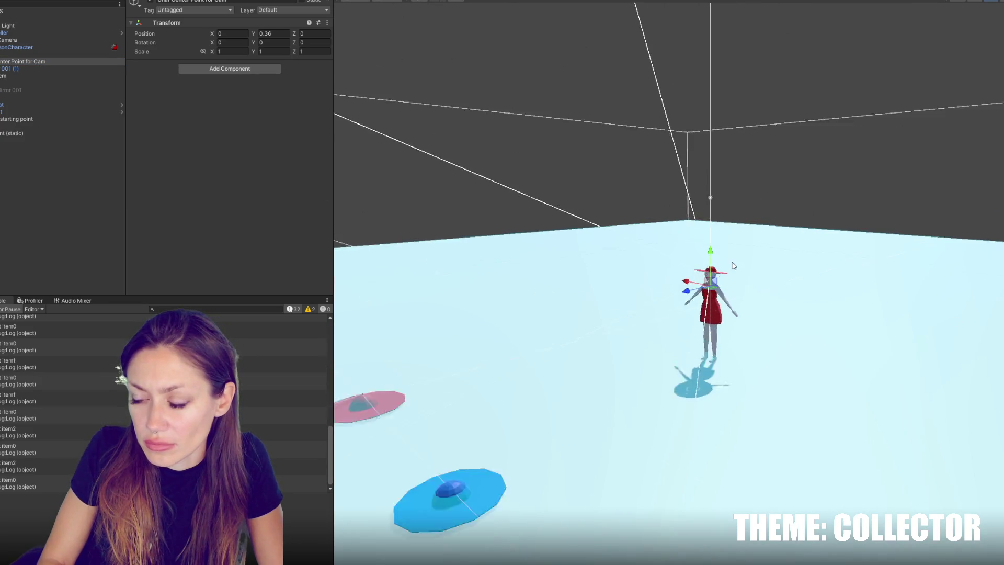
{"action": "left_click_drag", "start_coordinate": [711, 255], "coordinate": [710, 281]}
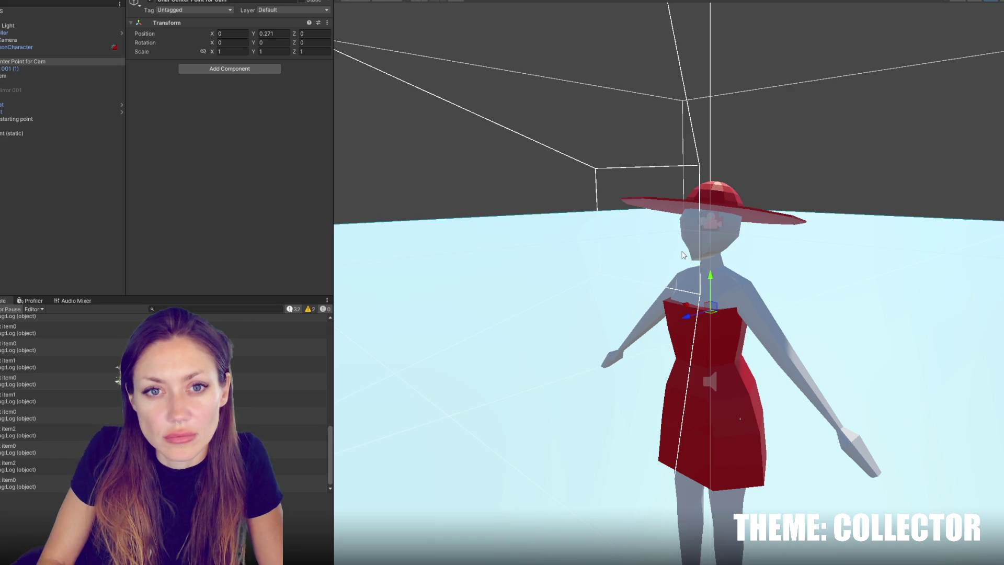
Play the game, open the mirror's HATS/TOPS menu with E, and cycle to the next hat
{"action": "key", "text": "ctrl+p"}
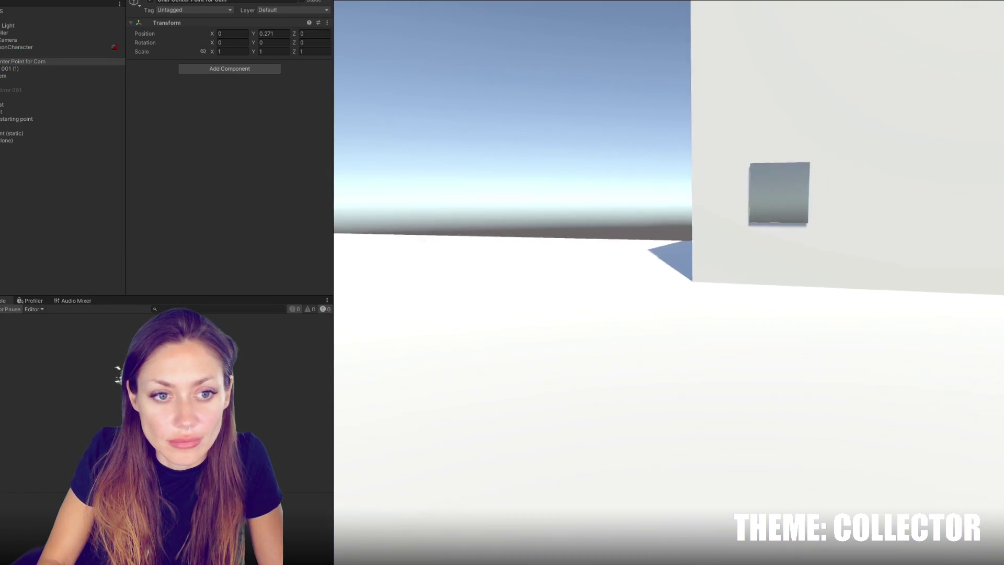
{"action": "key", "text": "e"}
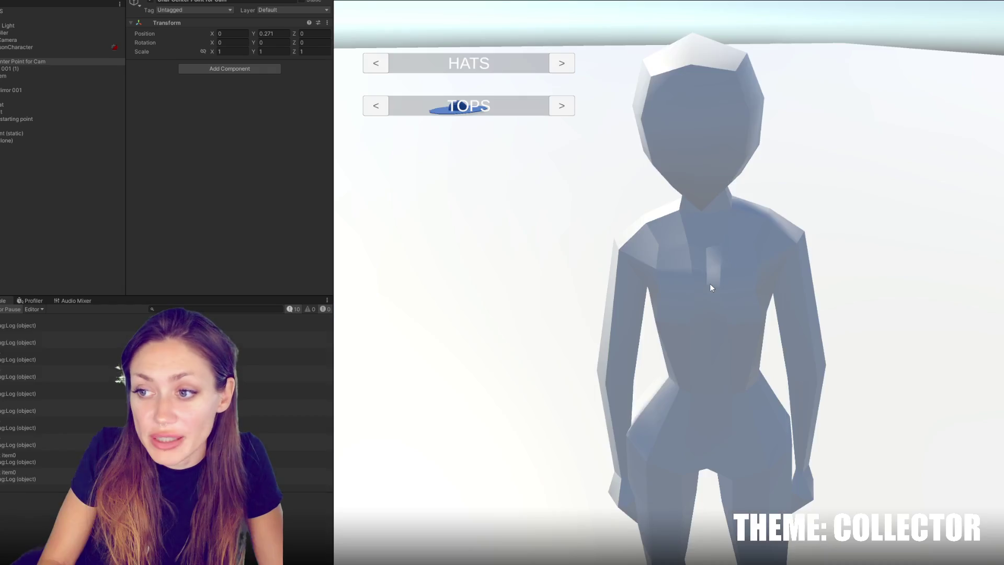
{"action": "left_click", "coordinate": [561, 64]}
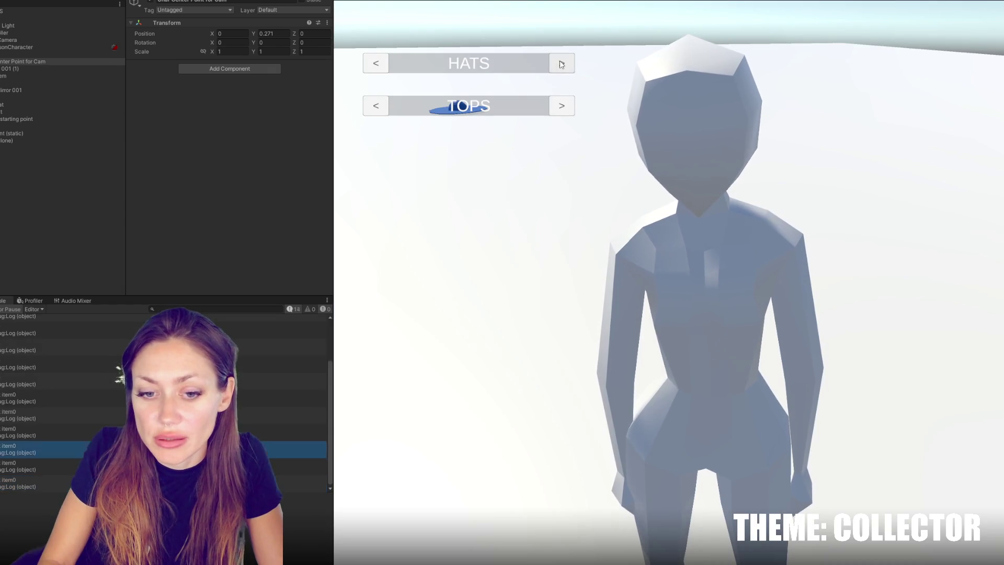
Close the menu, walk back to the mirror, reopen it, cycle hats red, blue, none, then stop
{"action": "key", "text": "e"}
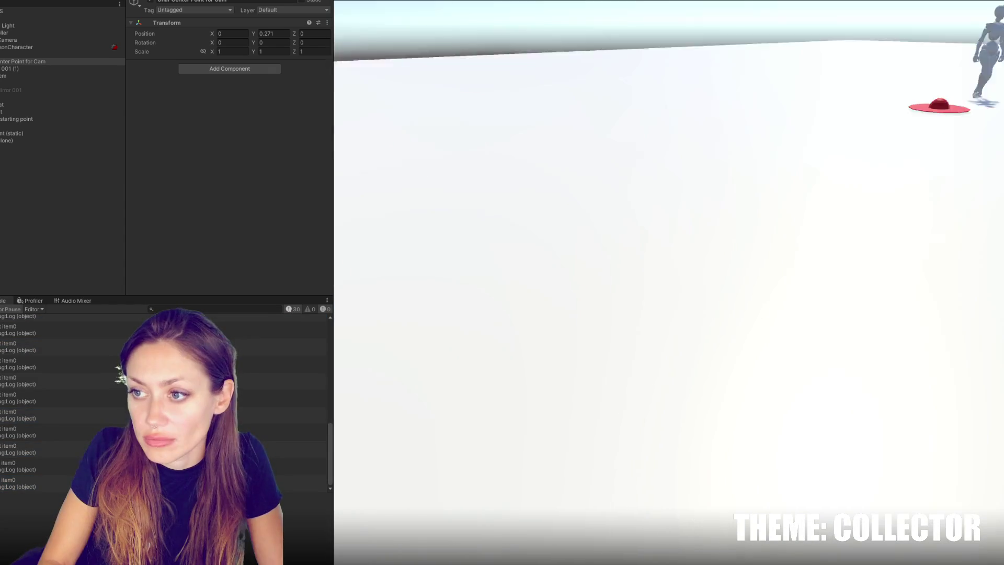
{"action": "key", "text": "w"}
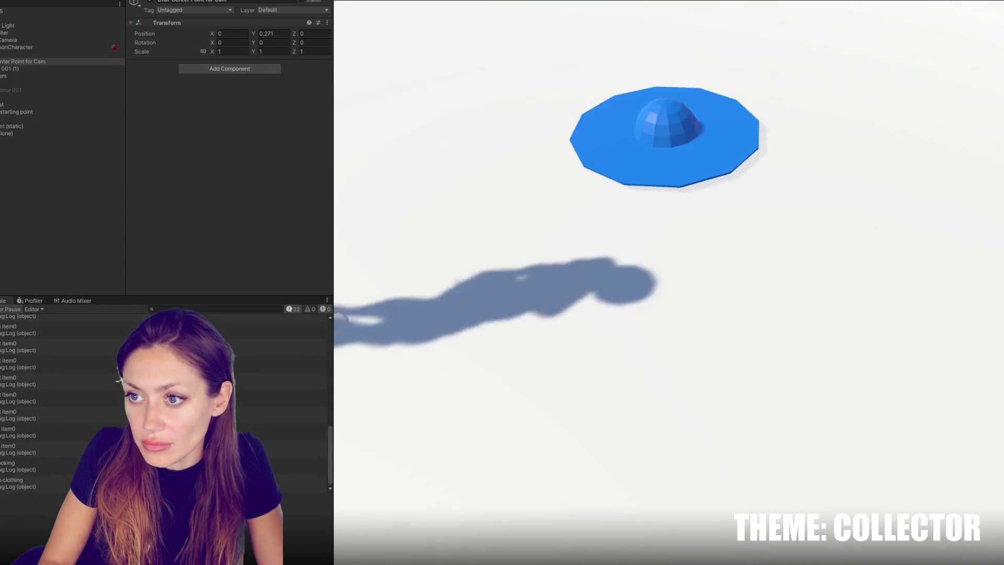
{"action": "key", "text": "w"}
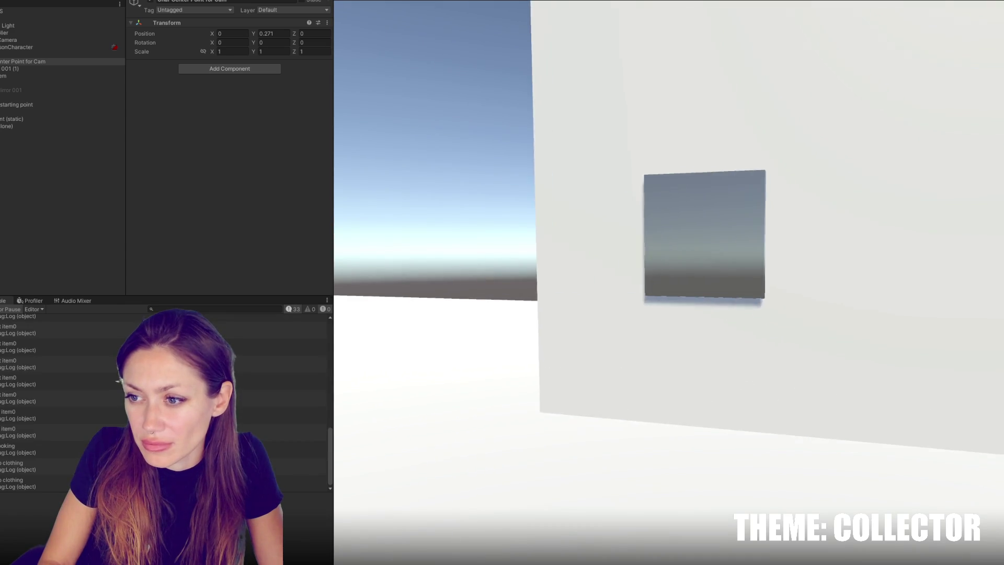
{"action": "key", "text": "e"}
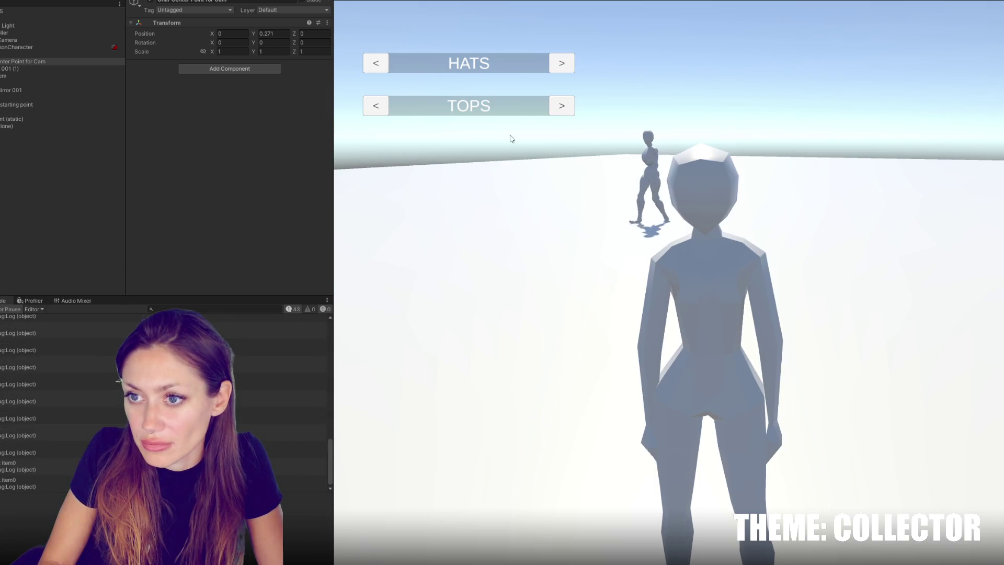
{"action": "left_click", "coordinate": [570, 63]}
{"action": "left_click", "coordinate": [570, 63]}
{"action": "left_click", "coordinate": [569, 63]}
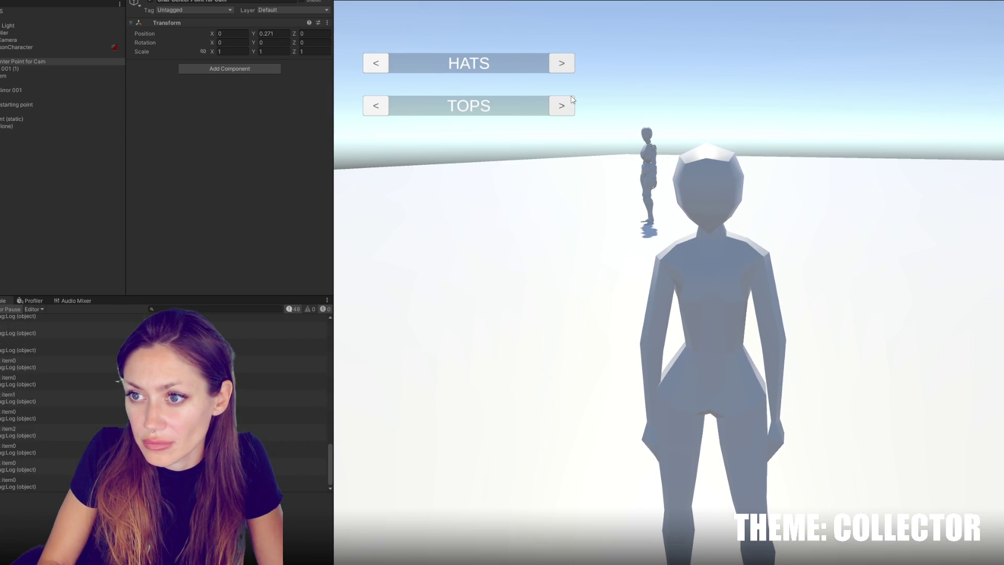
{"action": "key", "text": "ctrl+p"}
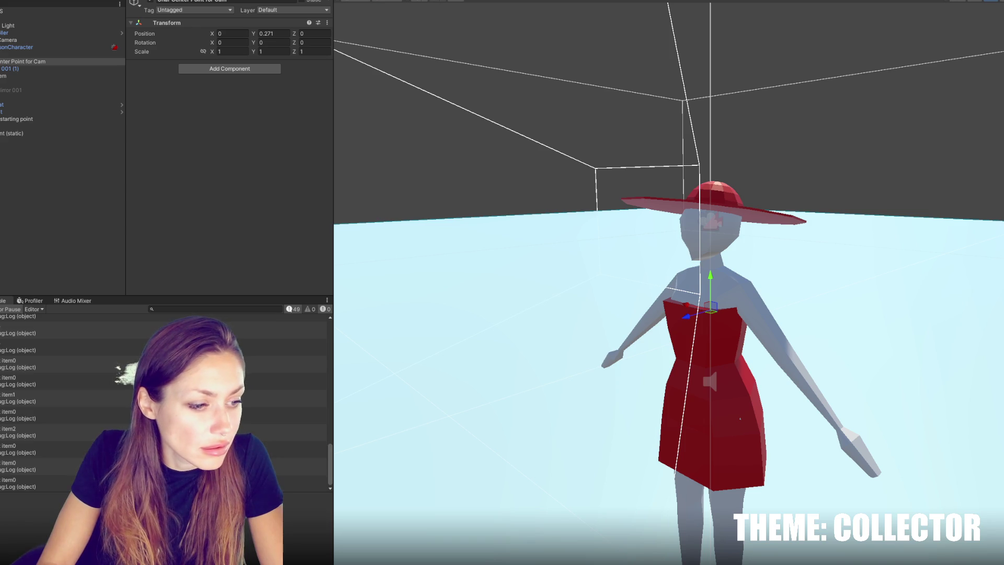
Switch from Unity to the browser showing Meta's Shop AI glasses page
{"action": "key", "text": "alt+Tab"}
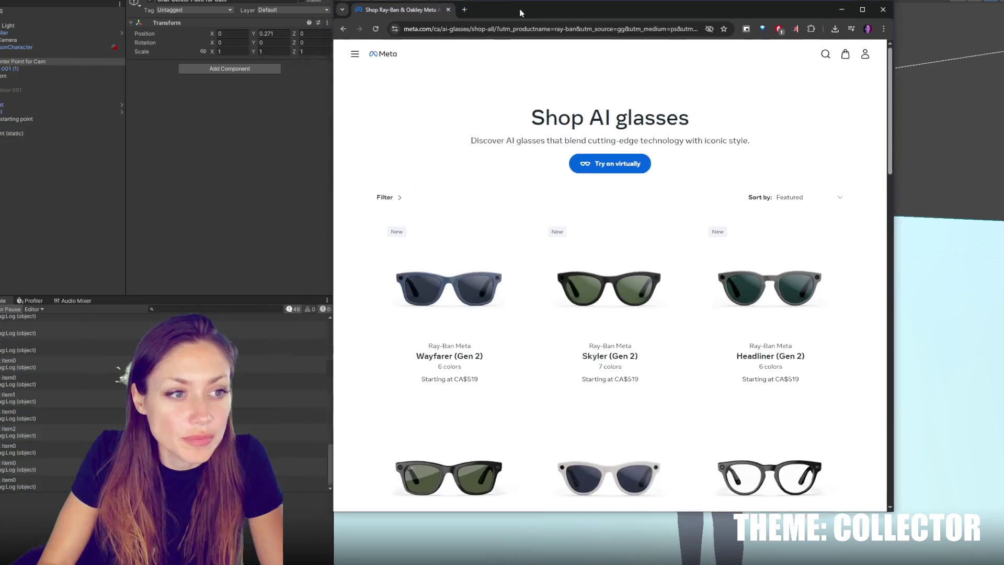
Reposition the browser and open the Ray-Ban Meta Wayfarer (Gen 1) product page, priced CA$369
{"action": "left_click_drag", "start_coordinate": [825, 22], "coordinate": [776, 0]}
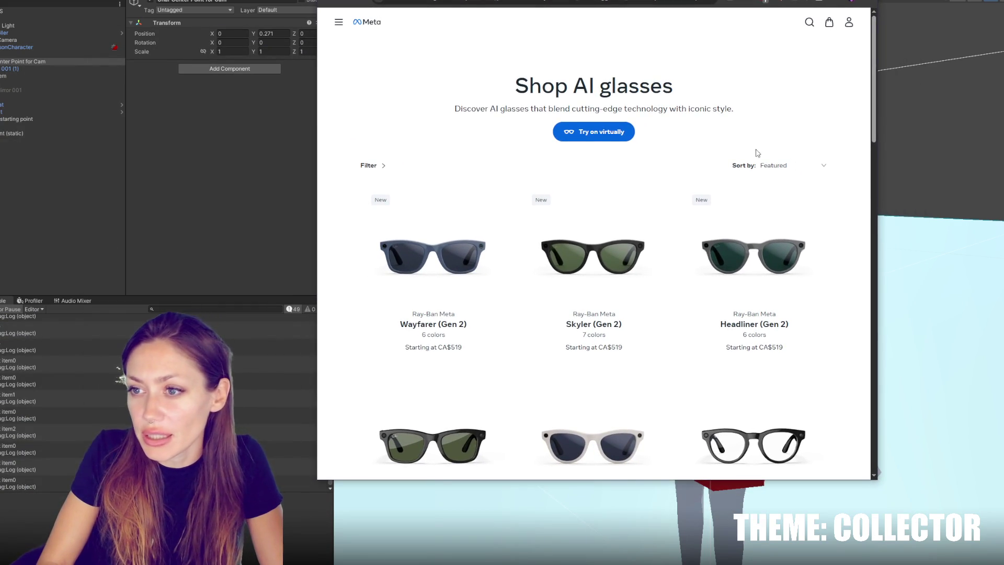
{"action": "scroll", "coordinate": [758, 150], "scroll_direction": "down", "scroll_amount": 1}
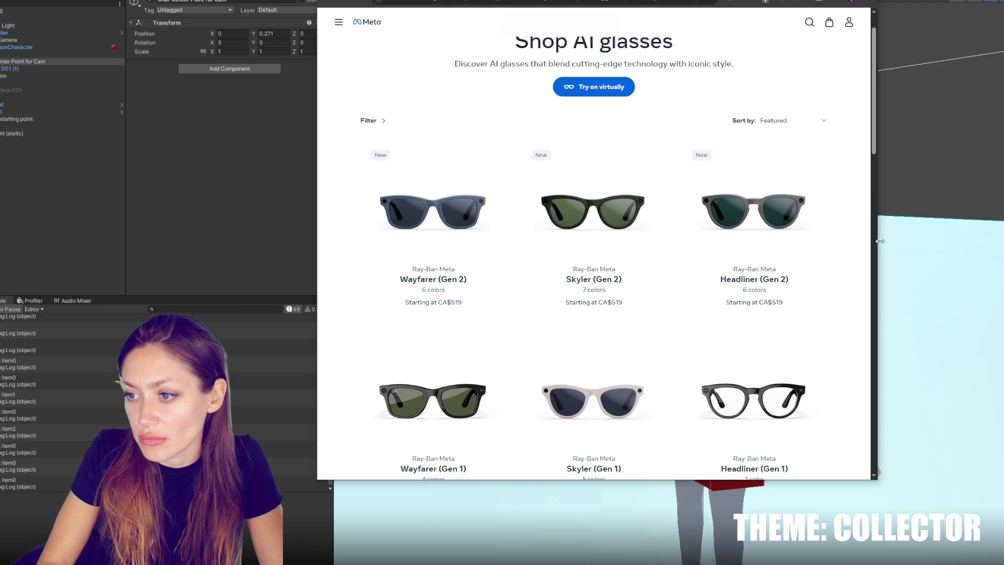
{"action": "scroll", "coordinate": [872, 233], "scroll_direction": "down", "scroll_amount": 3}
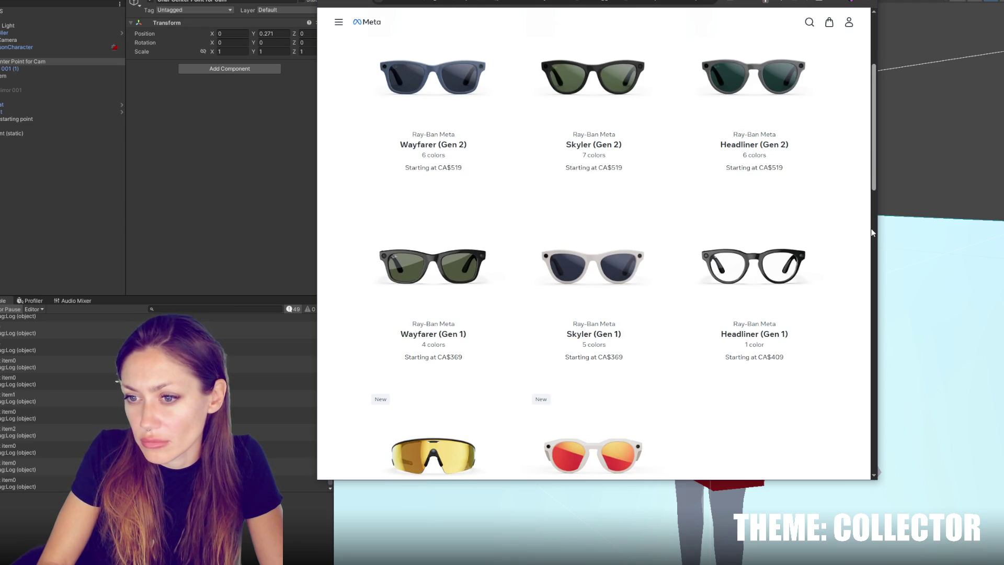
{"action": "scroll", "coordinate": [872, 233], "scroll_direction": "down", "scroll_amount": 2}
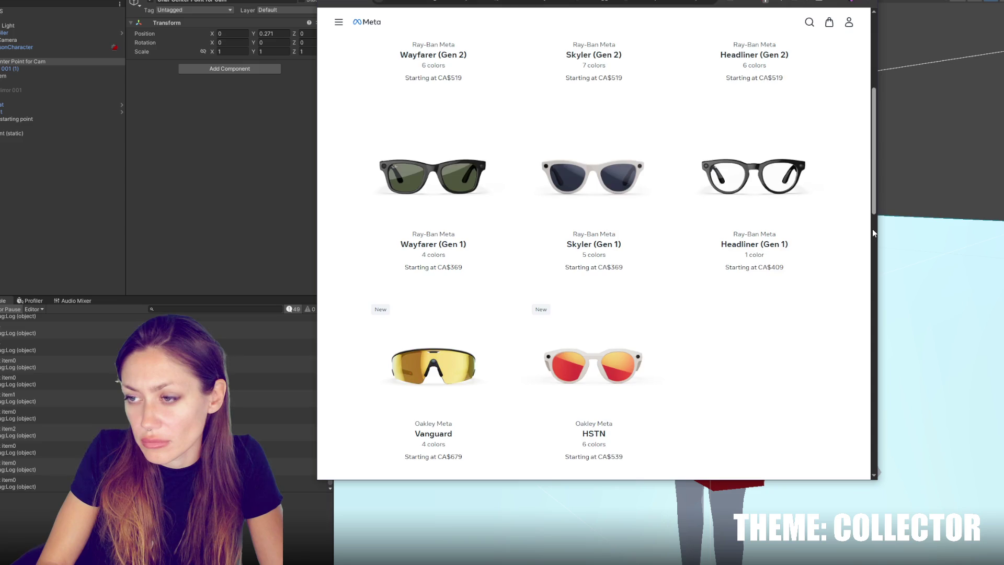
{"action": "scroll", "coordinate": [872, 233], "scroll_direction": "up", "scroll_amount": 4}
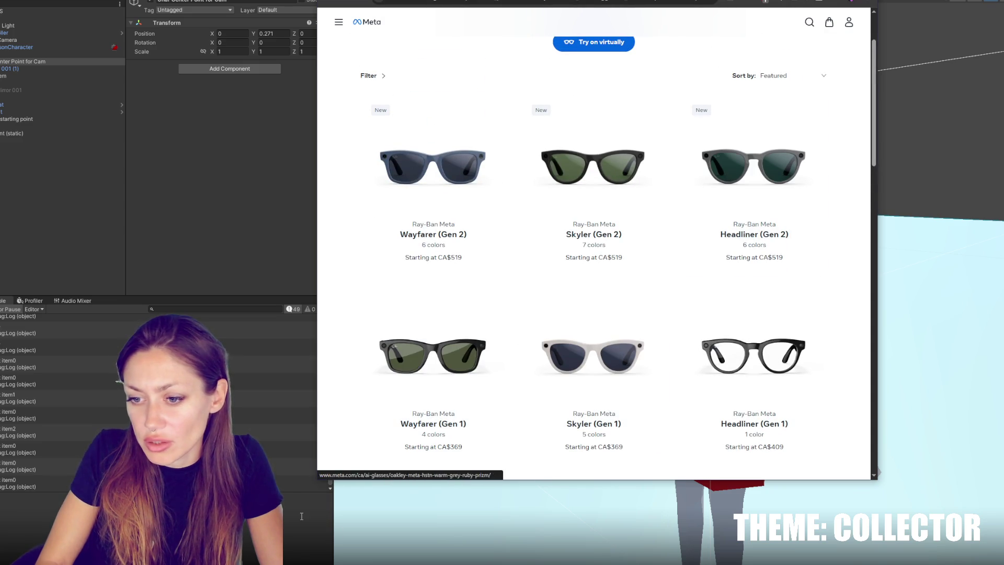
{"action": "scroll", "coordinate": [355, 390], "scroll_direction": "down", "scroll_amount": 2}
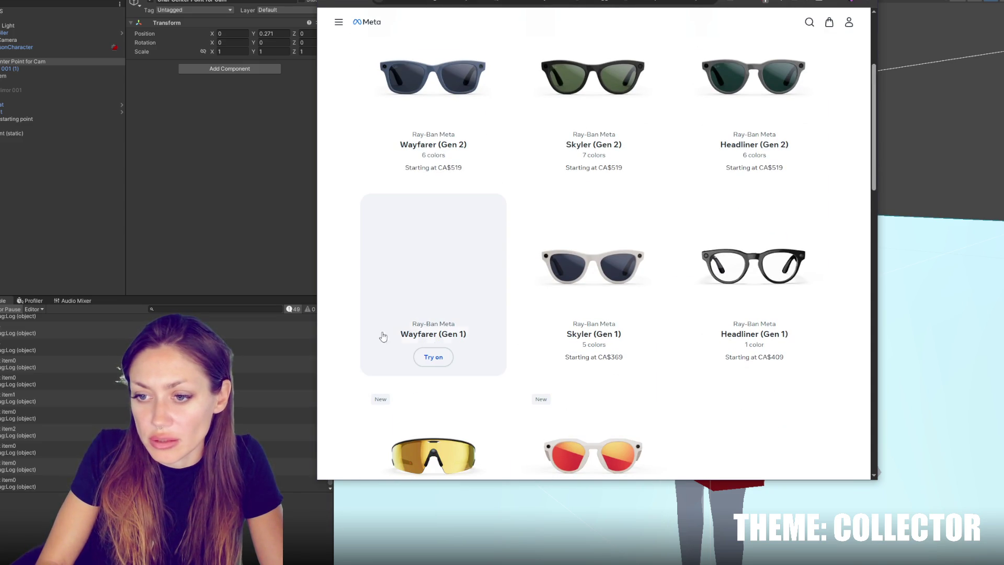
{"action": "left_click", "coordinate": [442, 288]}
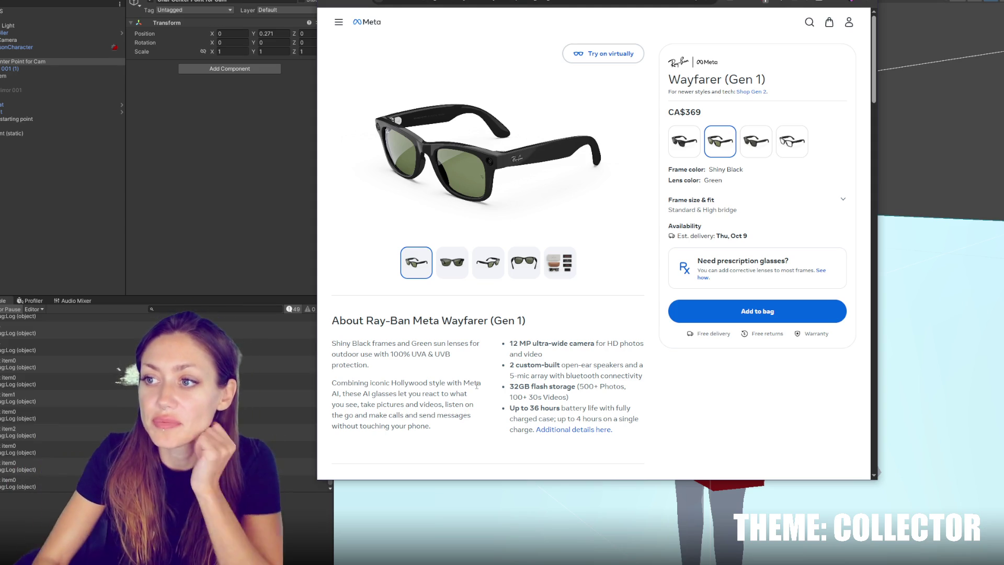
View the Wayfarer gallery's front, side, back and box-contents images
{"action": "left_click", "coordinate": [453, 274]}
{"action": "left_click", "coordinate": [486, 269]}
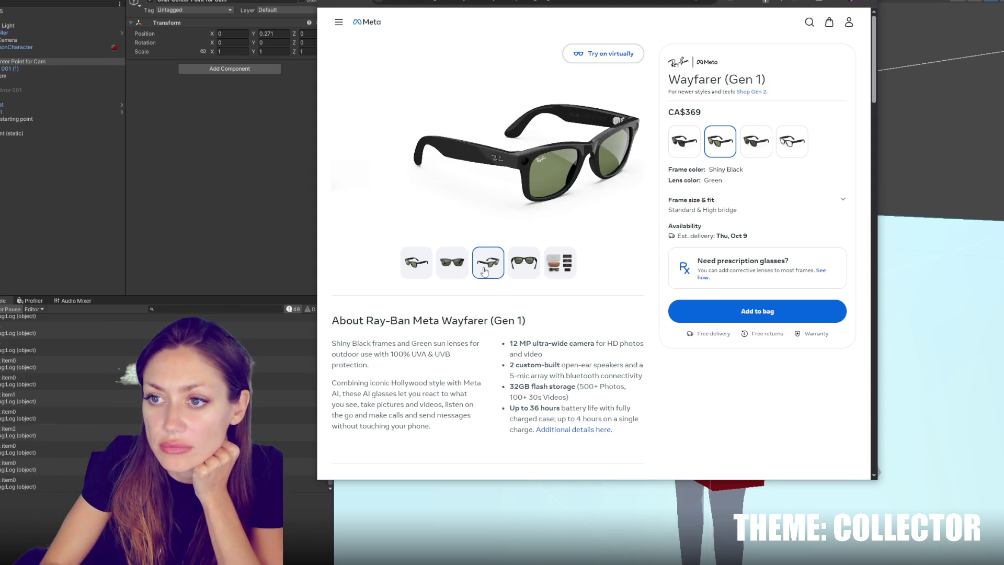
{"action": "left_click", "coordinate": [517, 267]}
{"action": "left_click", "coordinate": [559, 267]}
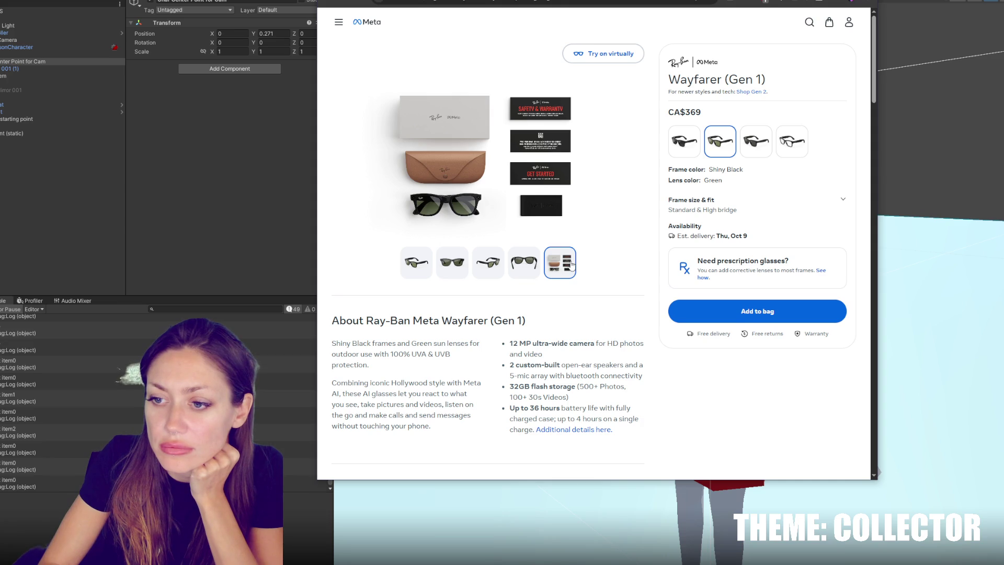
Scroll to the Features section and watch the Meta AI video full screen
{"action": "scroll", "coordinate": [572, 264], "scroll_direction": "down", "scroll_amount": 3}
{"action": "scroll", "coordinate": [592, 238], "scroll_direction": "down", "scroll_amount": 4}
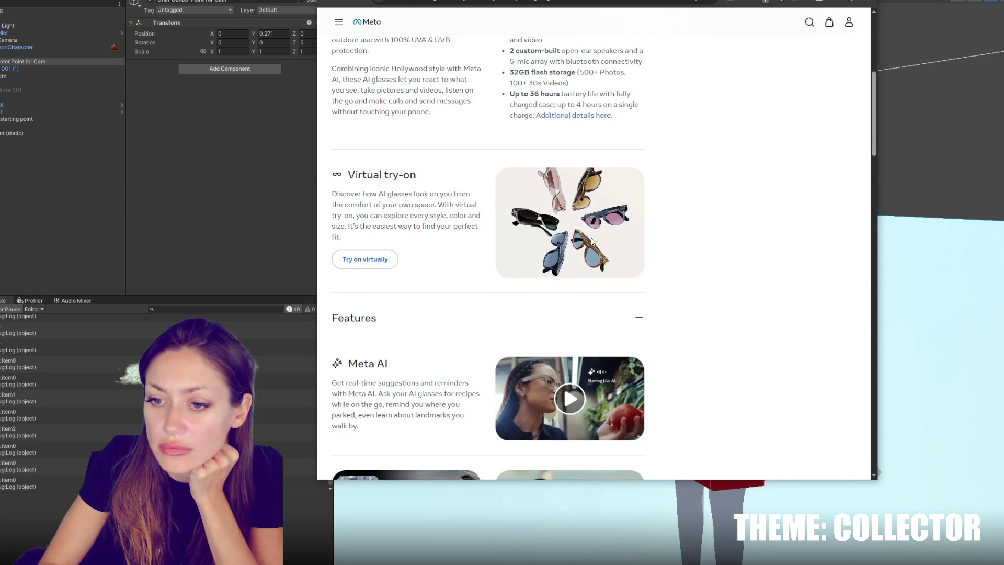
{"action": "scroll", "coordinate": [592, 239], "scroll_direction": "down", "scroll_amount": 4}
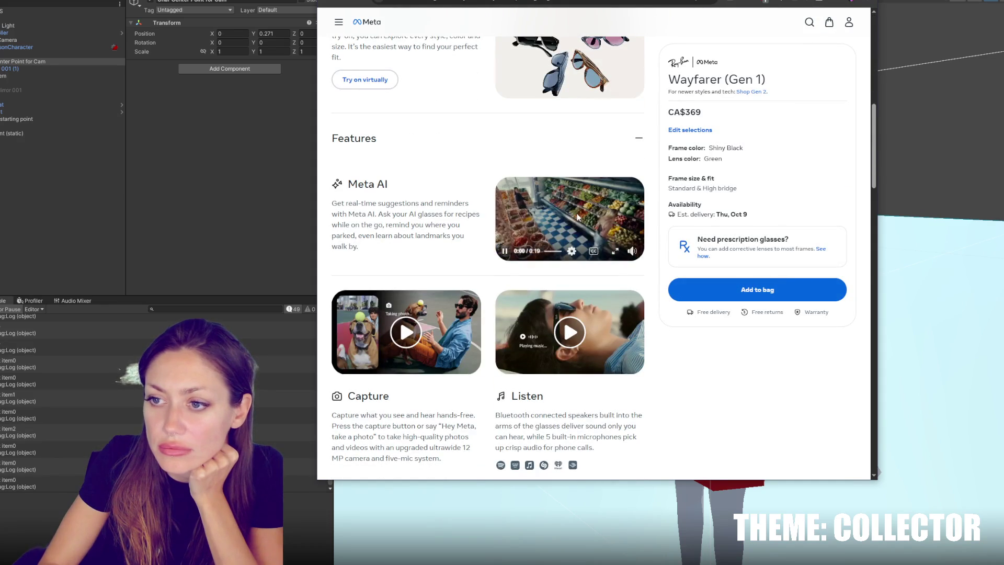
{"action": "left_click", "coordinate": [612, 252]}
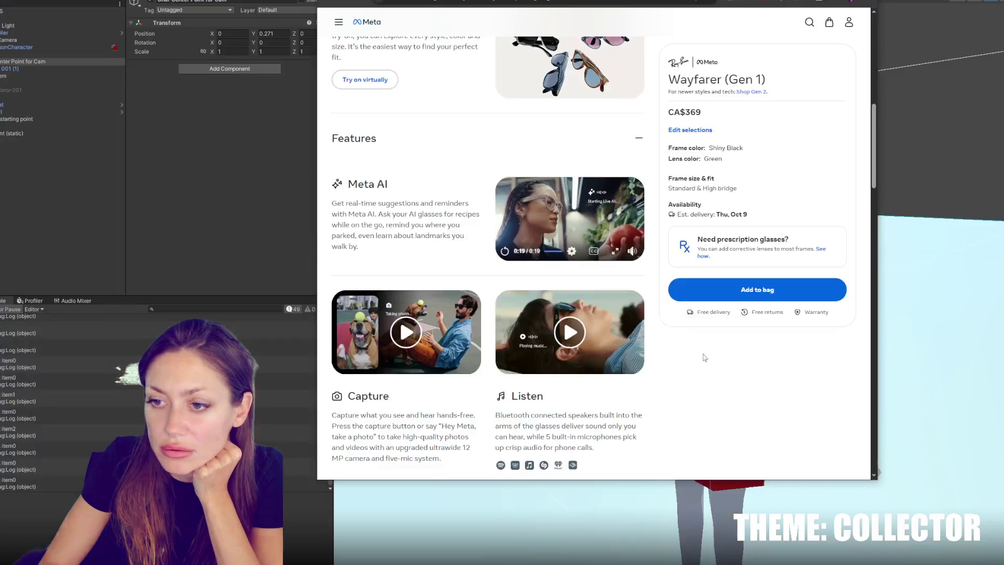
{"action": "scroll", "coordinate": [642, 195], "scroll_direction": "down", "scroll_amount": 1}
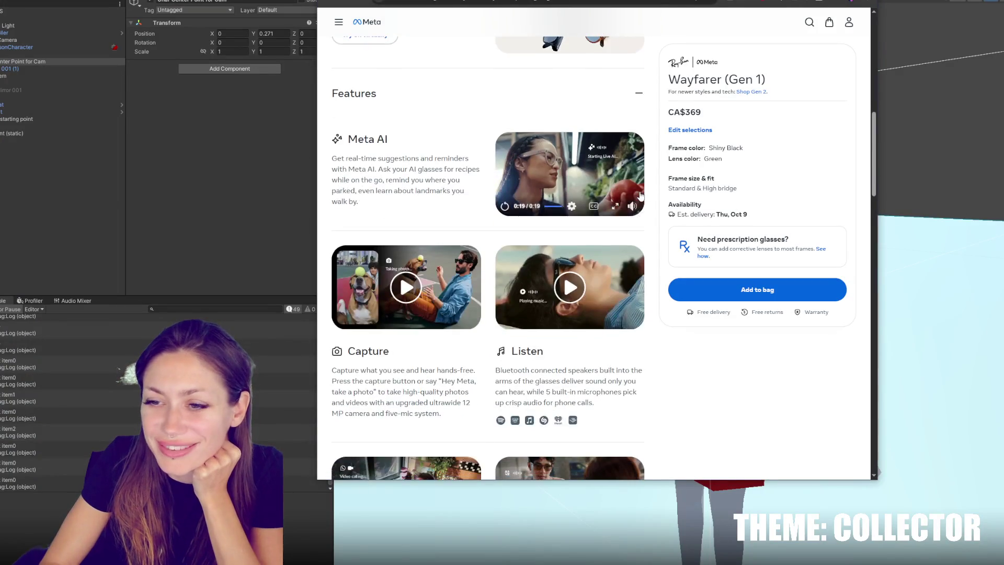
Watch the Listen and Capture feature videos, then scroll to the Meta AI app and Charging case cards
{"action": "scroll", "coordinate": [641, 195], "scroll_direction": "down", "scroll_amount": 2}
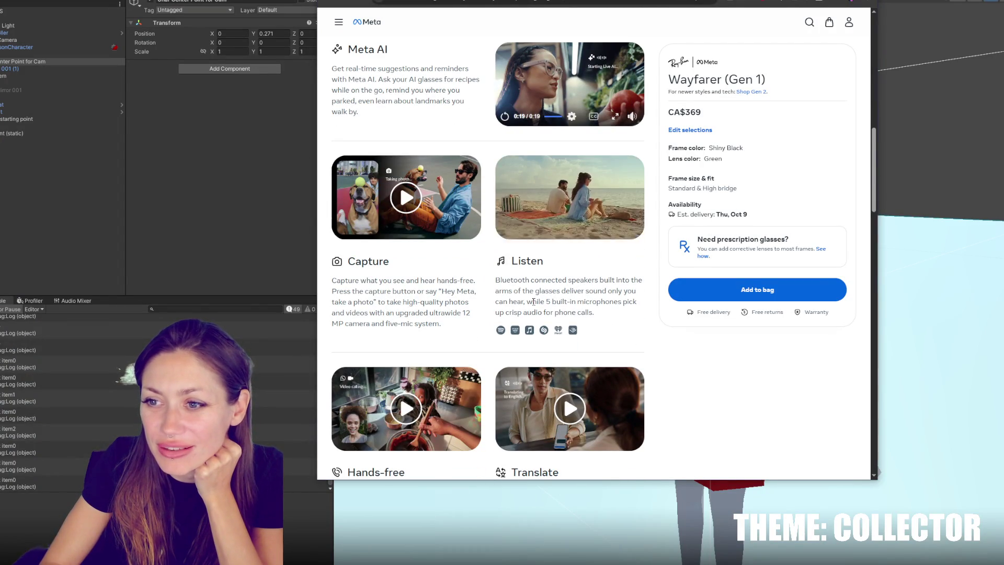
{"action": "left_click", "coordinate": [567, 219]}
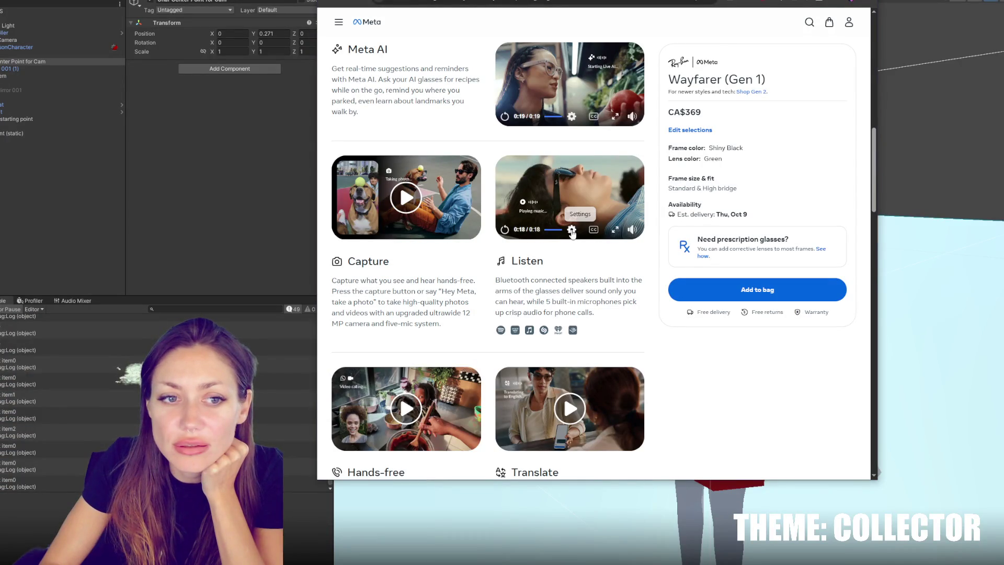
{"action": "left_click", "coordinate": [424, 212]}
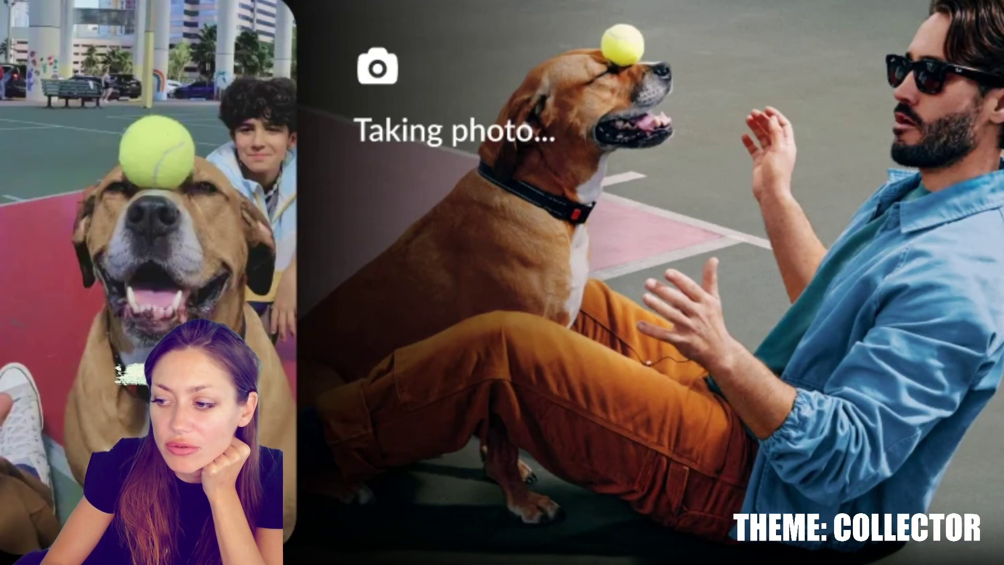
{"action": "scroll", "coordinate": [484, 275], "scroll_direction": "down", "scroll_amount": 3}
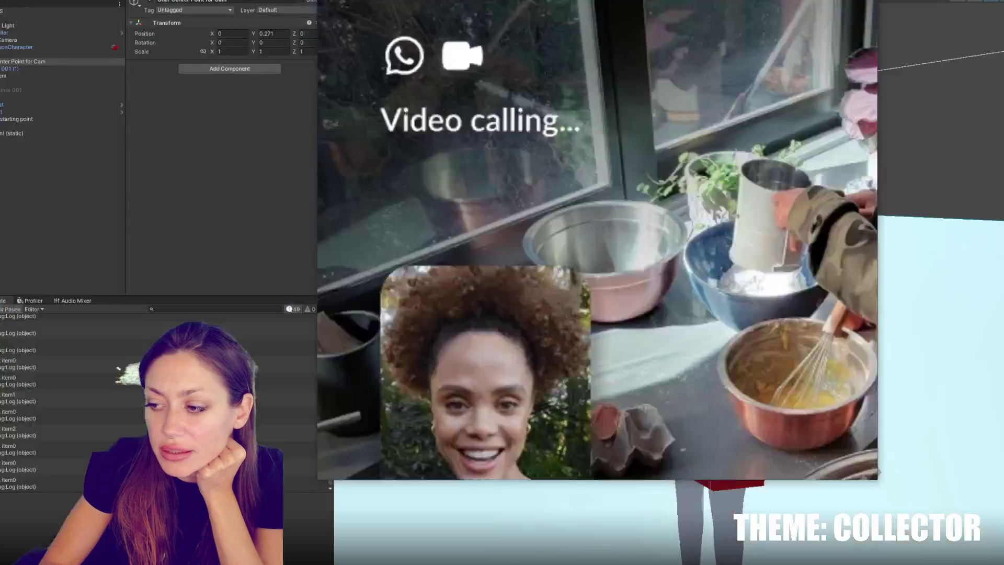
{"action": "scroll", "coordinate": [465, 322], "scroll_direction": "down", "scroll_amount": 5}
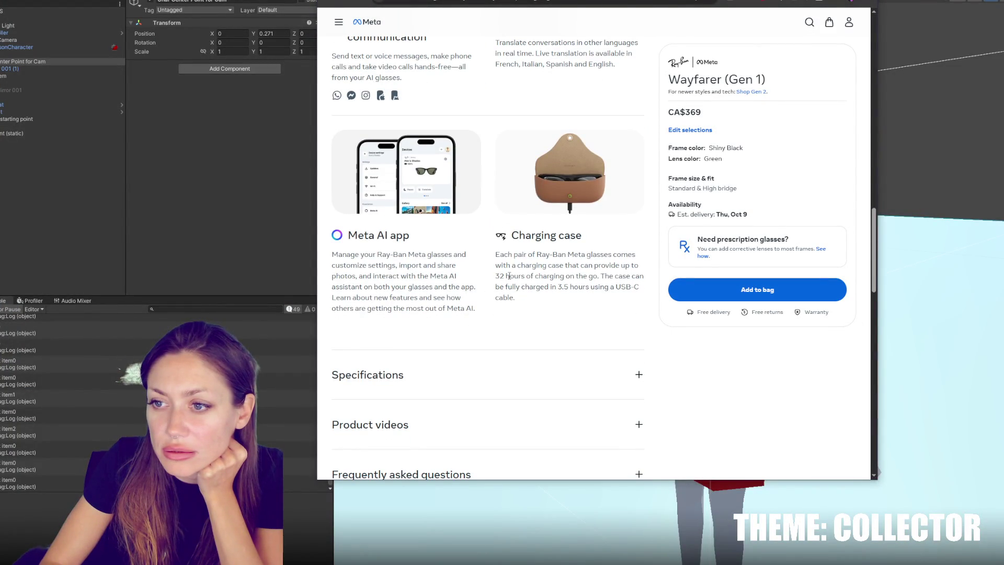
Play the Translate video full screen, then scroll further down the page
{"action": "scroll", "coordinate": [509, 275], "scroll_direction": "up", "scroll_amount": 5}
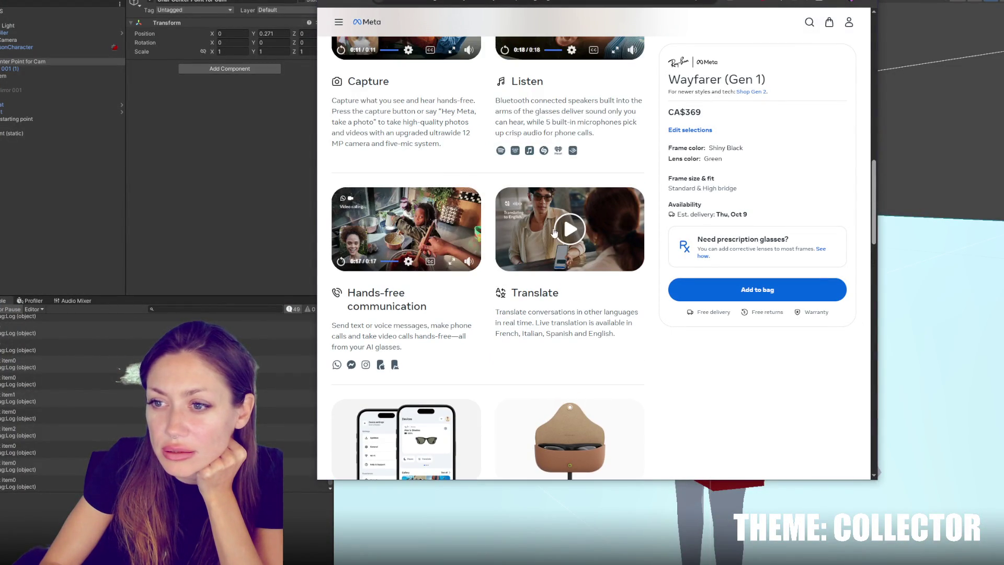
{"action": "left_click", "coordinate": [557, 229]}
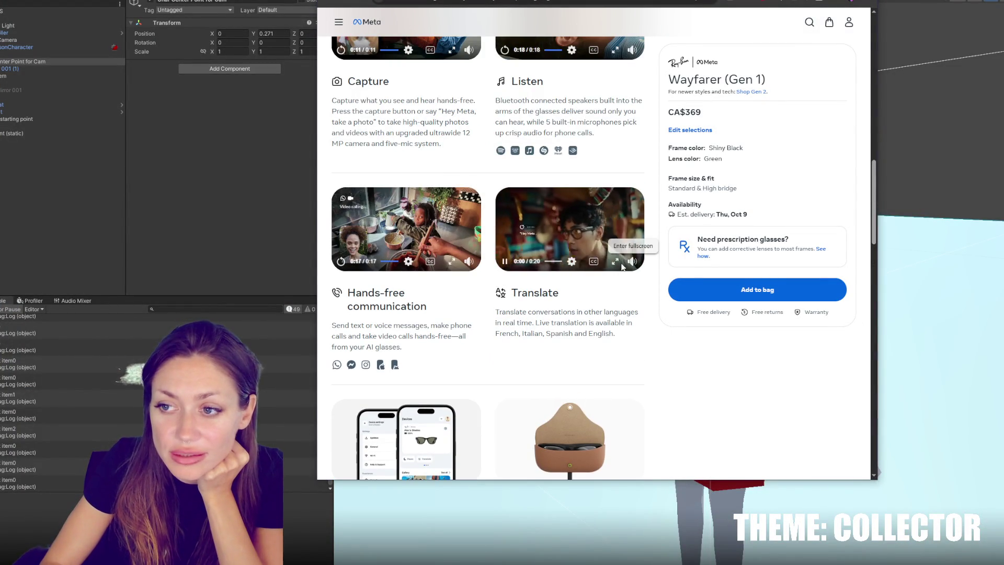
{"action": "left_click", "coordinate": [615, 261]}
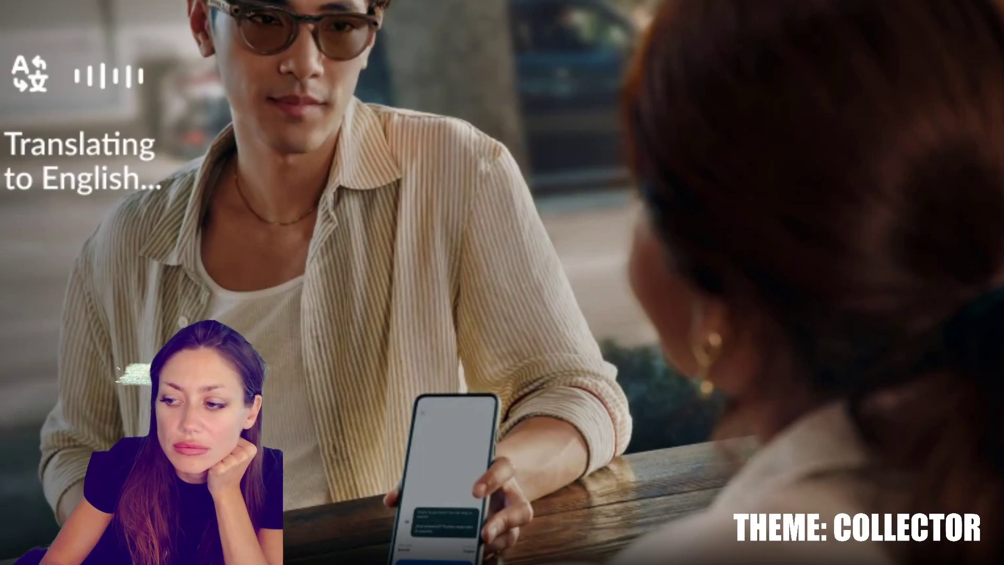
{"action": "scroll", "coordinate": [630, 296], "scroll_direction": "down", "scroll_amount": 10}
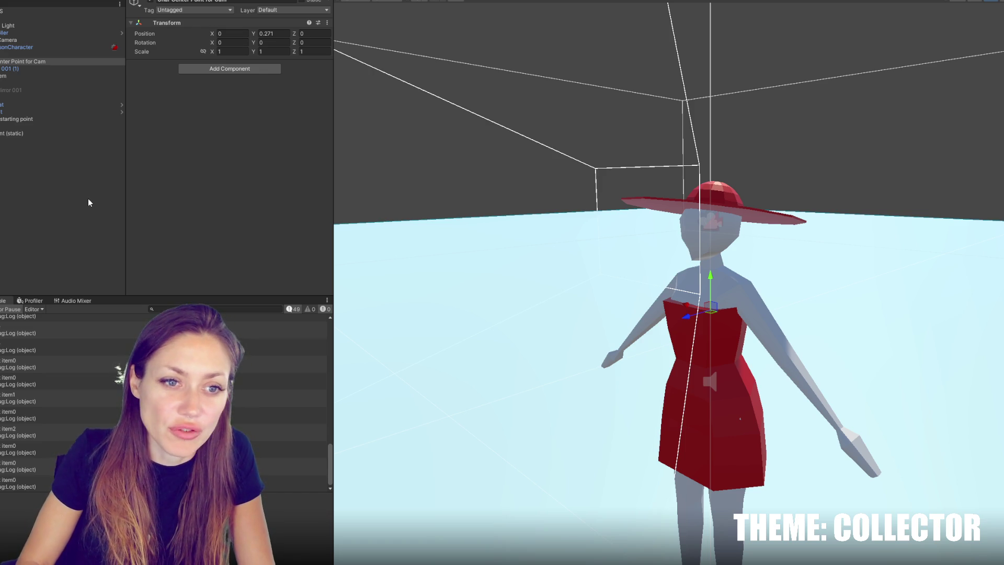
{"action": "left_click", "coordinate": [118, 188]}
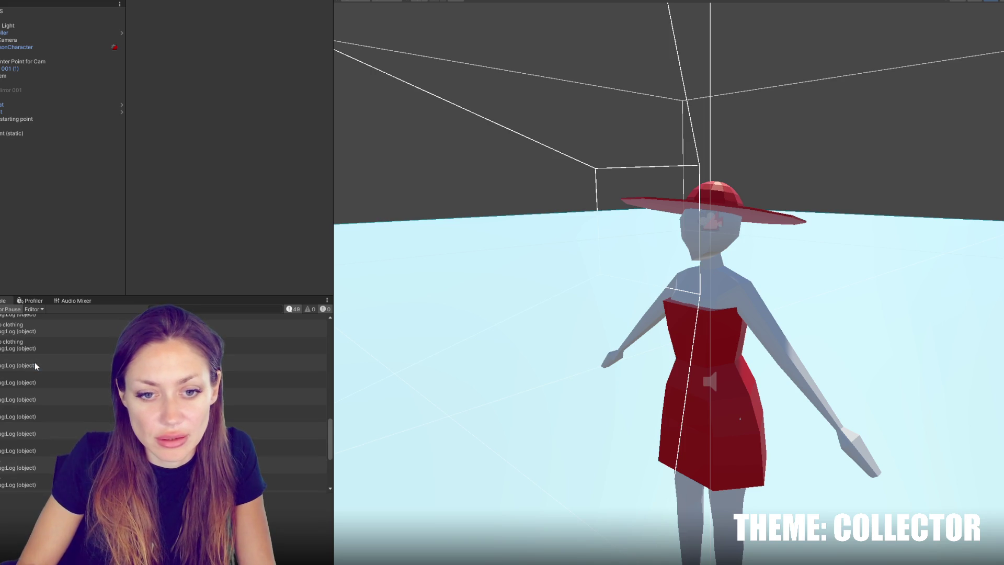
Comment out lines 97–102 of MainControls.cs, then back in Unity show the 4-Scripts folder
{"action": "double_click", "coordinate": [34, 364]}
{"action": "left_click_drag", "start_coordinate": [334, 212], "coordinate": [360, 254]}
{"action": "key", "text": "ctrl+slash"}
{"action": "left_click", "coordinate": [141, 212]}
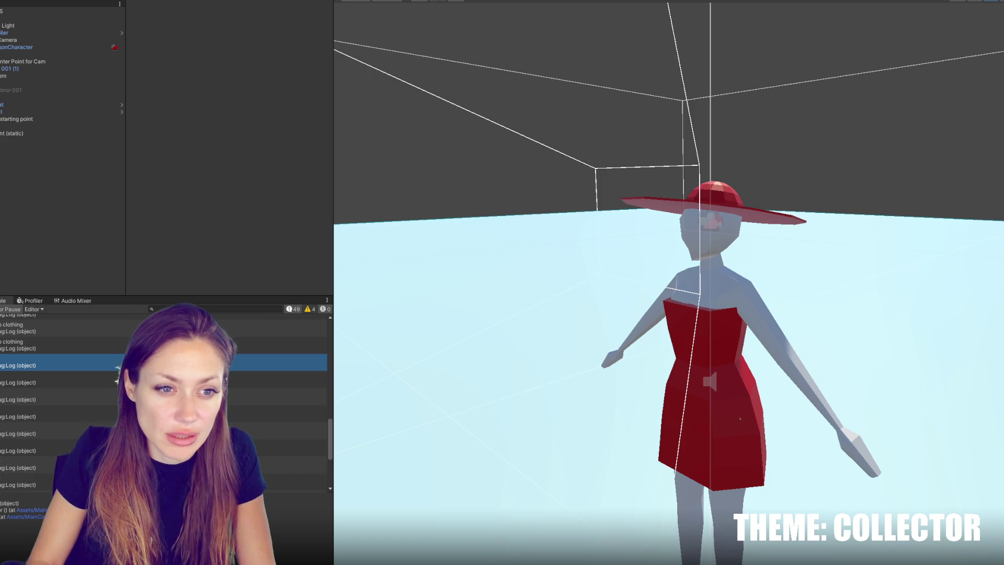
{"action": "scroll", "coordinate": [157, 403], "scroll_direction": "up", "scroll_amount": 10}
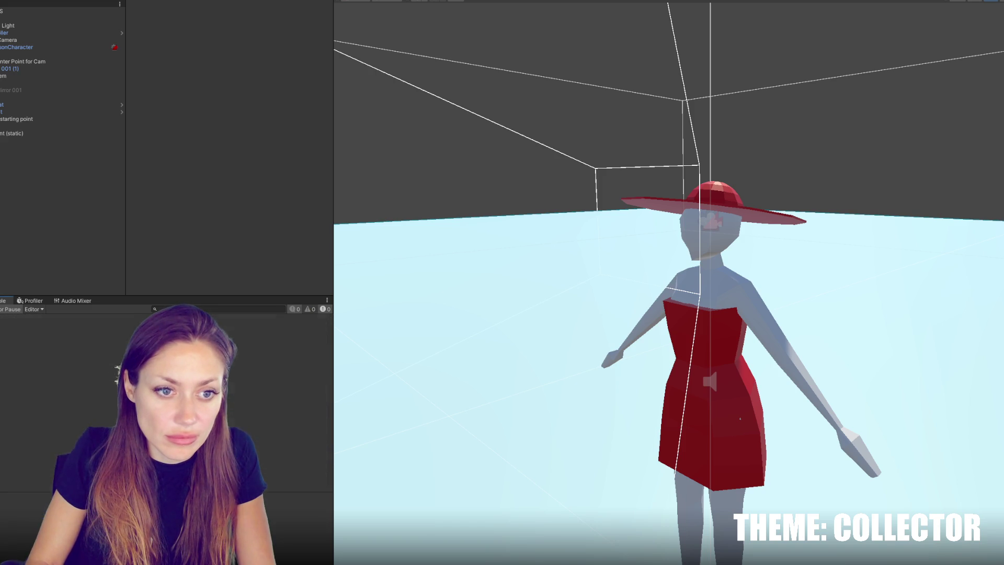
{"action": "left_click", "coordinate": [33, 296]}
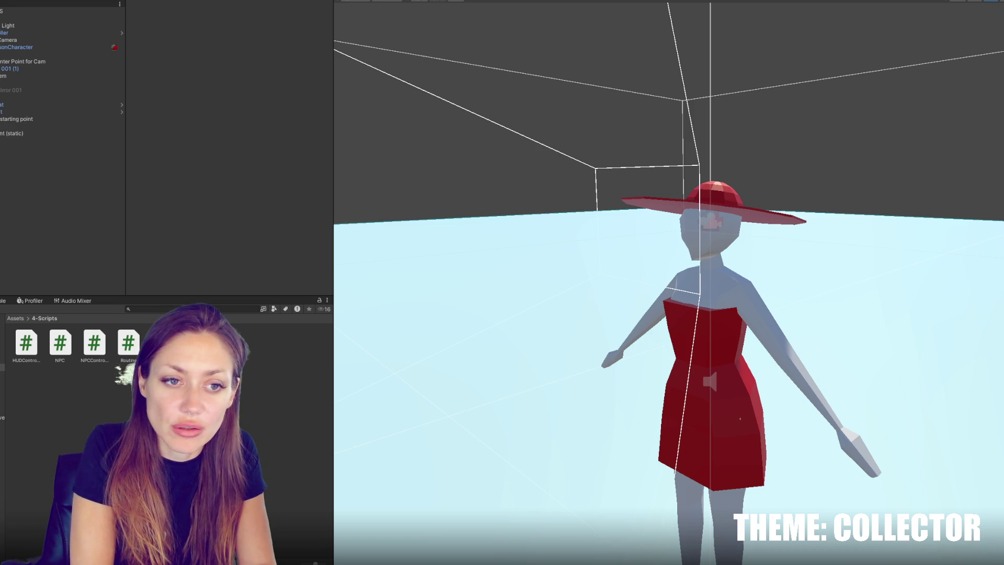
Orbit the Scene view behind the character to see the wall and the blue and pink hats
{"action": "left_click_drag", "start_coordinate": [10, 90], "coordinate": [10, 33]}
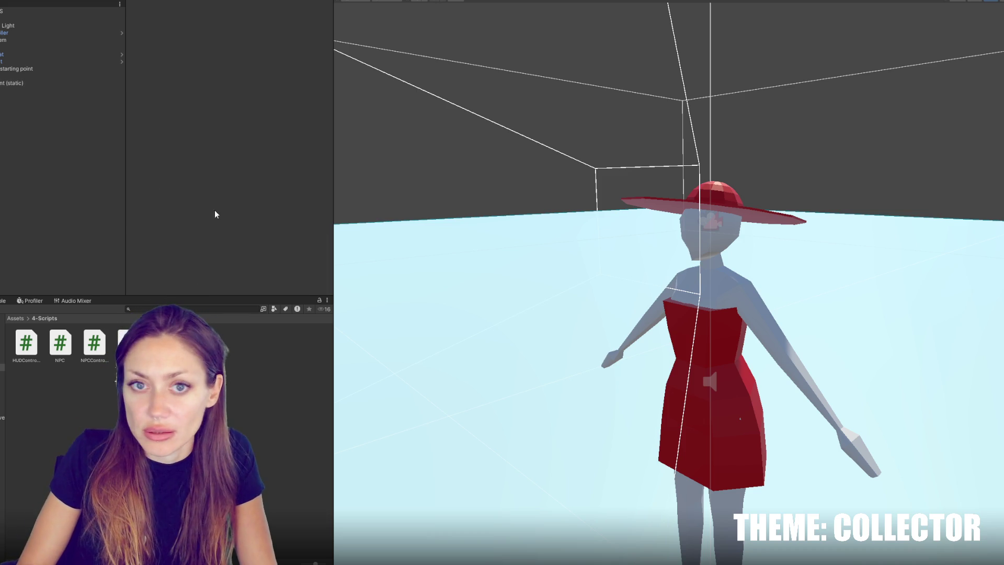
{"action": "mouse_move", "coordinate": [564, 202]}
{"action": "left_mouse_down"}
{"action": "mouse_move", "coordinate": [385, 251]}
{"action": "mouse_move", "coordinate": [459, 246]}
{"action": "left_mouse_up"}
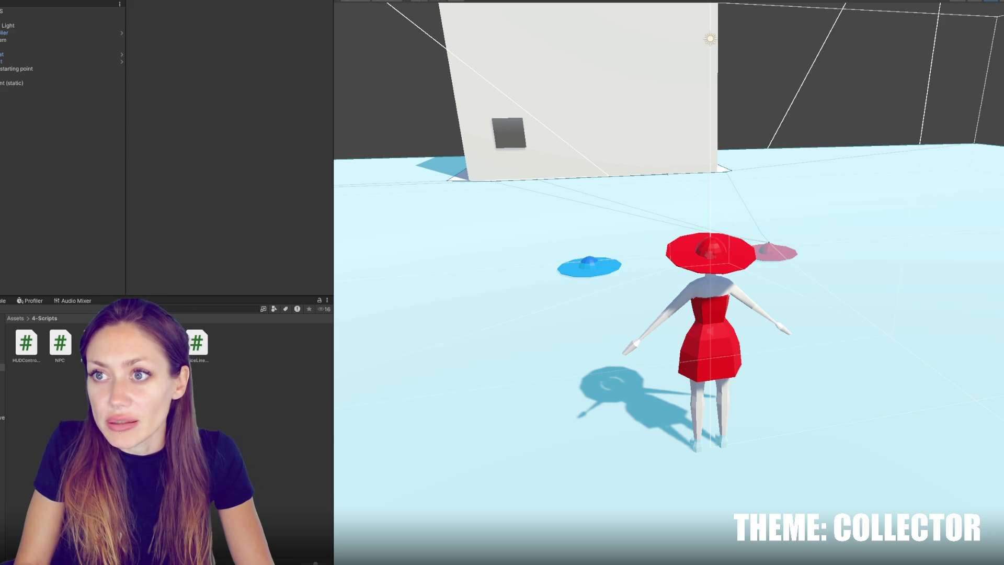
Play-test the game, bring up the PAUSED menu with Resume and Quit, then stop playing
{"action": "left_click_drag", "start_coordinate": [815, 271], "coordinate": [912, 271]}
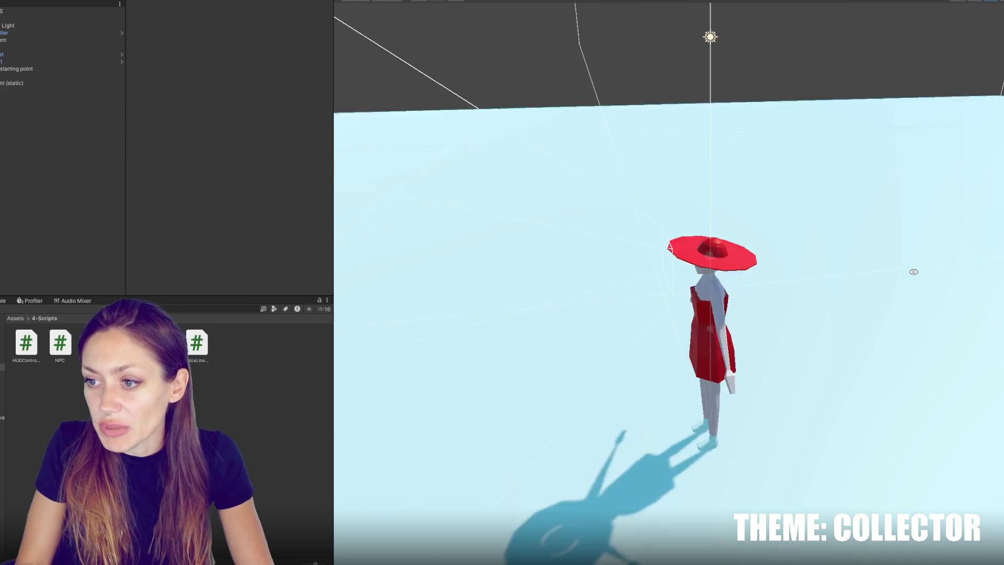
{"action": "key", "text": "ctrl+p"}
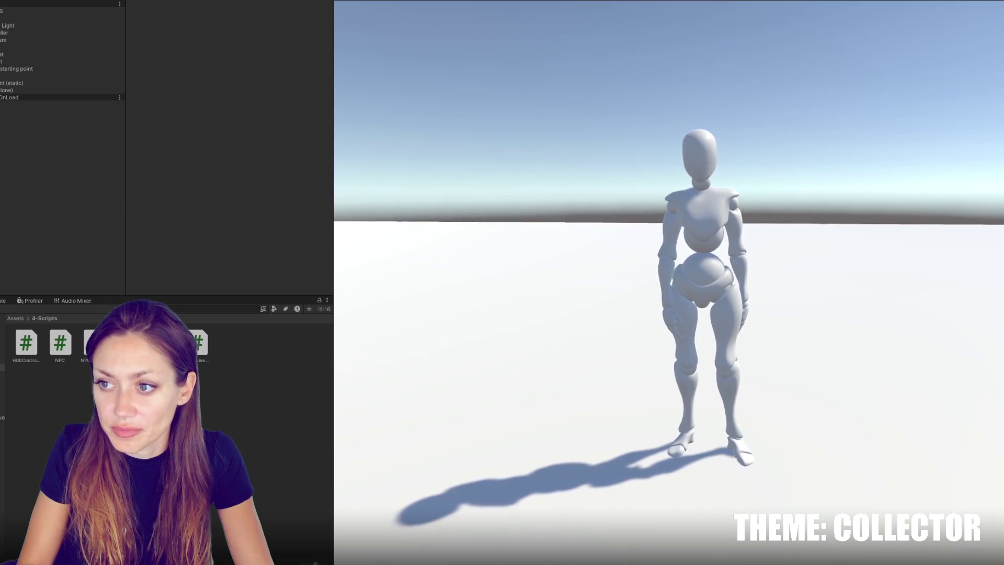
{"action": "key", "text": "Escape"}
{"action": "key", "text": "ctrl+p"}
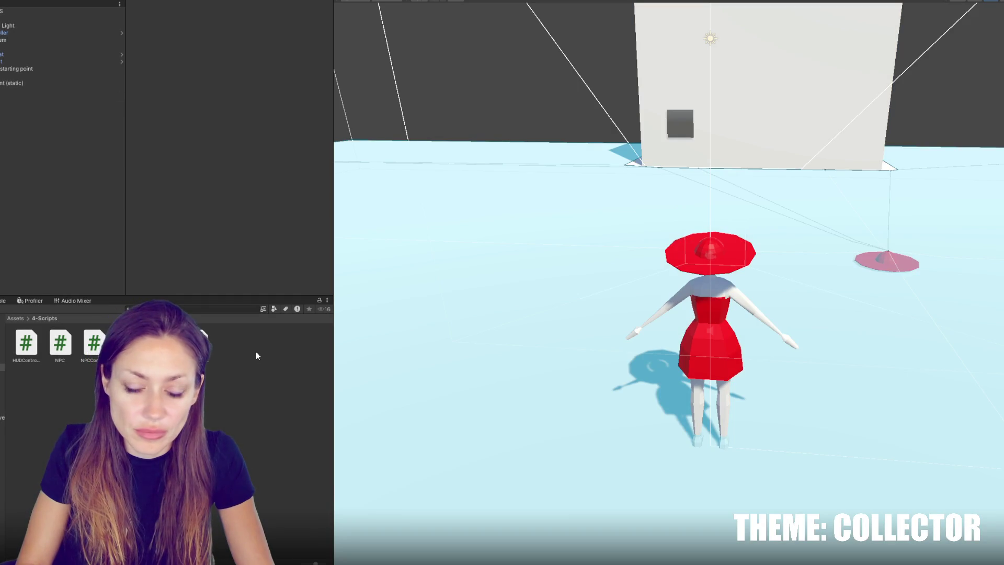
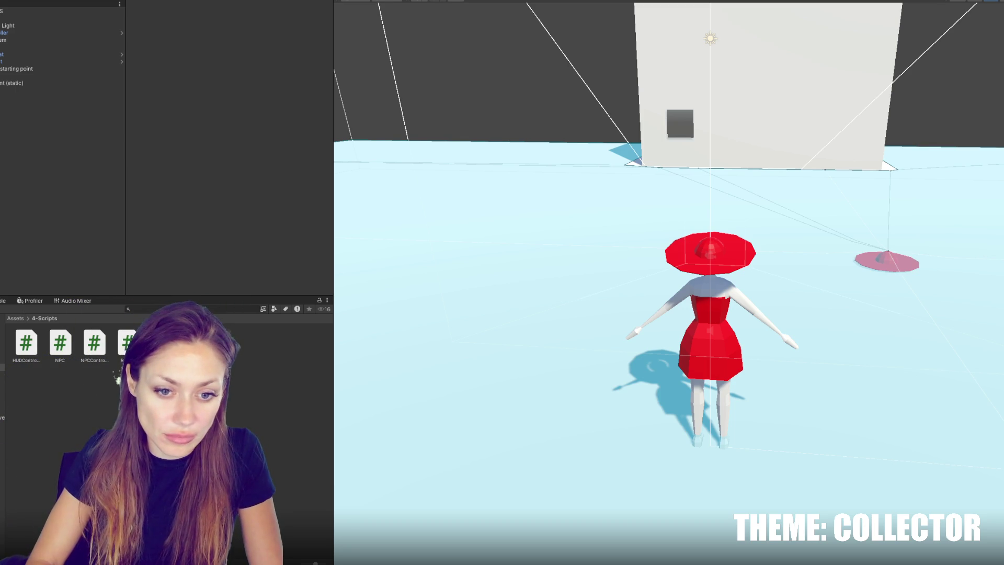
Browse the Project tree through 5-Scenes and Resources to 7-Prefabs, then launch Audacity
{"action": "left_click", "coordinate": [2, 375]}
{"action": "left_click", "coordinate": [2, 396]}
{"action": "left_click", "coordinate": [1, 424]}
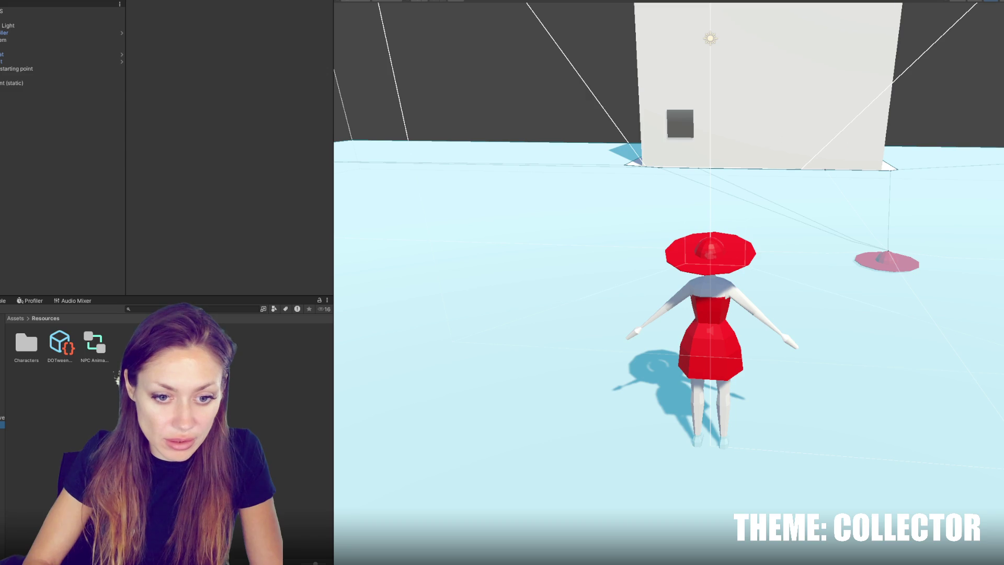
{"action": "left_click", "coordinate": [1, 382]}
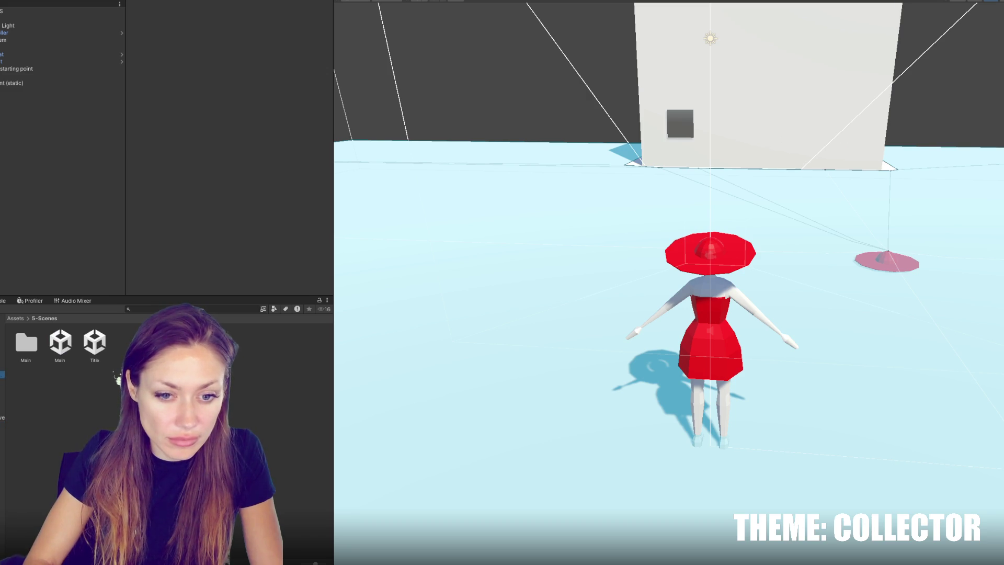
{"action": "left_click", "coordinate": [2, 388]}
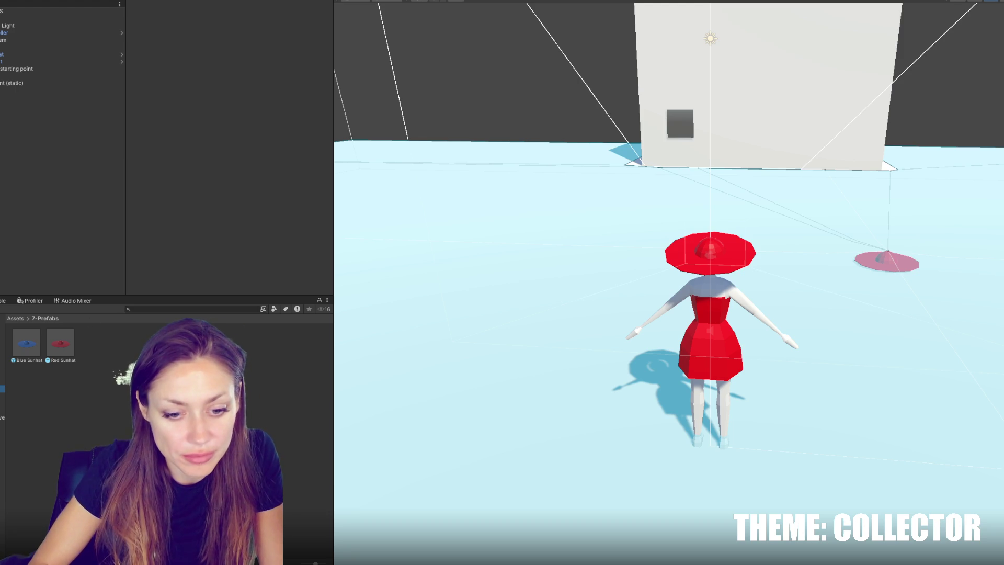
{"action": "key", "text": "super"}
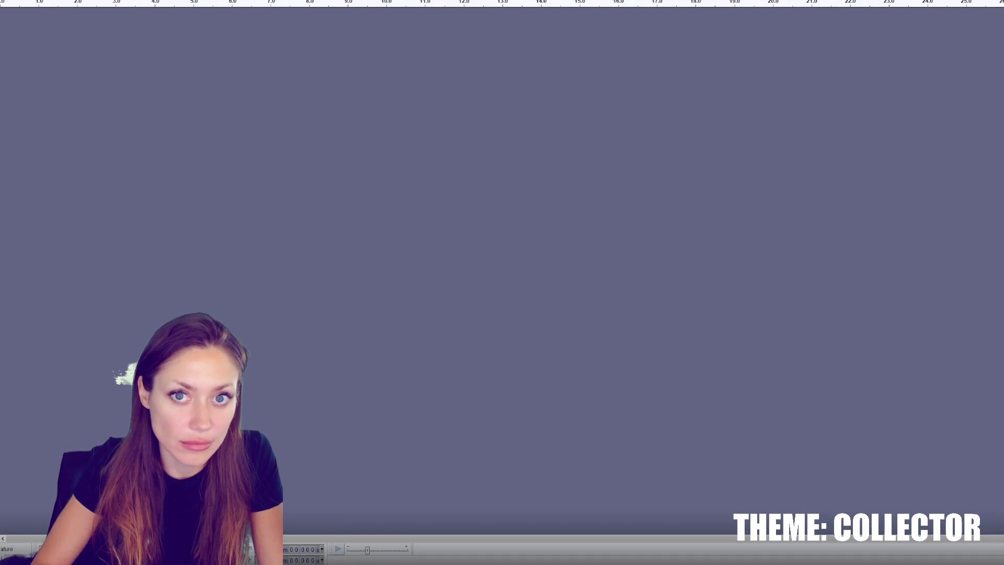
Record a short voice clip, export it as the WAV file 'hello', and close Audacity
{"action": "key", "text": "r"}
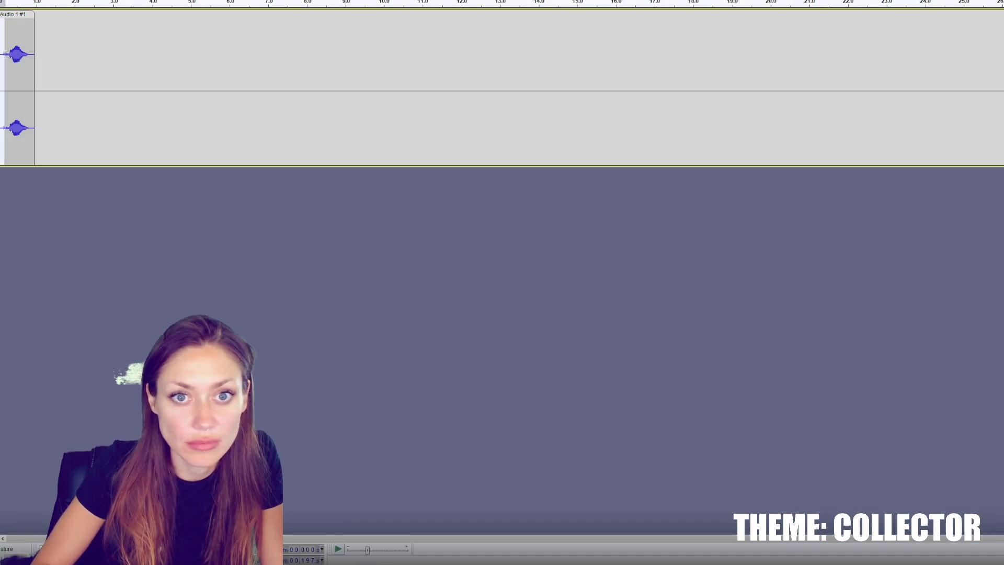
{"action": "key", "text": "alt+f"}
{"action": "key", "text": "Up"}
{"action": "key", "text": "Up"}
{"action": "key", "text": "Up"}
{"action": "key", "text": "Return"}
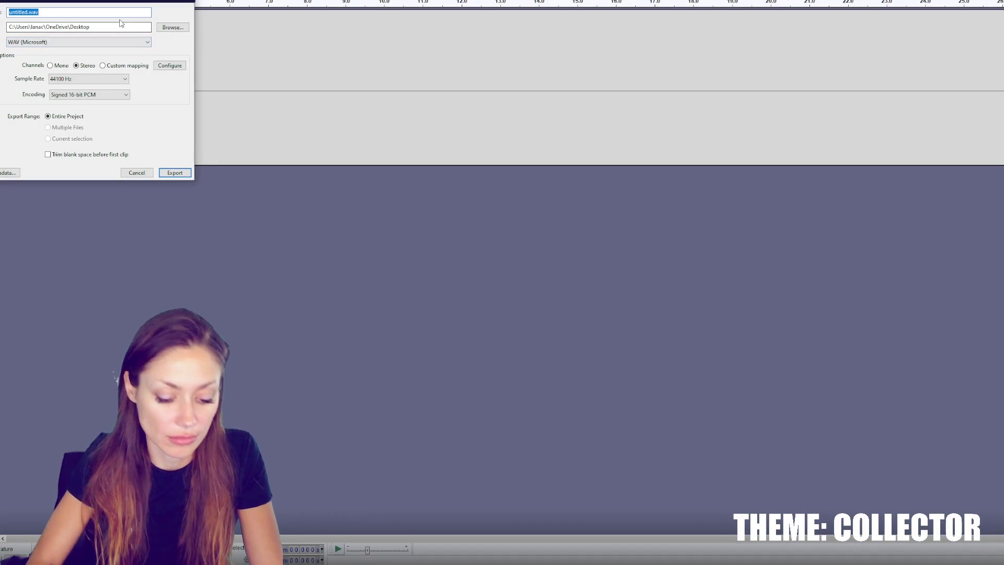
{"action": "type", "text": "hello"}
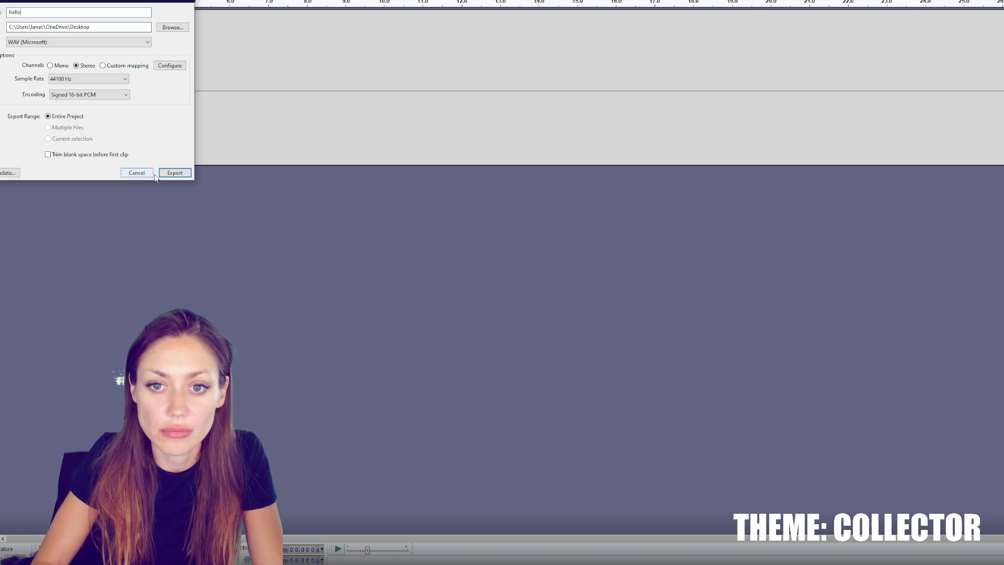
{"action": "left_click", "coordinate": [152, 175]}
{"action": "key", "text": "ctrl+w"}
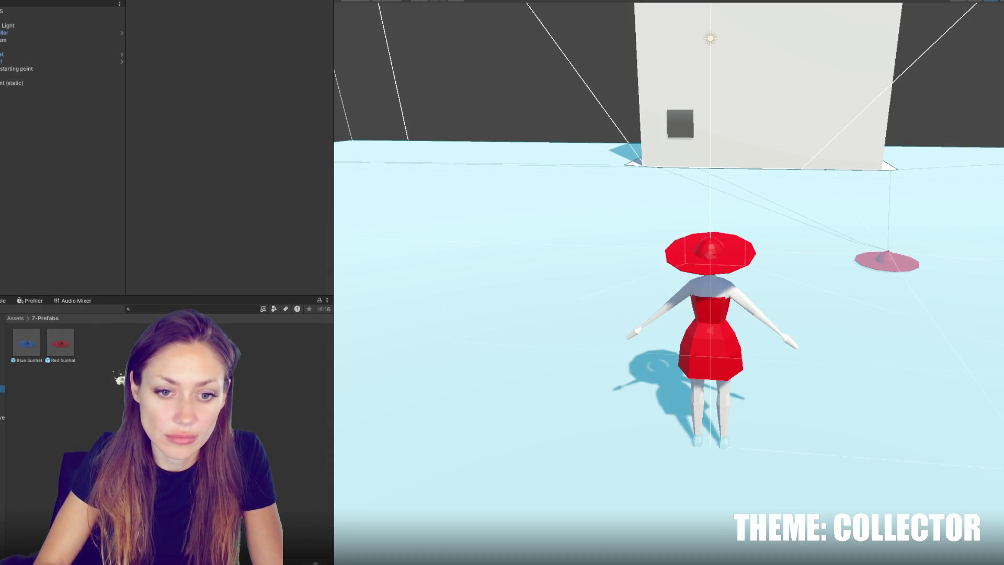
Import the hello recording into the 6-Audio folder
{"action": "left_click", "coordinate": [3, 382]}
{"action": "right_click", "coordinate": [76, 376]}
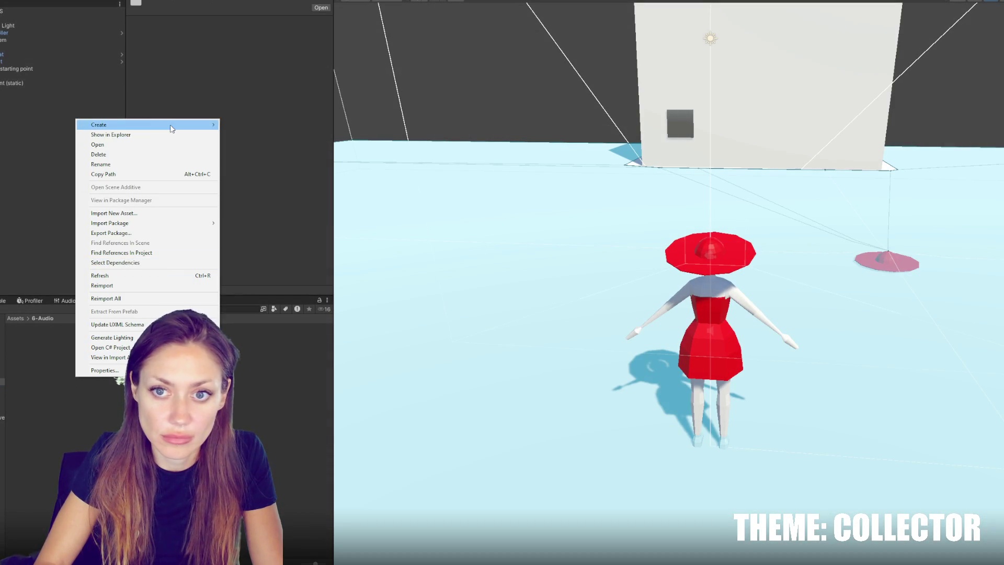
{"action": "left_click", "coordinate": [168, 144]}
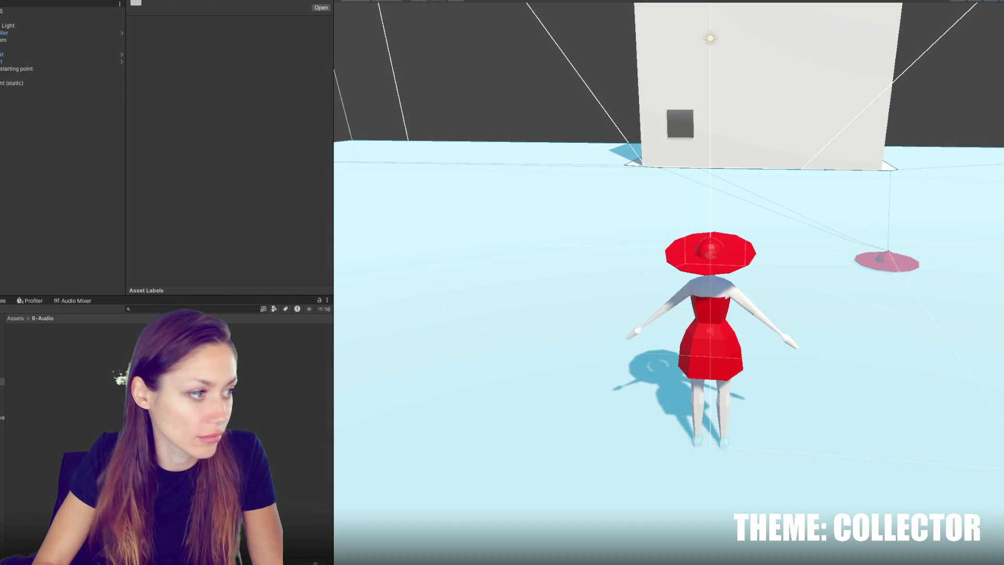
{"action": "left_click_drag", "start_coordinate": [244, 380], "coordinate": [243, 381]}
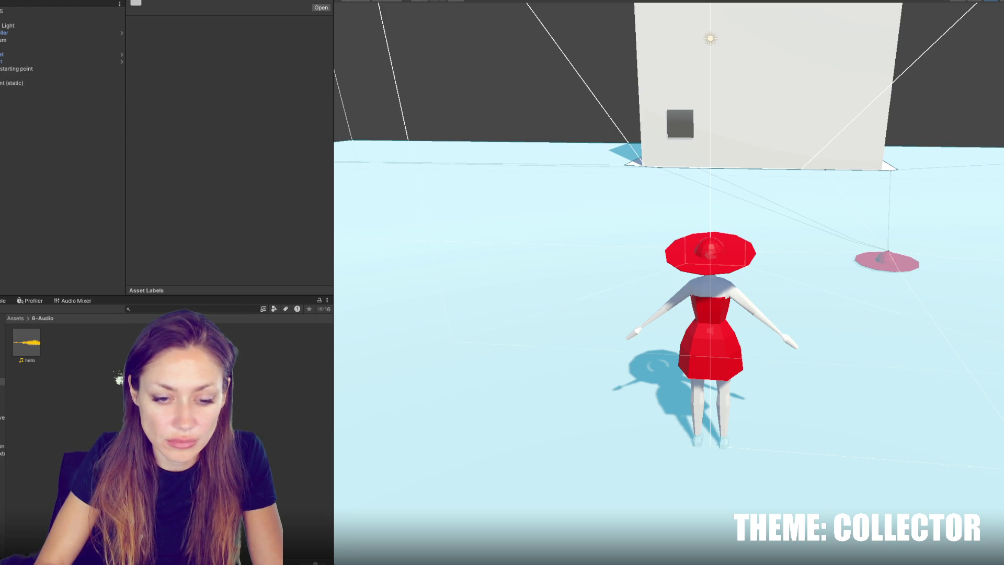
Inspect the NPC001 prefab, collapse its NPC and Talking script panels, and return to Resources
{"action": "left_click", "coordinate": [26, 343]}
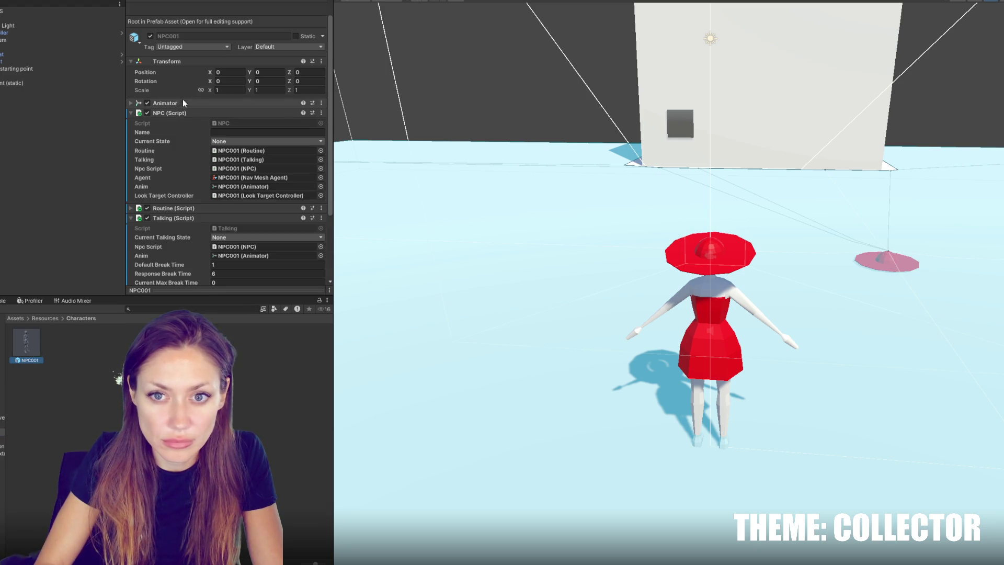
{"action": "left_click", "coordinate": [178, 113]}
{"action": "left_click", "coordinate": [175, 133]}
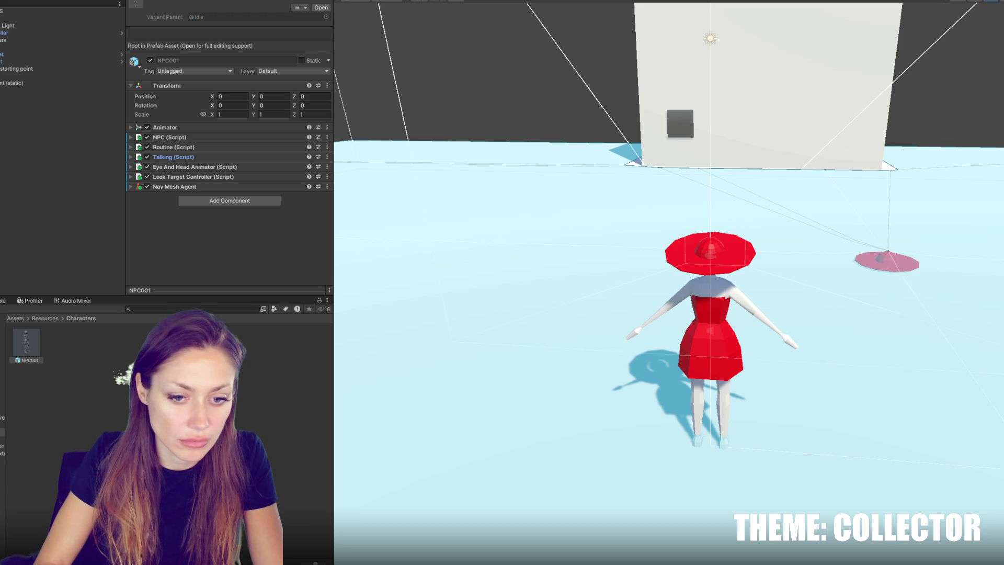
{"action": "left_click", "coordinate": [45, 318]}
{"action": "right_click", "coordinate": [94, 387]}
{"action": "key", "text": "Escape"}
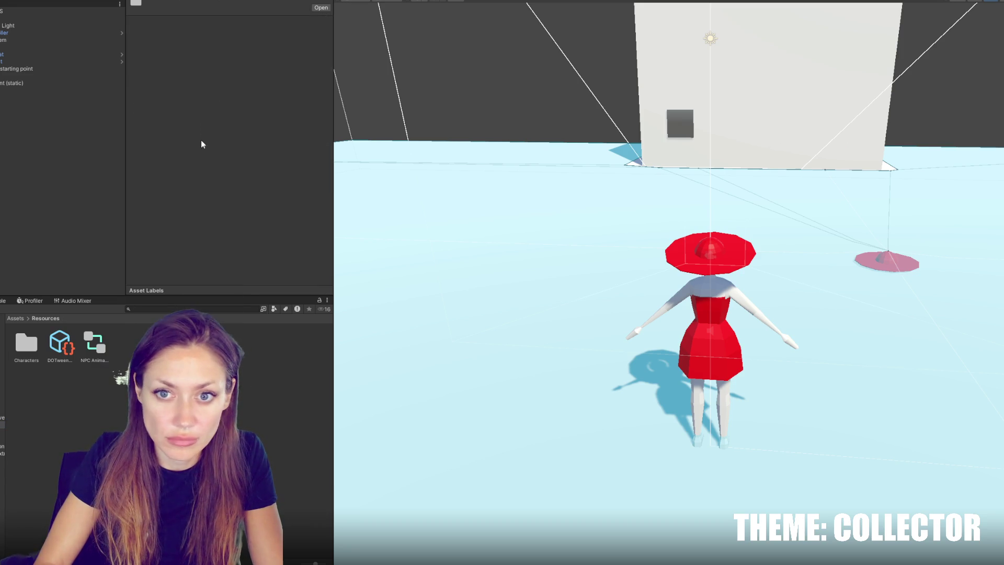
Create a VoiceLines folder in Resources and open it
{"action": "right_click", "coordinate": [158, 419]}
{"action": "mouse_move", "coordinate": [219, 166]}
{"action": "left_click", "coordinate": [366, 165]}
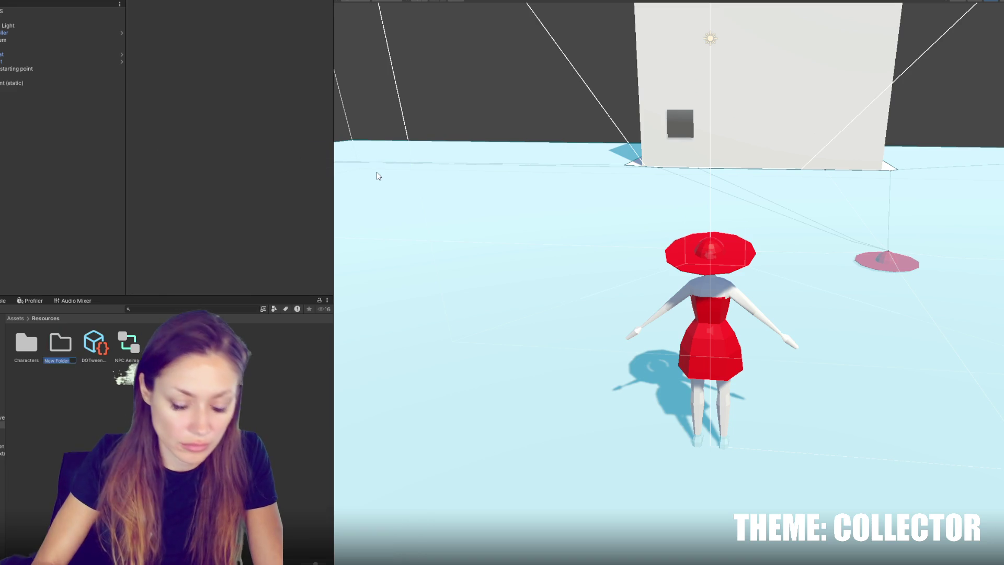
{"action": "type", "text": "s"}
{"action": "key", "text": "Return"}
{"action": "double_click", "coordinate": [62, 345]}
Create a new voice line asset named 001
{"action": "right_click", "coordinate": [84, 361]}
{"action": "mouse_move", "coordinate": [198, 109]}
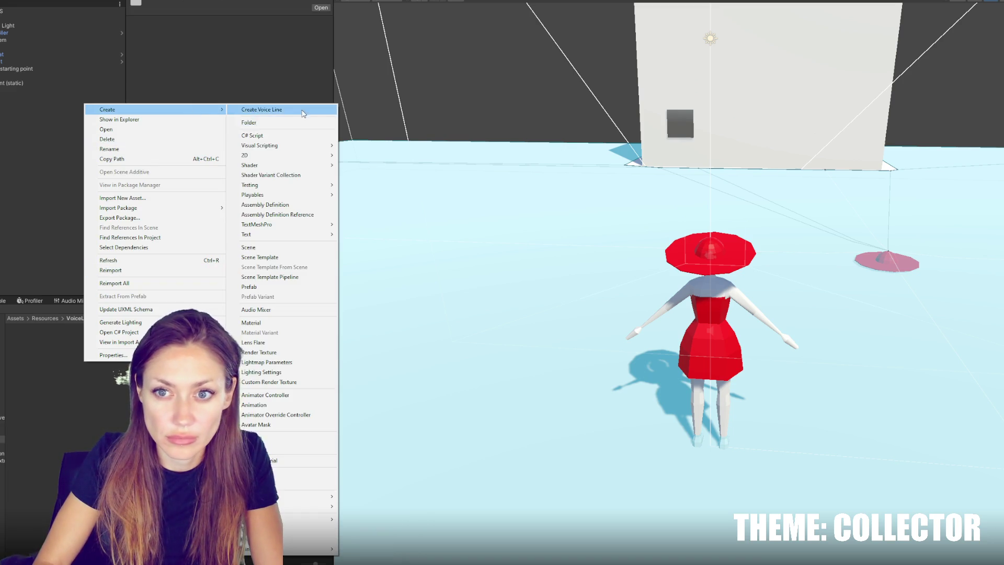
{"action": "left_click", "coordinate": [261, 109]}
{"action": "type", "text": "001"}
{"action": "key", "text": "Return"}
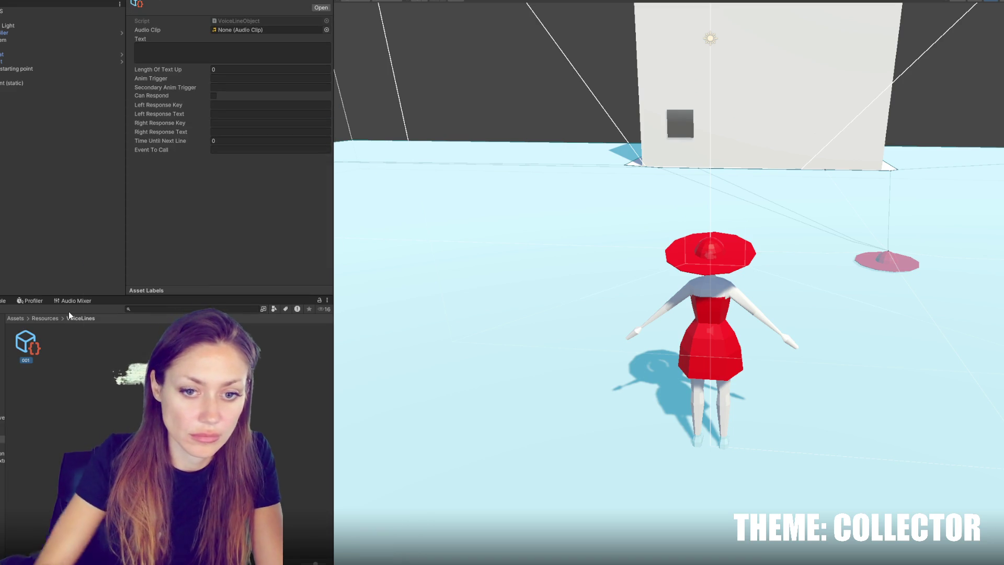
Duplicate voice line 001 and name the copy 000
{"action": "key", "text": "ctrl+d"}
{"action": "left_click", "coordinate": [57, 360]}
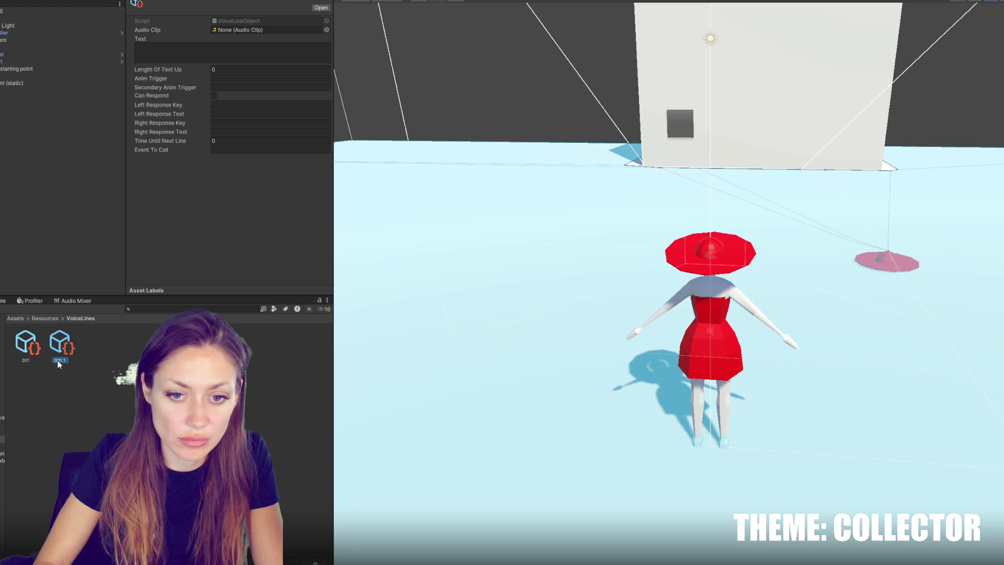
{"action": "left_click", "coordinate": [62, 359]}
{"action": "type", "text": "000"}
{"action": "key", "text": "Return"}
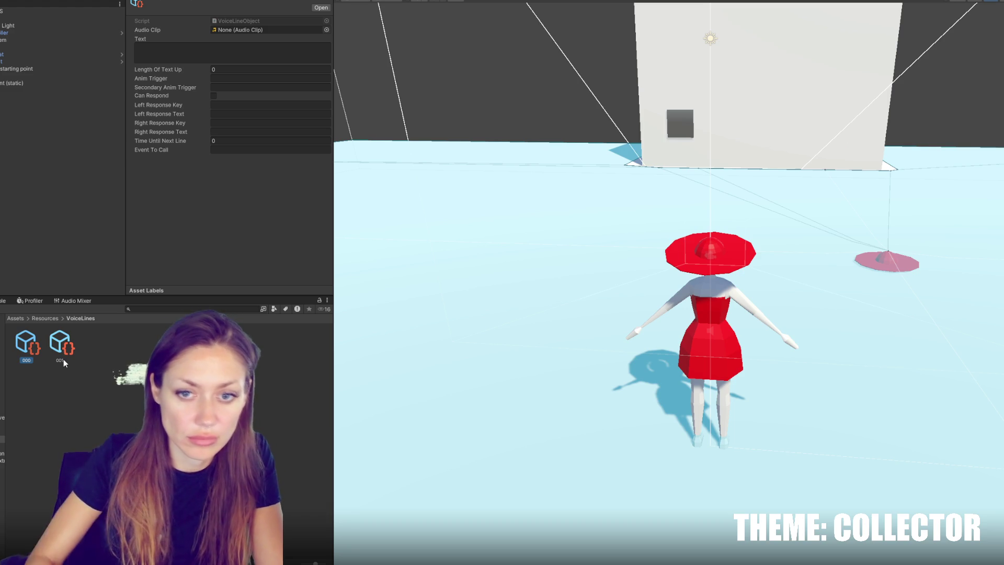
Give voice line 000 the text 'Hello' and assign the hello audio clip
{"action": "left_click", "coordinate": [217, 50]}
{"action": "type", "text": "Hello"}
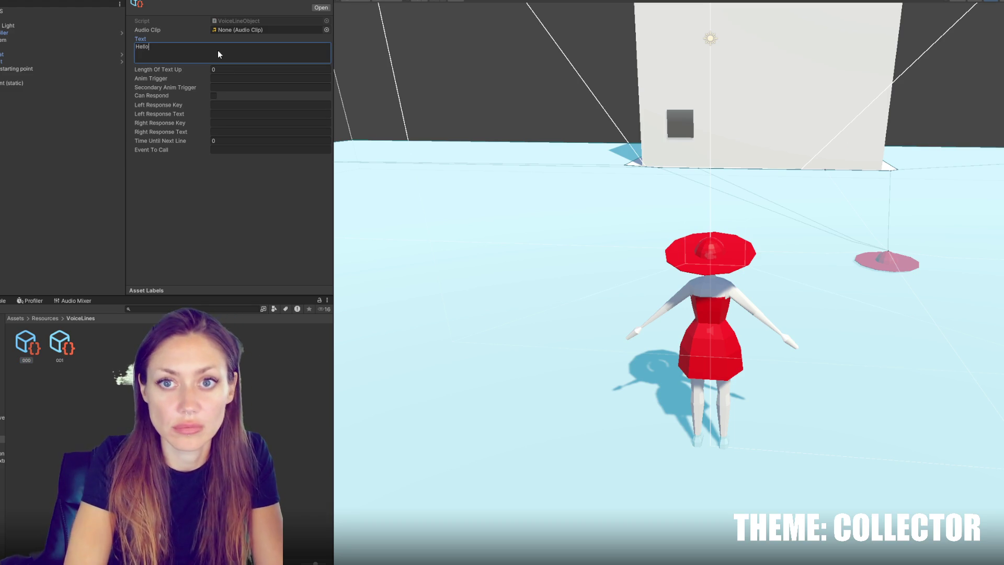
{"action": "key", "text": "BackSpace"}
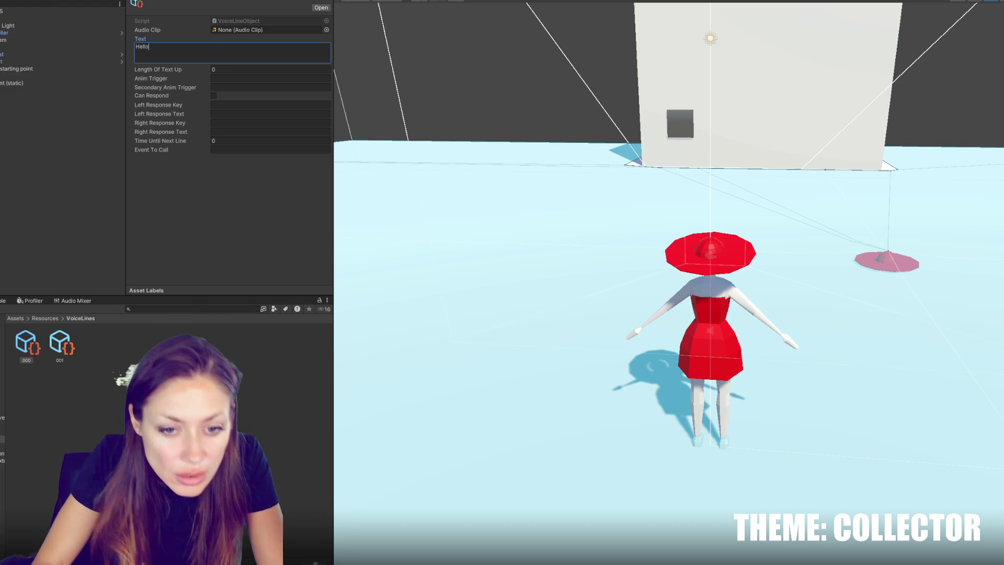
{"action": "left_click", "coordinate": [223, 115]}
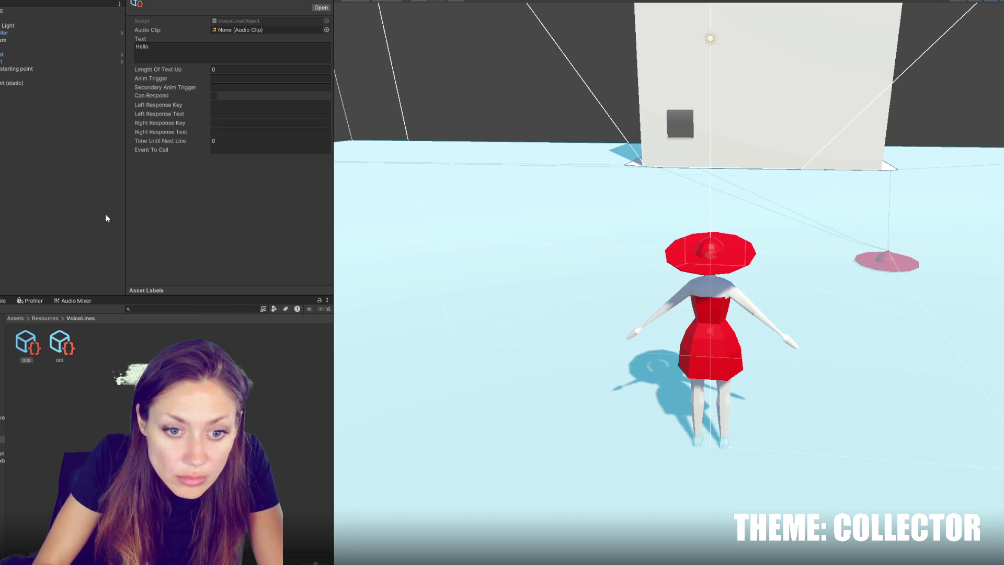
{"action": "left_click", "coordinate": [3, 382]}
{"action": "mouse_move", "coordinate": [26, 343]}
{"action": "left_mouse_down"}
{"action": "mouse_move", "coordinate": [235, 52]}
{"action": "mouse_move", "coordinate": [238, 33]}
{"action": "left_mouse_up"}
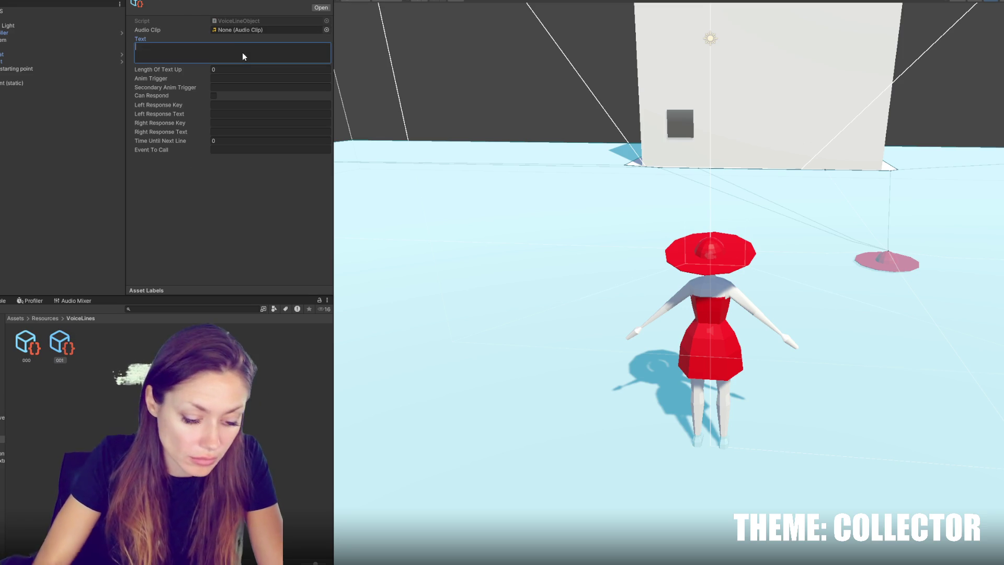
Set voice line 001's text to 'Goodbye'
{"action": "left_click", "coordinate": [243, 52]}
{"action": "type", "text": "Goodbye"}
{"action": "left_click", "coordinate": [11, 104]}
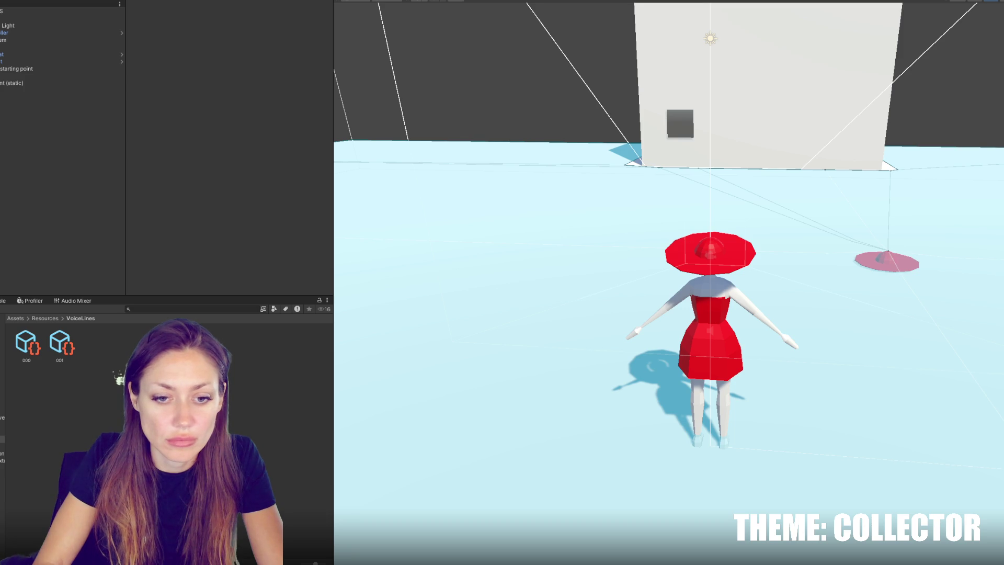
Add an entry to the NPC001 prefab's Monologue Indices Available list in the Talking script
{"action": "left_click", "coordinate": [2, 431]}
{"action": "left_click", "coordinate": [26, 342]}
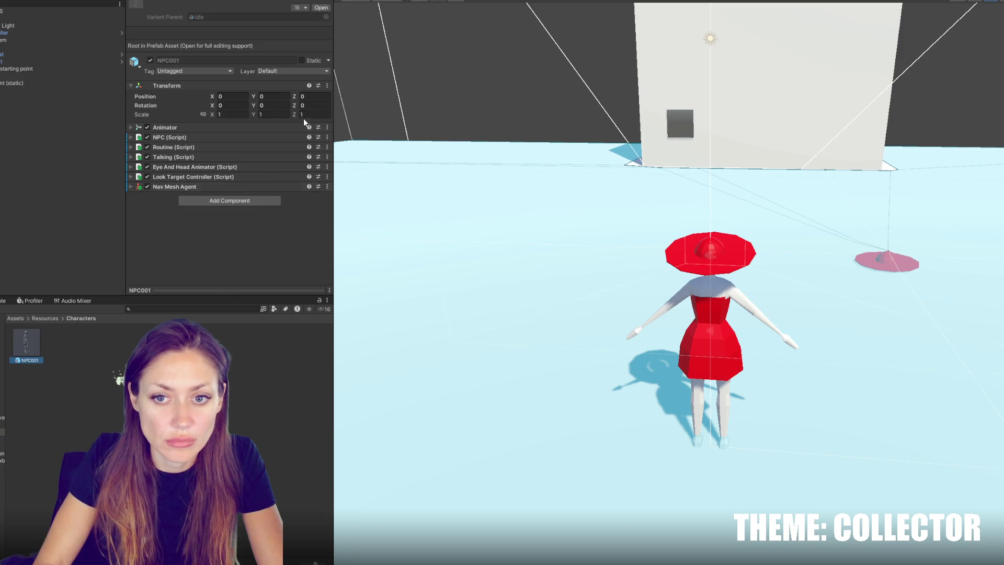
{"action": "left_click", "coordinate": [162, 157]}
{"action": "scroll", "coordinate": [162, 164], "scroll_direction": "down", "scroll_amount": 2}
{"action": "left_click", "coordinate": [159, 210]}
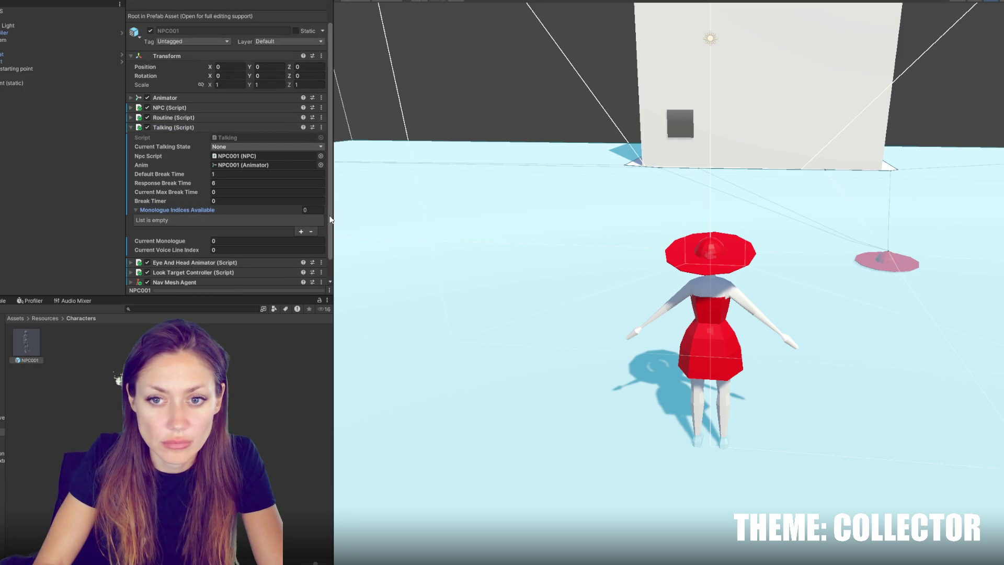
{"action": "left_click", "coordinate": [301, 231]}
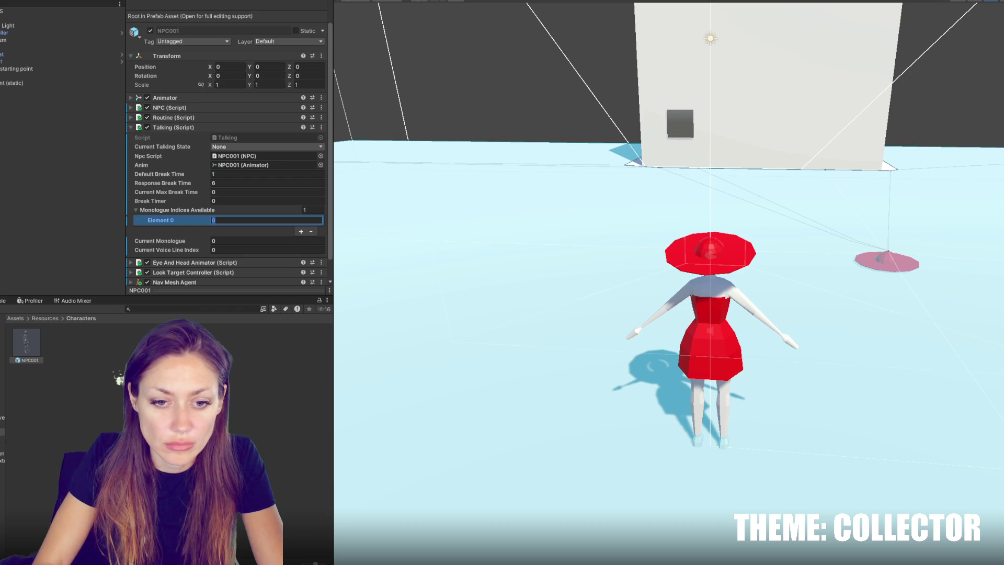
Create folders 000 and NPC001 inside VoiceLines
{"action": "left_click", "coordinate": [2, 438]}
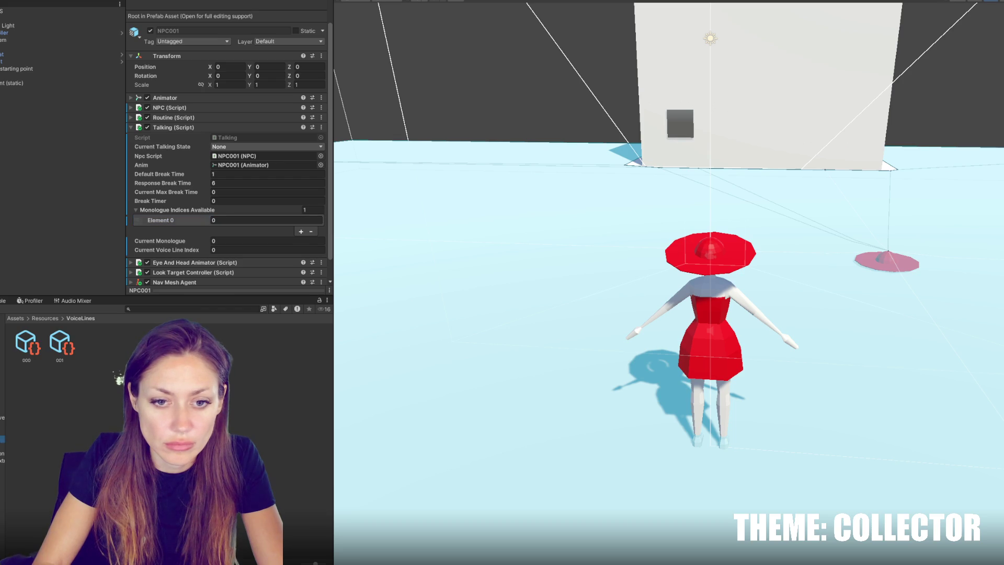
{"action": "right_click", "coordinate": [104, 432]}
{"action": "mouse_move", "coordinate": [225, 178]}
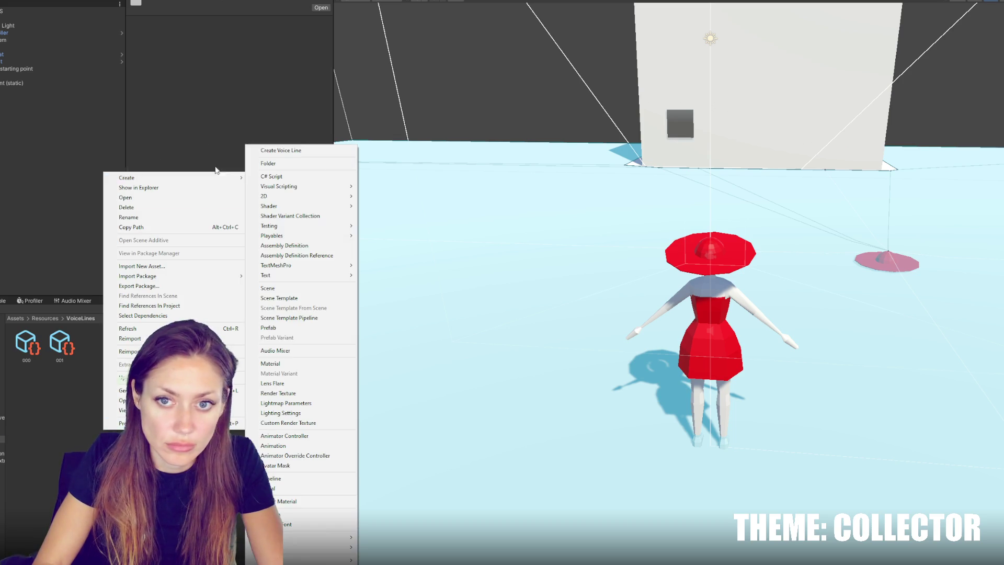
{"action": "left_click", "coordinate": [273, 164]}
{"action": "type", "text": "000"}
{"action": "key", "text": "Return"}
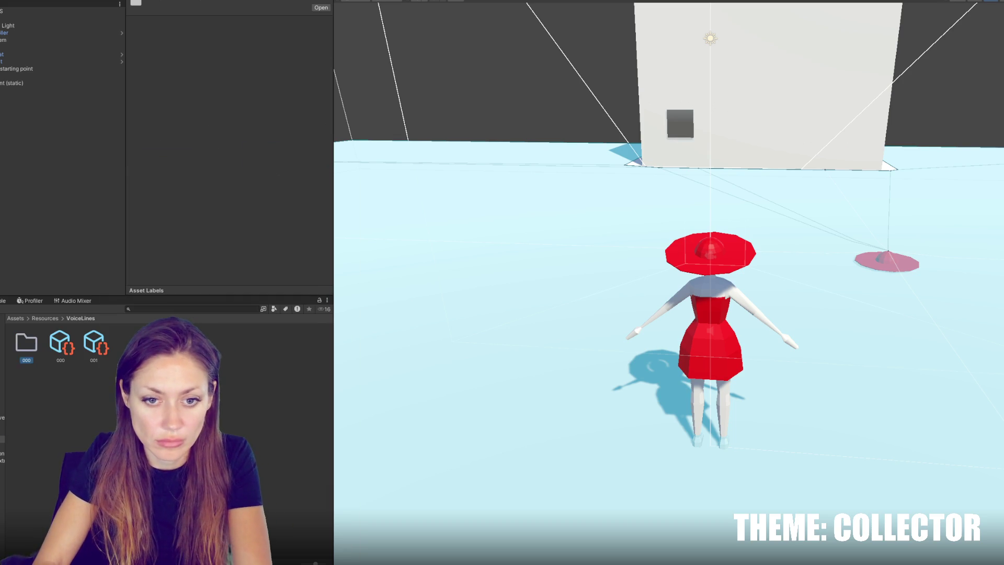
{"action": "right_click", "coordinate": [172, 381]}
{"action": "mouse_move", "coordinate": [209, 126]}
{"action": "left_click", "coordinate": [364, 140]}
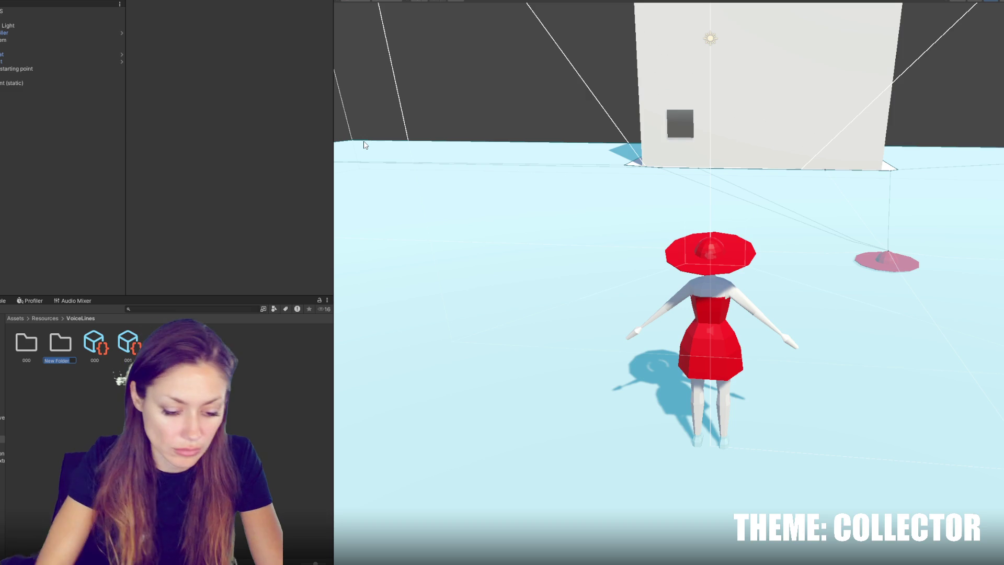
{"action": "type", "text": "NPC001"}
{"action": "key", "text": "Return"}
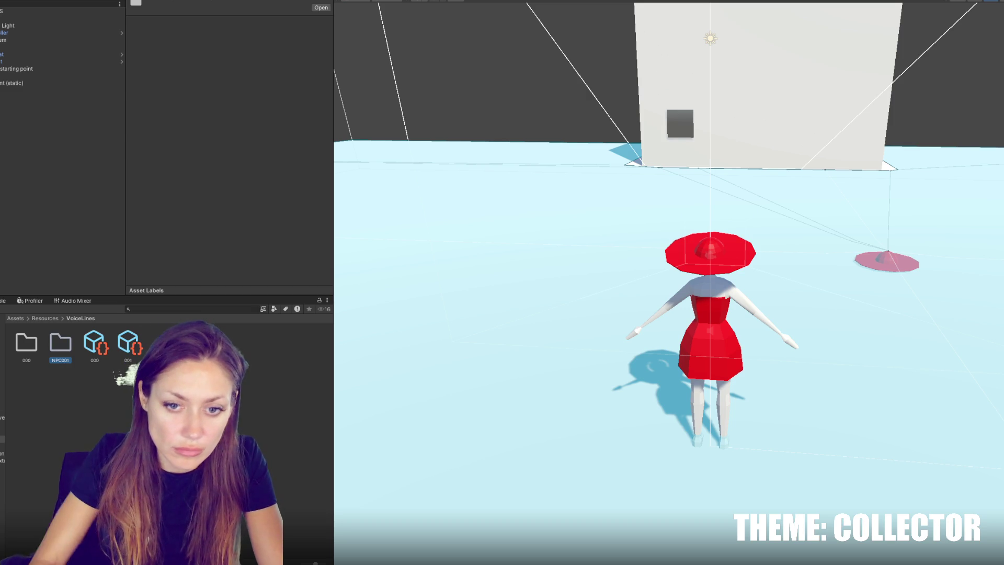
Move voice line assets 000 and 001 into folder 000
{"action": "left_click", "coordinate": [94, 342]}
{"action": "left_click", "coordinate": [128, 342], "text": "shift"}
{"action": "mouse_move", "coordinate": [128, 342]}
{"action": "left_mouse_down"}
{"action": "mouse_move", "coordinate": [16, 346]}
{"action": "mouse_move", "coordinate": [60, 342]}
{"action": "left_mouse_up"}
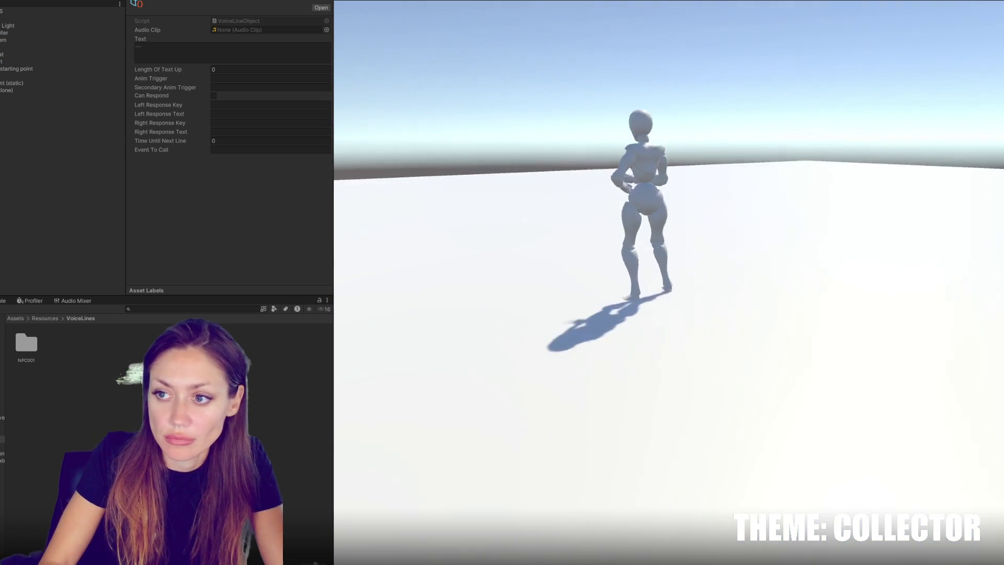
Stop the test run and open the NullReferenceException's source line from the Console
{"action": "key", "text": "ctrl+p"}
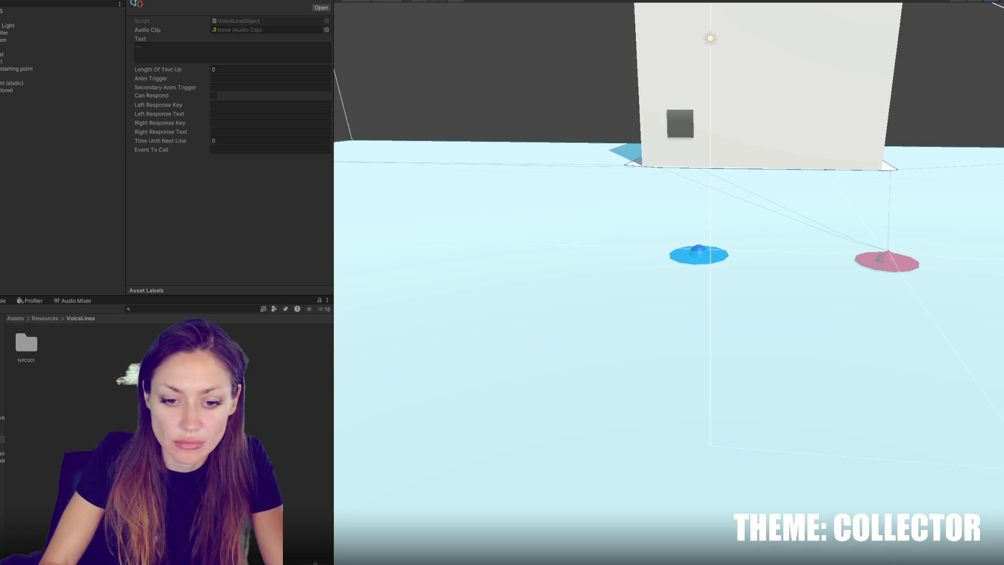
{"action": "left_click", "coordinate": [3, 300]}
{"action": "left_click", "coordinate": [3, 343]}
{"action": "double_click", "coordinate": [2, 343]}
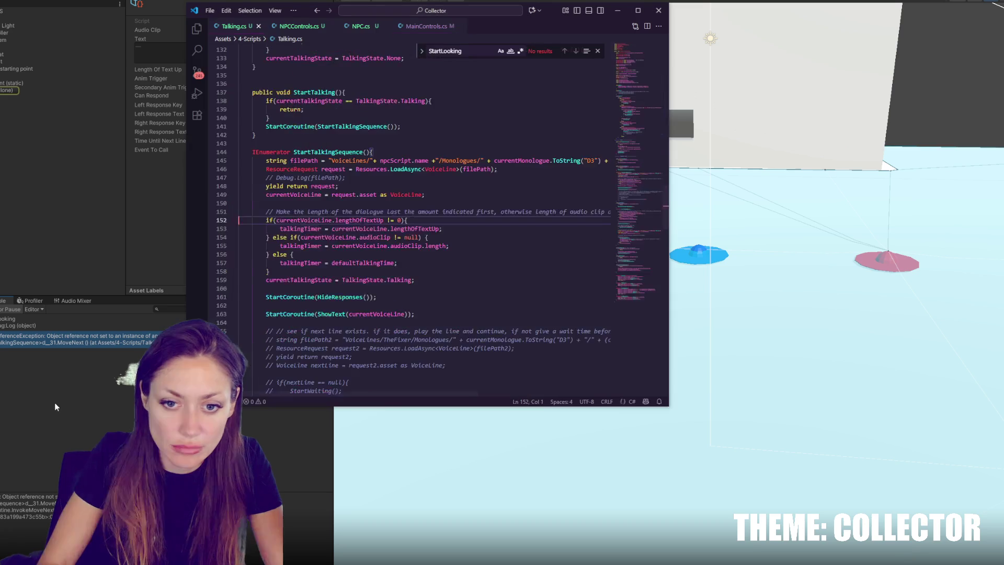
Uncomment the Debug.Log(filePath) line in Talking.cs, save, and return to Unity
{"action": "double_click", "coordinate": [325, 222]}
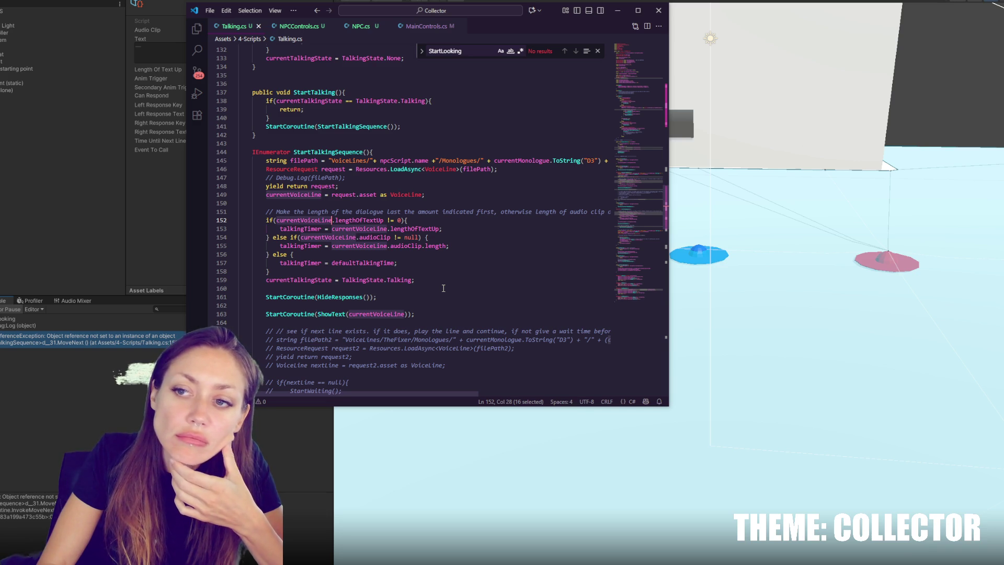
{"action": "left_click", "coordinate": [386, 185]}
{"action": "left_click", "coordinate": [386, 177]}
{"action": "key", "text": "ctrl+slash"}
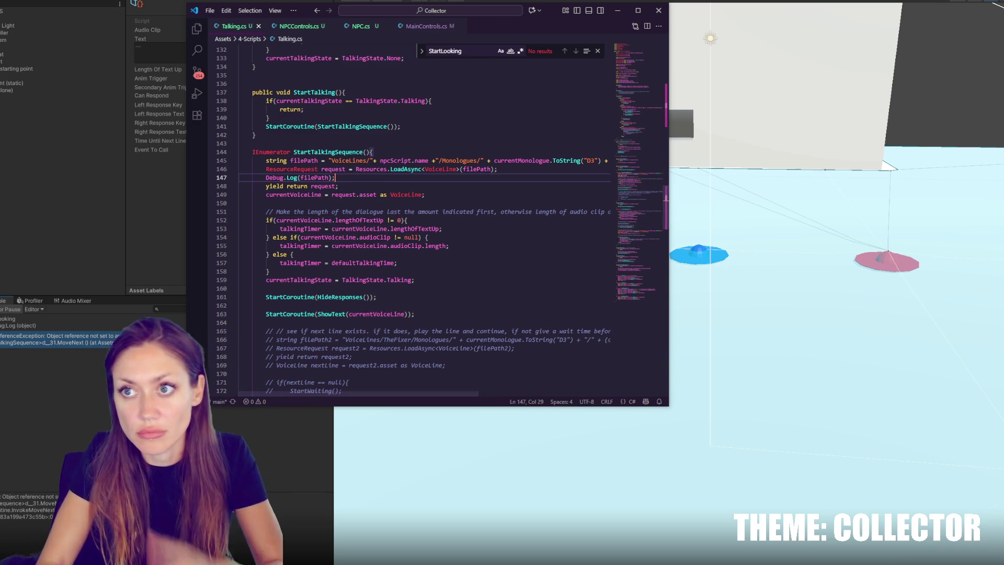
{"action": "key", "text": "alt+Tab"}
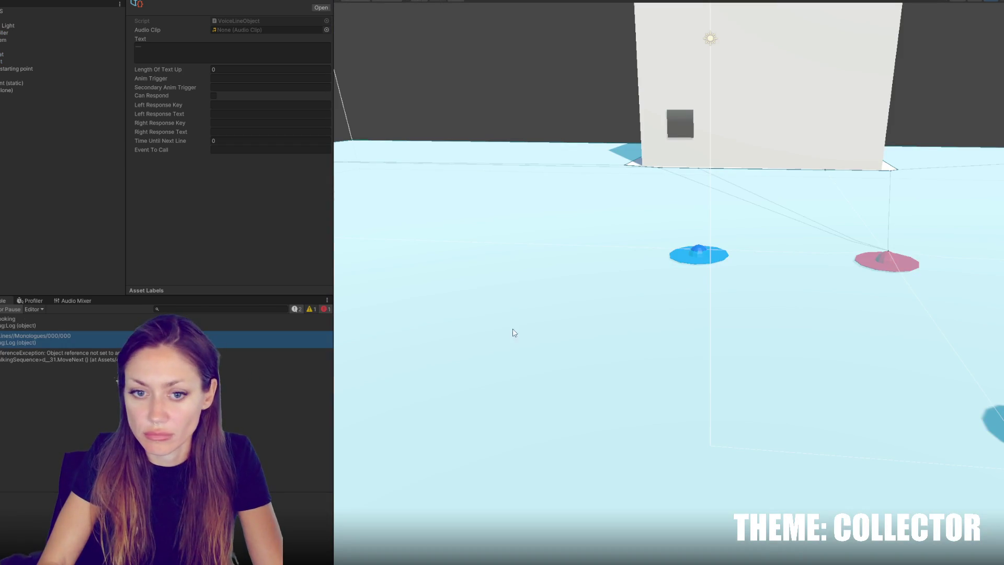
Trace the error in Talking.cs to npcScript on line 145
{"action": "double_click", "coordinate": [66, 356]}
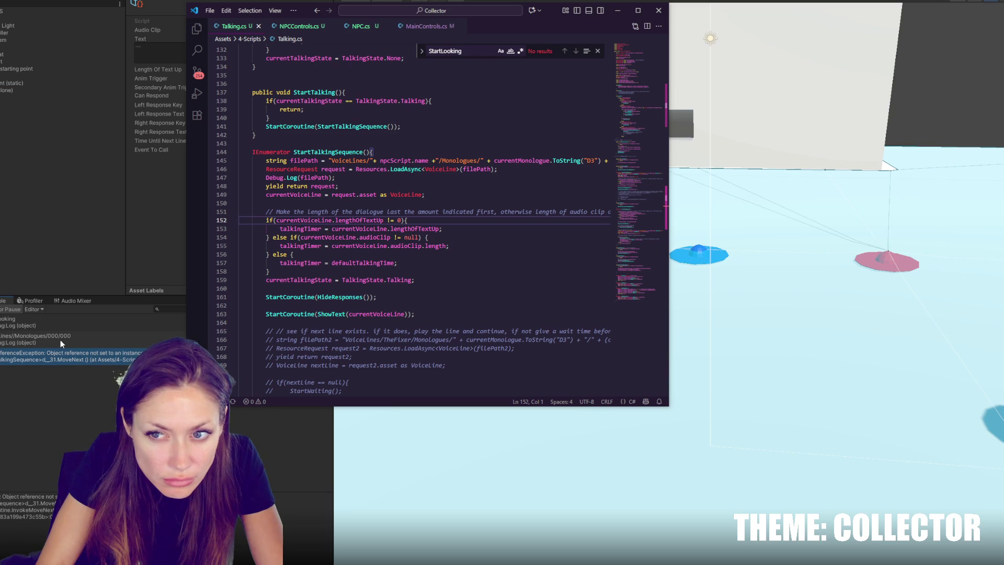
{"action": "double_click", "coordinate": [388, 160]}
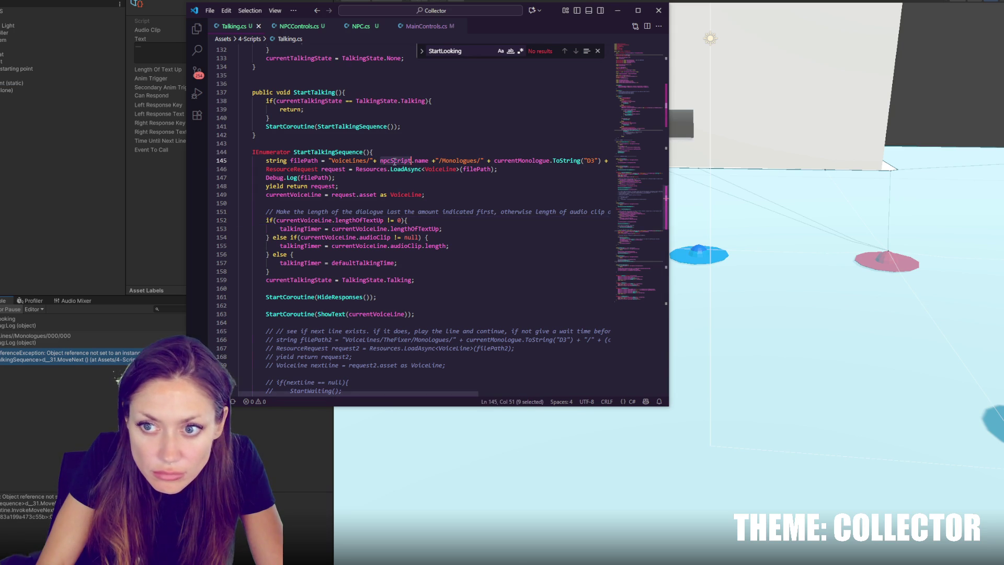
{"action": "key", "text": "alt+Tab"}
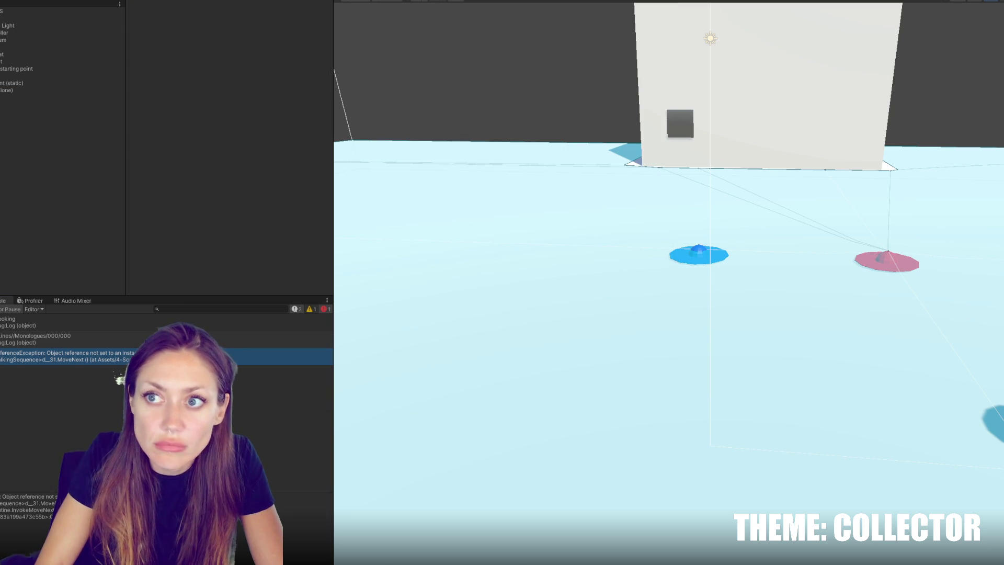
Collapse HUD and NPC Controls, then set the NPC001 prefab's NPC Name to NPC001
{"action": "left_click", "coordinate": [182, 74]}
{"action": "left_click", "coordinate": [181, 84]}
{"action": "left_click", "coordinate": [2, 301]}
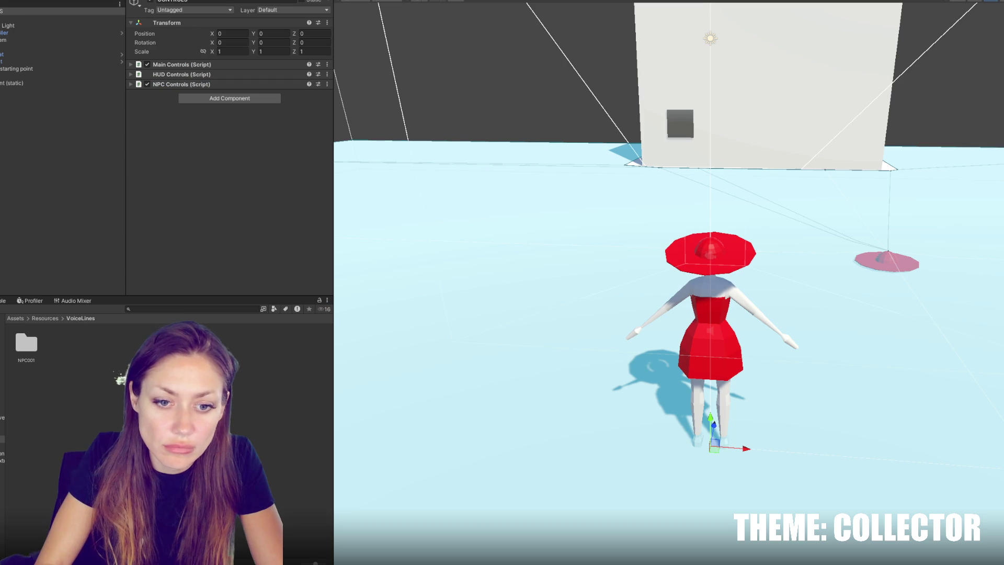
{"action": "left_click", "coordinate": [26, 343]}
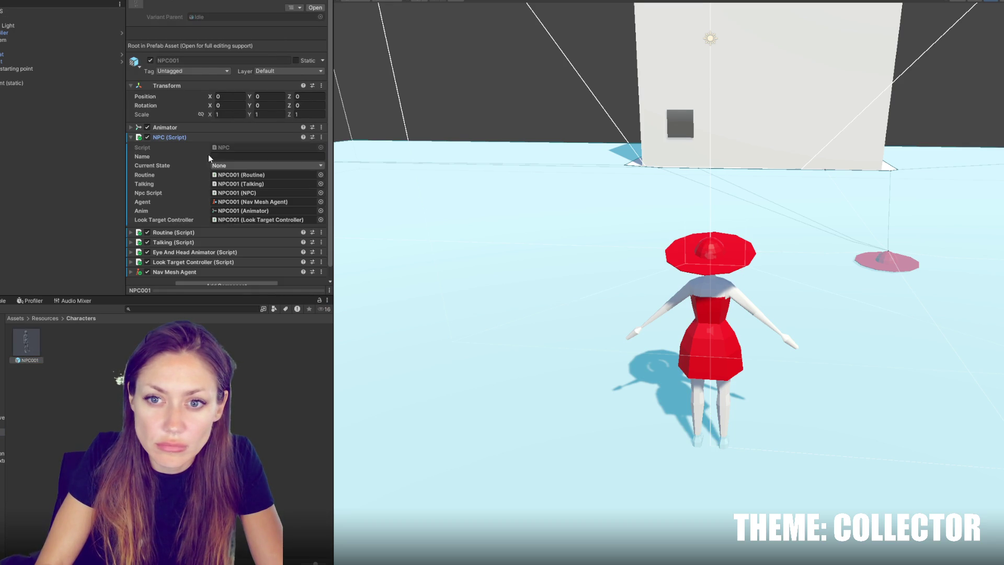
{"action": "type", "text": "NPC001"}
{"action": "key", "text": "Return"}
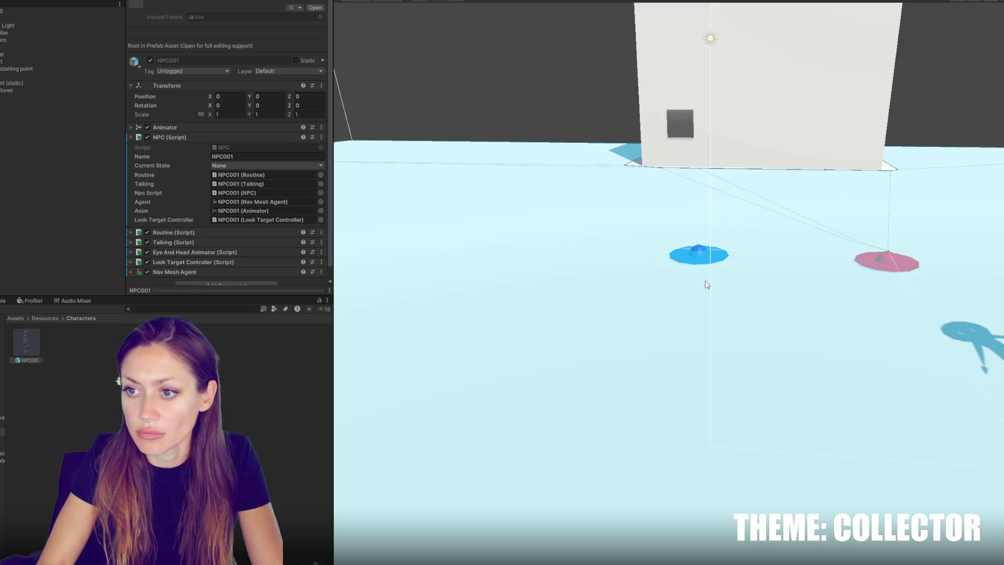
Rerun and check the Console's NullReferenceException and logged voice line path
{"action": "left_click", "coordinate": [3, 300]}
{"action": "left_click", "coordinate": [35, 361]}
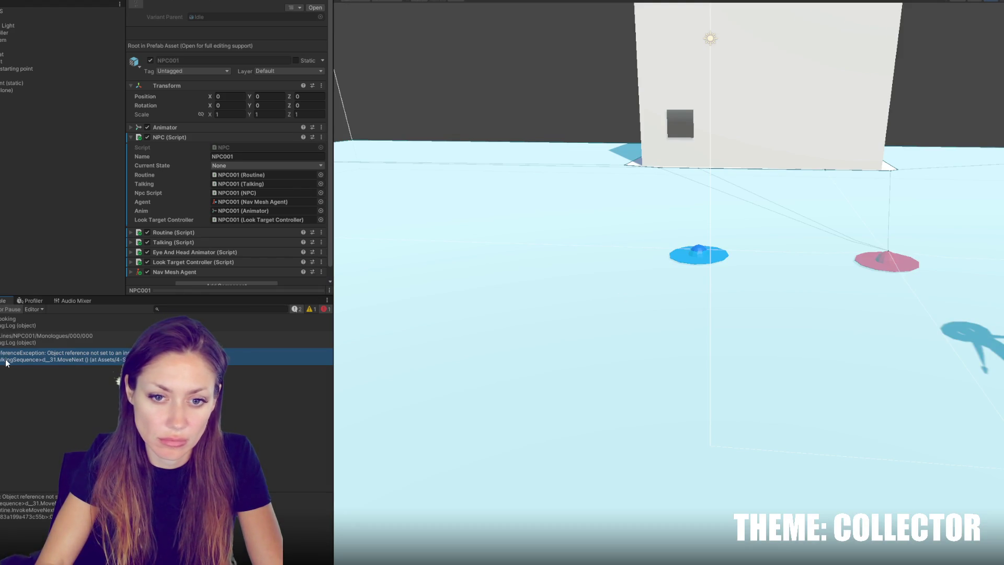
{"action": "double_click", "coordinate": [35, 361]}
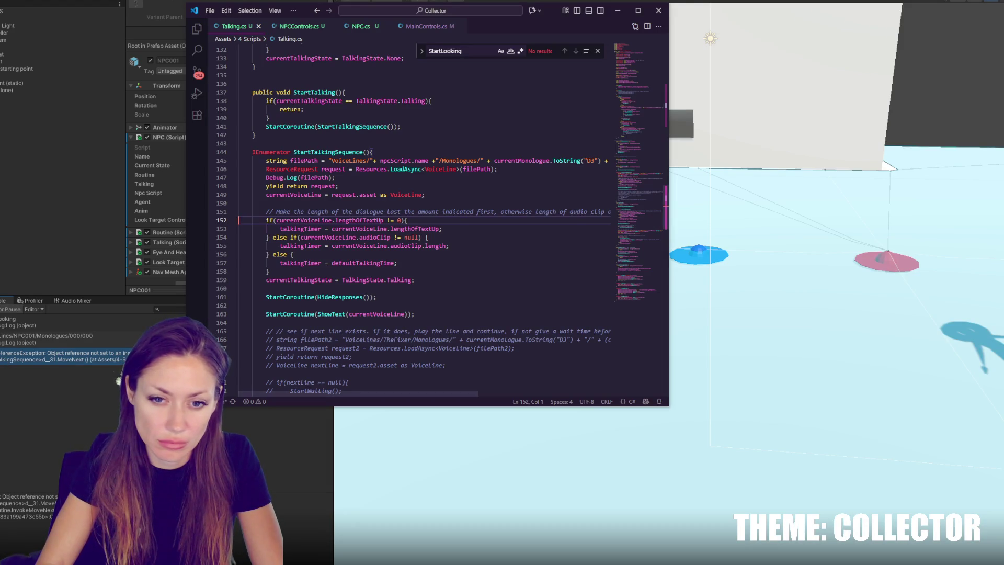
{"action": "left_click", "coordinate": [60, 340]}
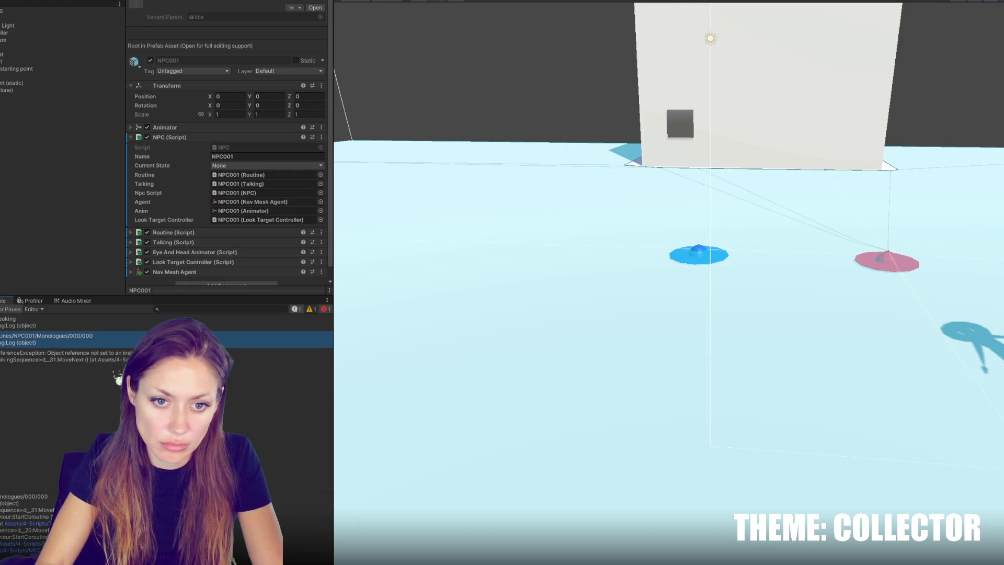
Dock and widen the Console beside the Project window, then open VoiceLines/NPC001/000
{"action": "mouse_move", "coordinate": [3, 300]}
{"action": "left_mouse_down"}
{"action": "mouse_move", "coordinate": [284, 356]}
{"action": "mouse_move", "coordinate": [417, 352]}
{"action": "left_mouse_up"}
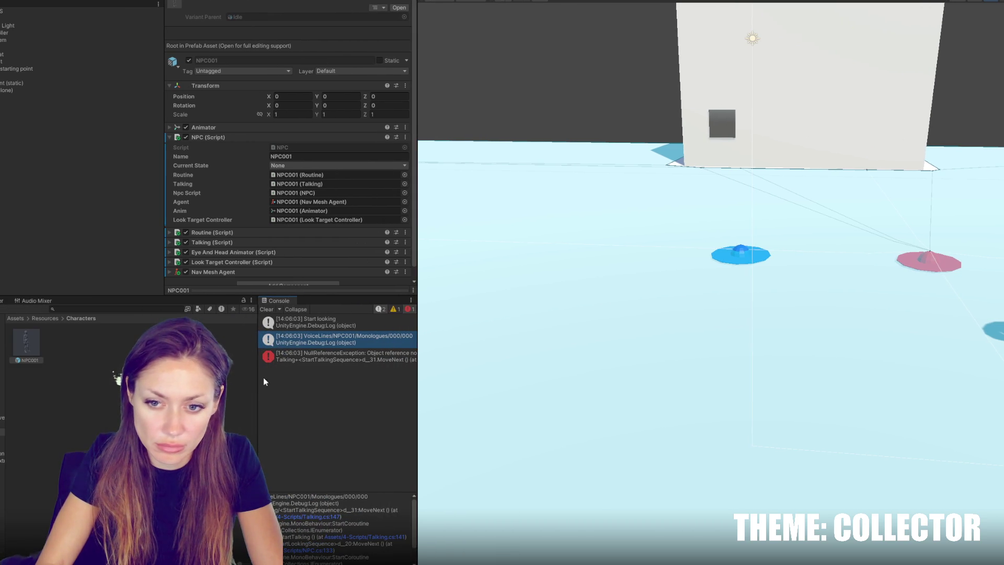
{"action": "left_click_drag", "start_coordinate": [257, 380], "coordinate": [185, 380]}
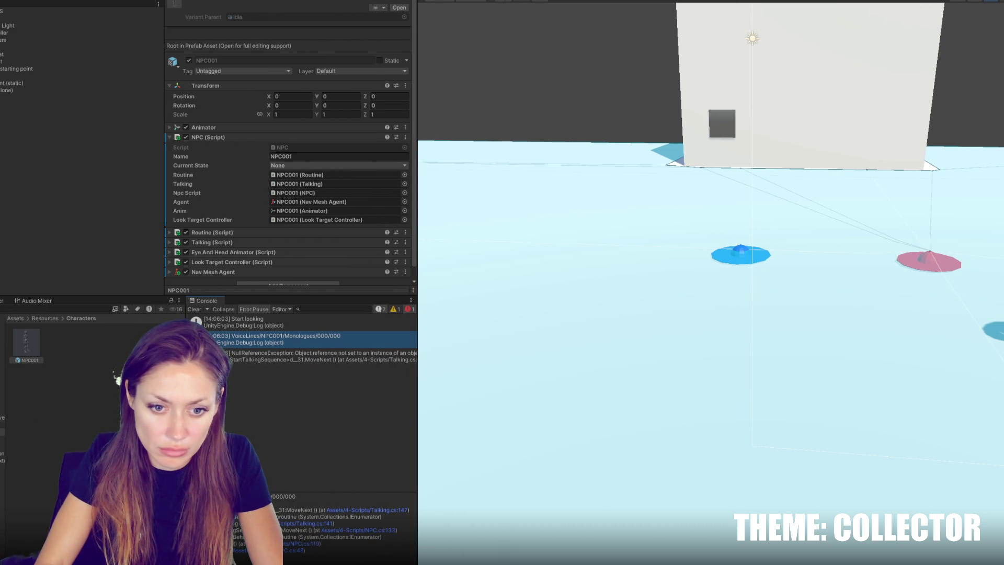
{"action": "left_click", "coordinate": [277, 338]}
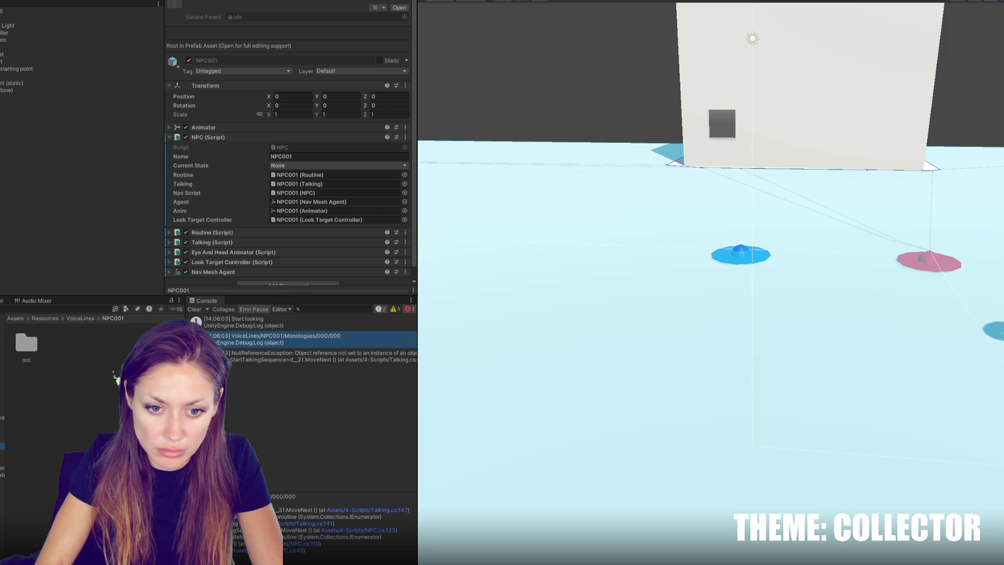
{"action": "double_click", "coordinate": [26, 343]}
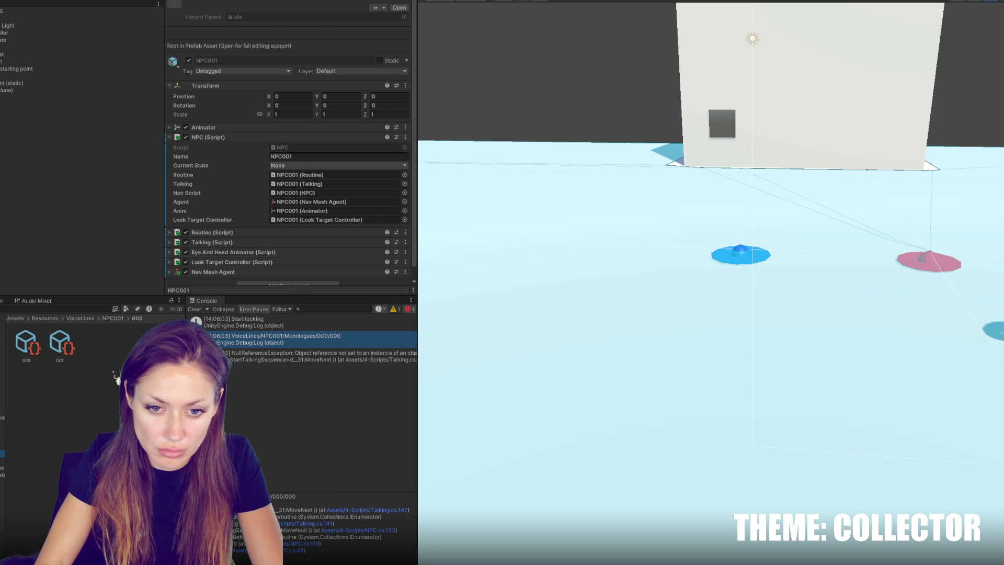
Compare the currentVoiceLine path code in Talking.cs with the folders, then go up to NPC001
{"action": "key", "text": "alt+Tab"}
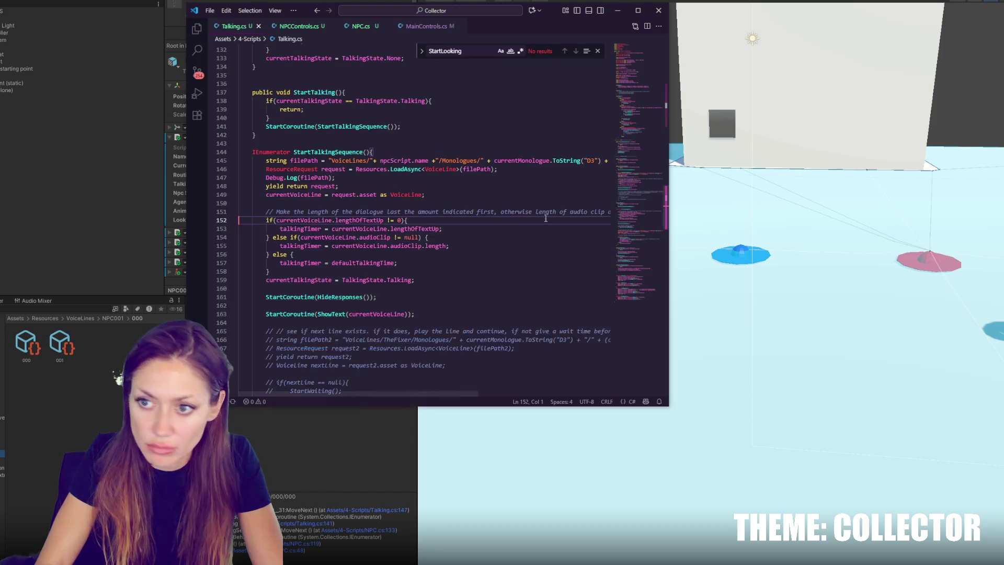
{"action": "left_click_drag", "start_coordinate": [390, 393], "coordinate": [519, 395]}
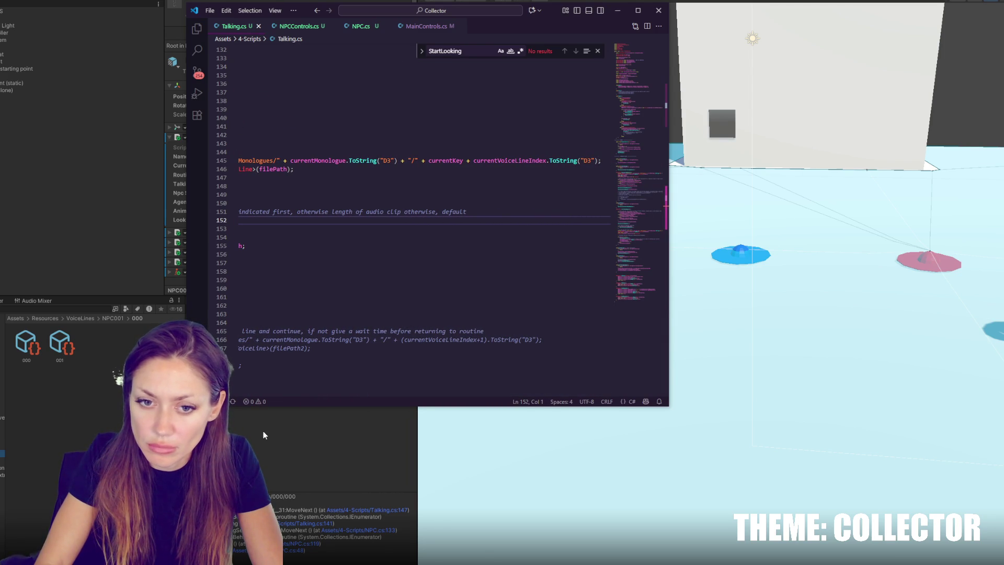
{"action": "left_click", "coordinate": [118, 377]}
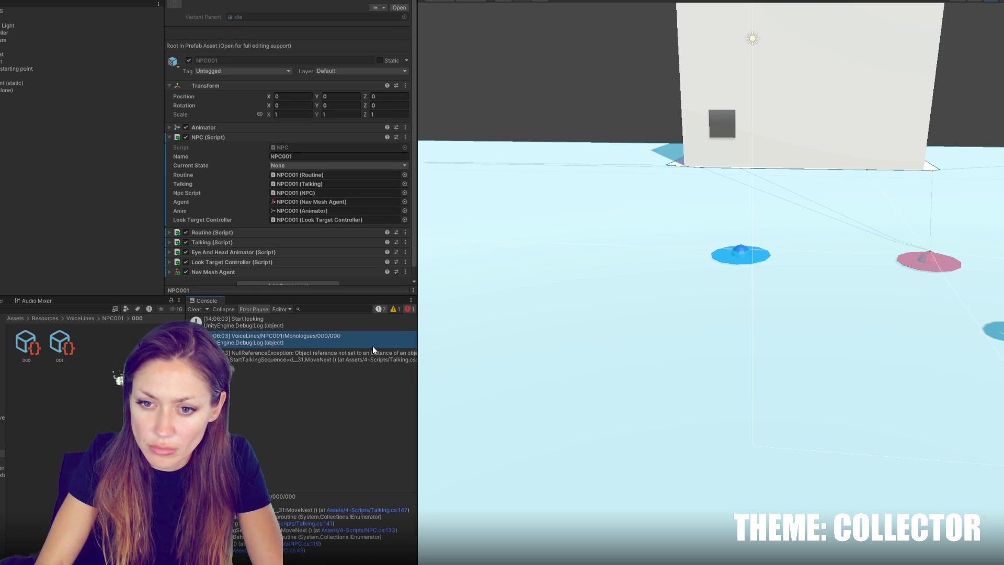
{"action": "key", "text": "alt+Tab"}
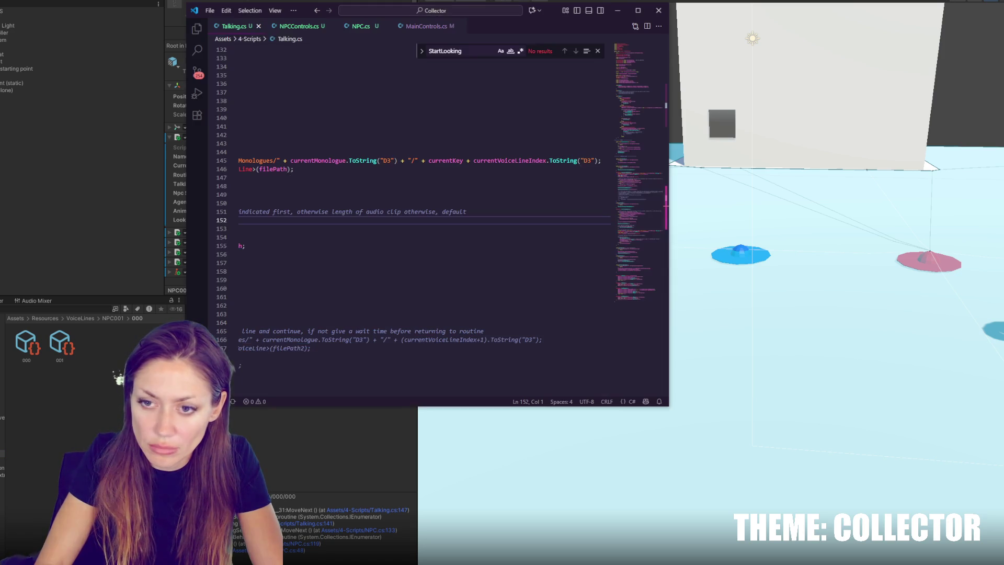
{"action": "scroll", "coordinate": [301, 391], "scroll_direction": "left", "scroll_amount": 2}
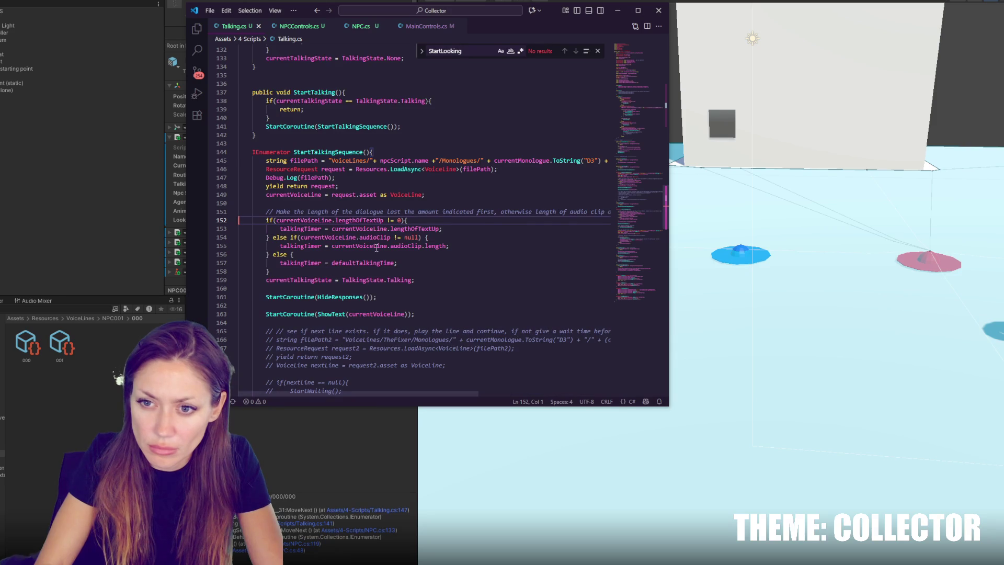
{"action": "double_click", "coordinate": [313, 221]}
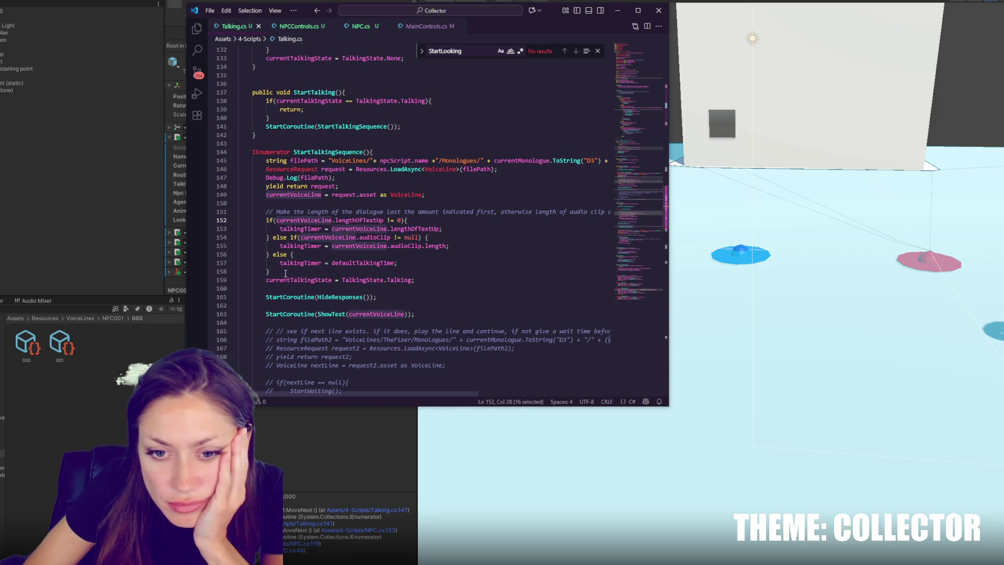
{"action": "key", "text": "alt+Tab"}
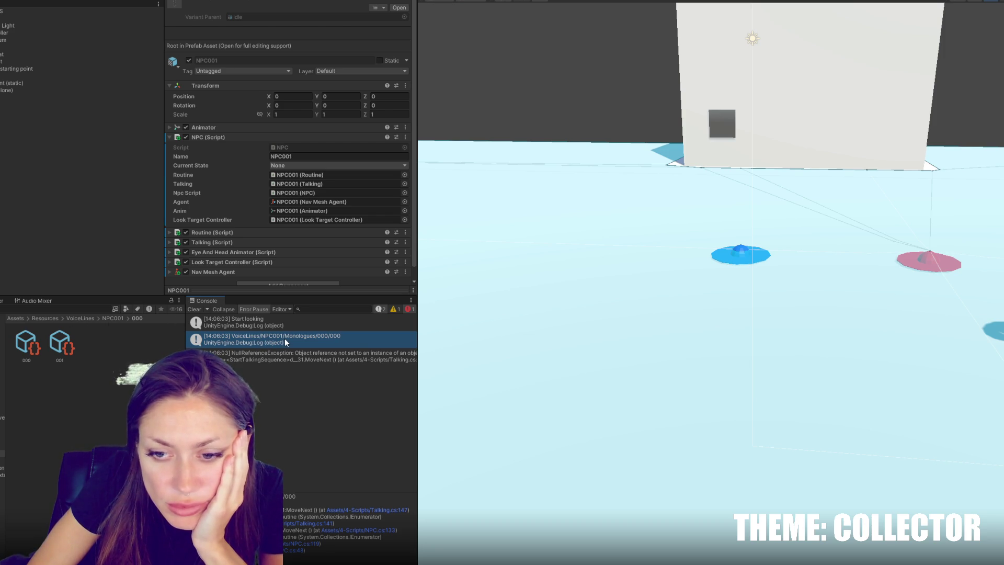
{"action": "key", "text": "BackSpace"}
{"action": "right_click", "coordinate": [45, 436]}
Create a Monologues folder in NPC001 and move folder 000 into it
{"action": "mouse_move", "coordinate": [63, 183]}
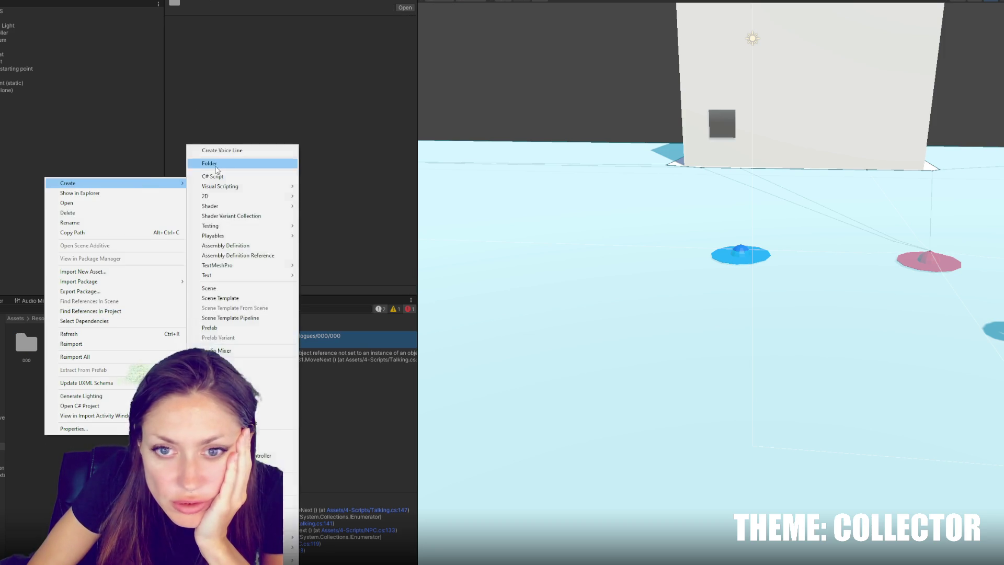
{"action": "left_click", "coordinate": [230, 164]}
{"action": "type", "text": "ologues"}
{"action": "key", "text": "Return"}
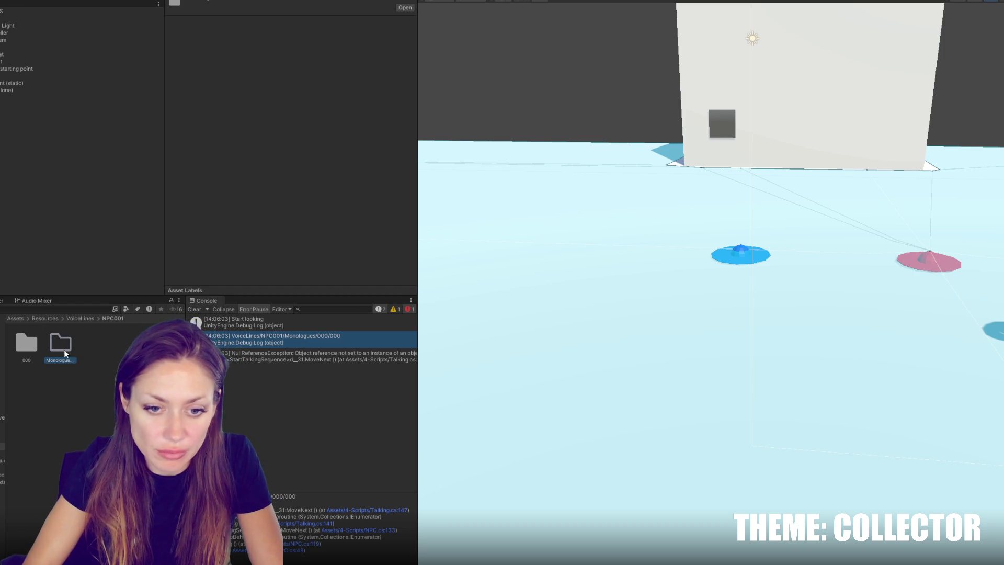
{"action": "left_click", "coordinate": [67, 360]}
{"action": "key", "text": "Return"}
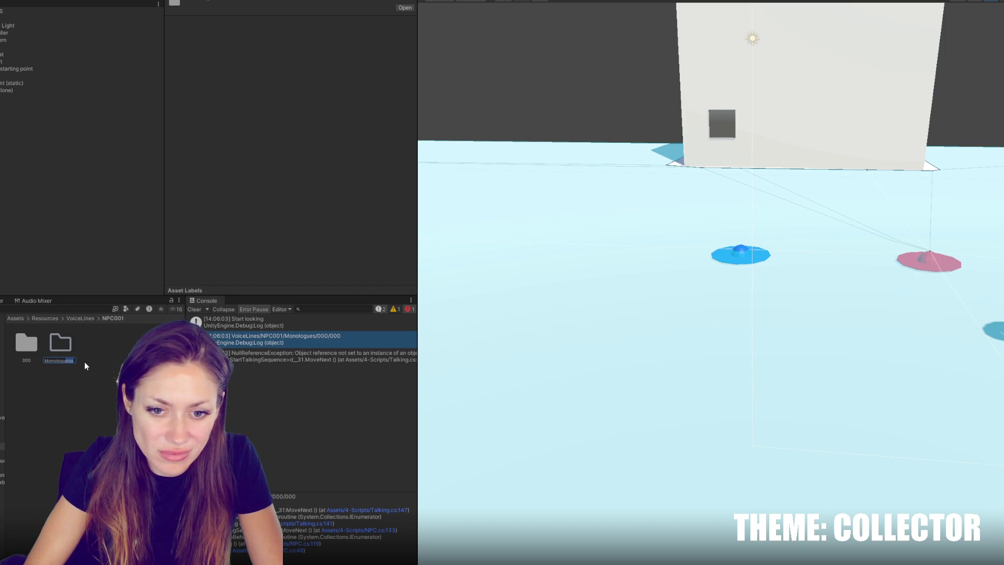
{"action": "left_click_drag", "start_coordinate": [32, 346], "coordinate": [59, 345]}
Save the project and test-run the game, opening the pause menu before stopping
{"action": "key", "text": "ctrl+s"}
{"action": "key", "text": "ctrl+p"}
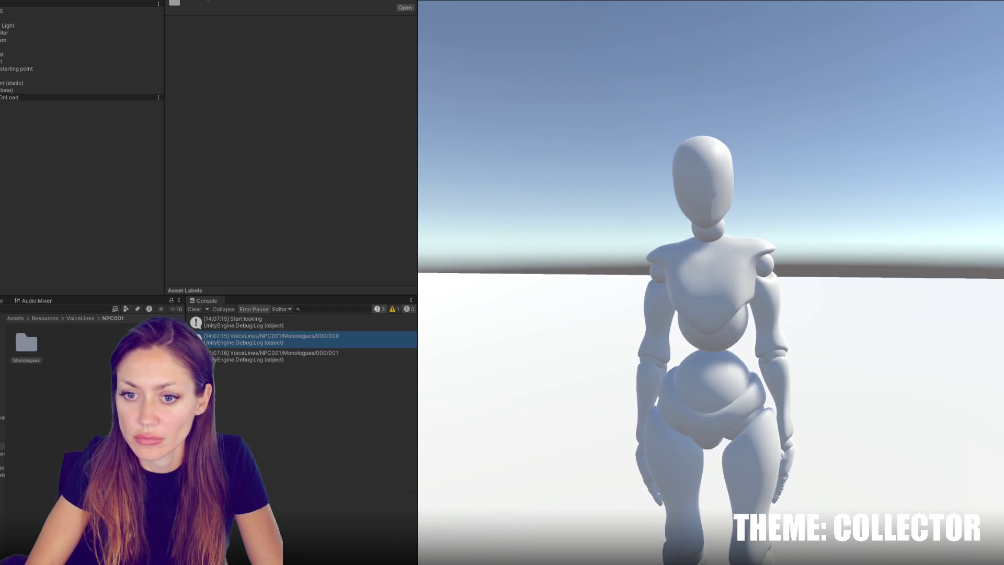
{"action": "key", "text": "Escape"}
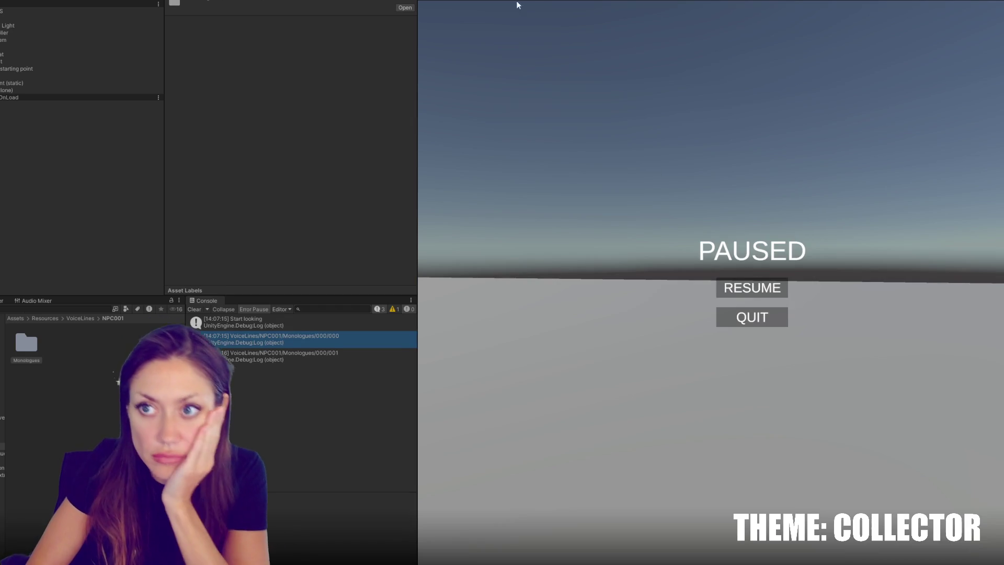
{"action": "key", "text": "ctrl+p"}
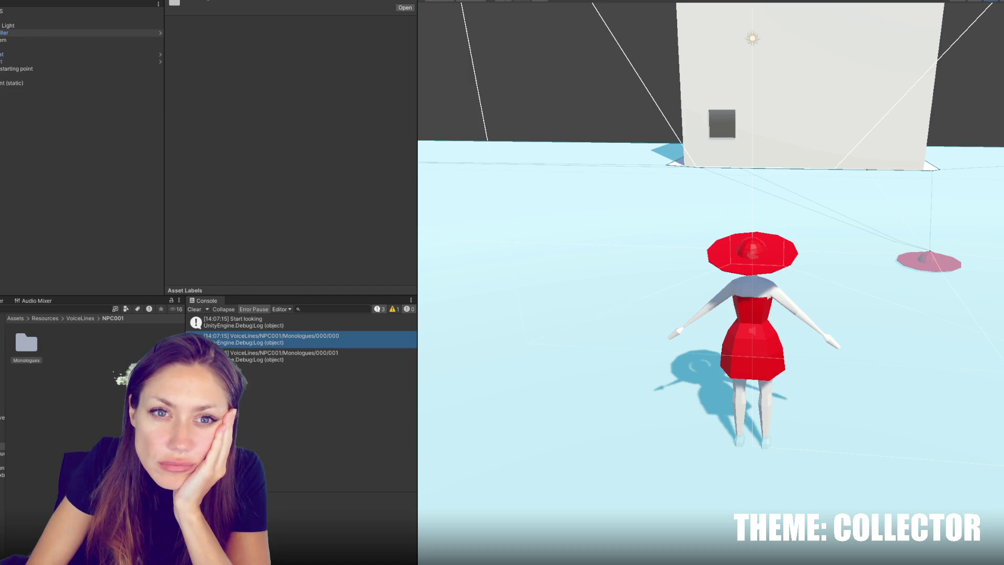
Keep the Canvas Group Alpha value at 1
{"action": "scroll", "coordinate": [53, 25], "scroll_direction": "up", "scroll_amount": 1}
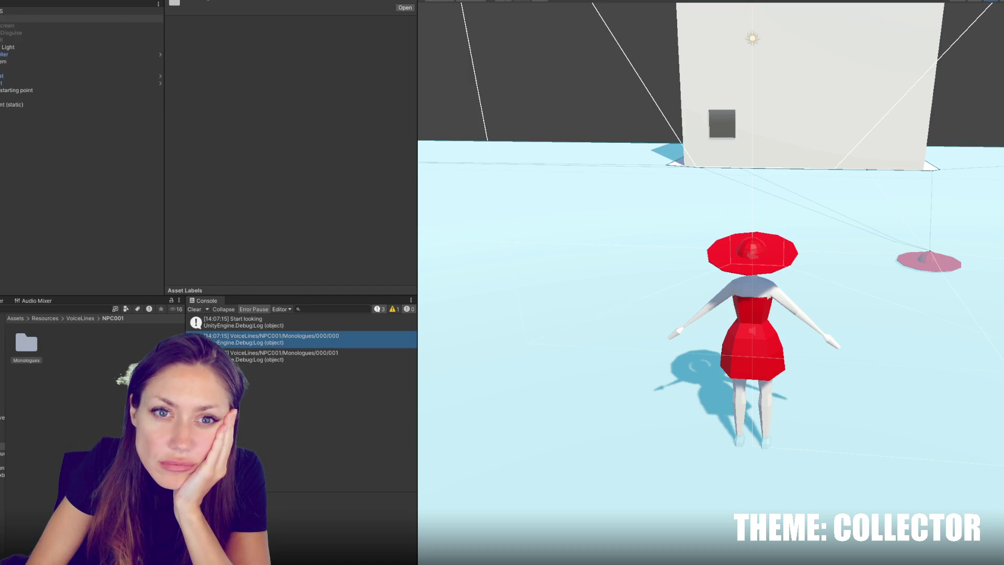
{"action": "left_click", "coordinate": [52, 39]}
{"action": "left_click", "coordinate": [277, 140]}
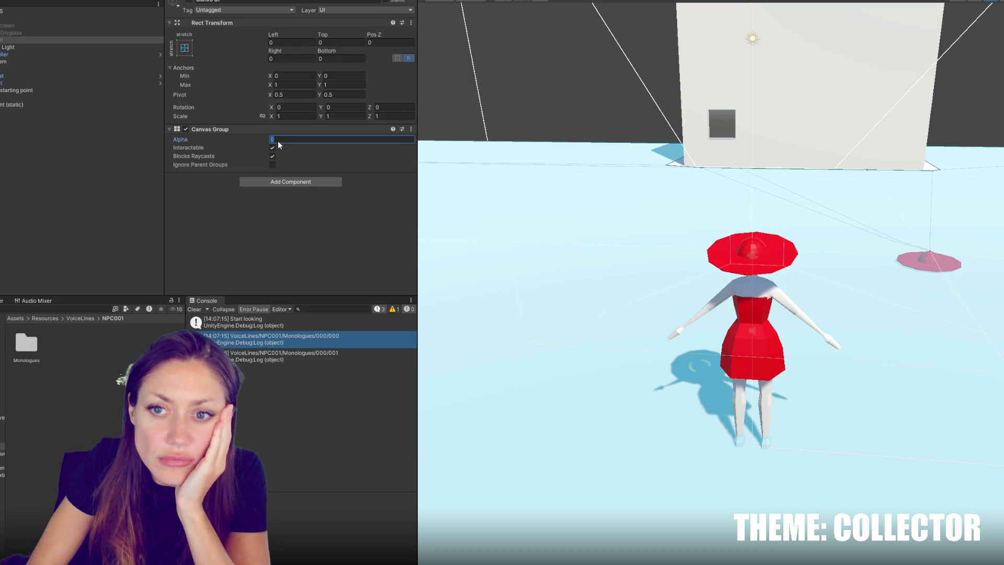
{"action": "key", "text": "Return"}
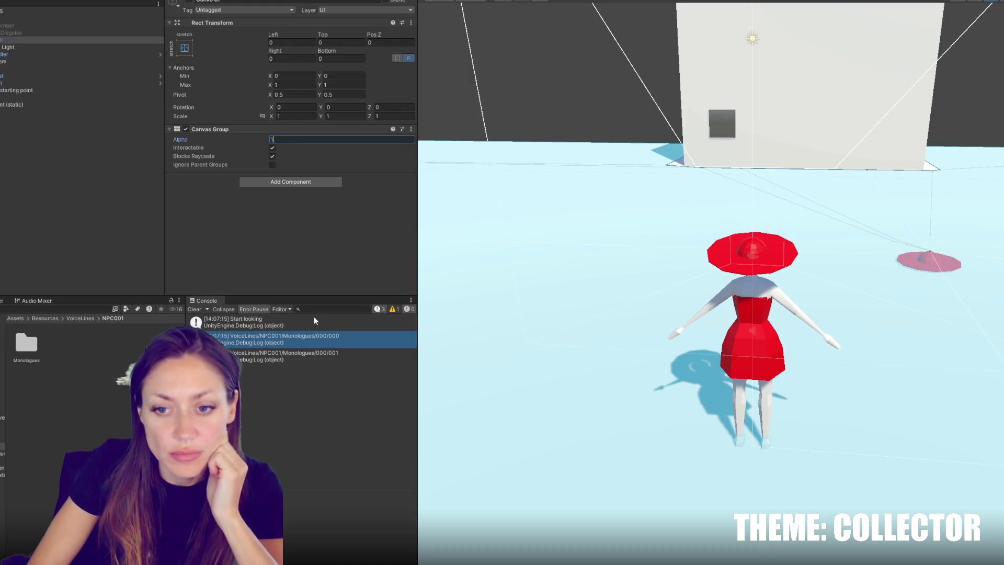
Open Monologues > 000 and inspect voice line asset 000
{"action": "double_click", "coordinate": [27, 358]}
{"action": "double_click", "coordinate": [26, 345]}
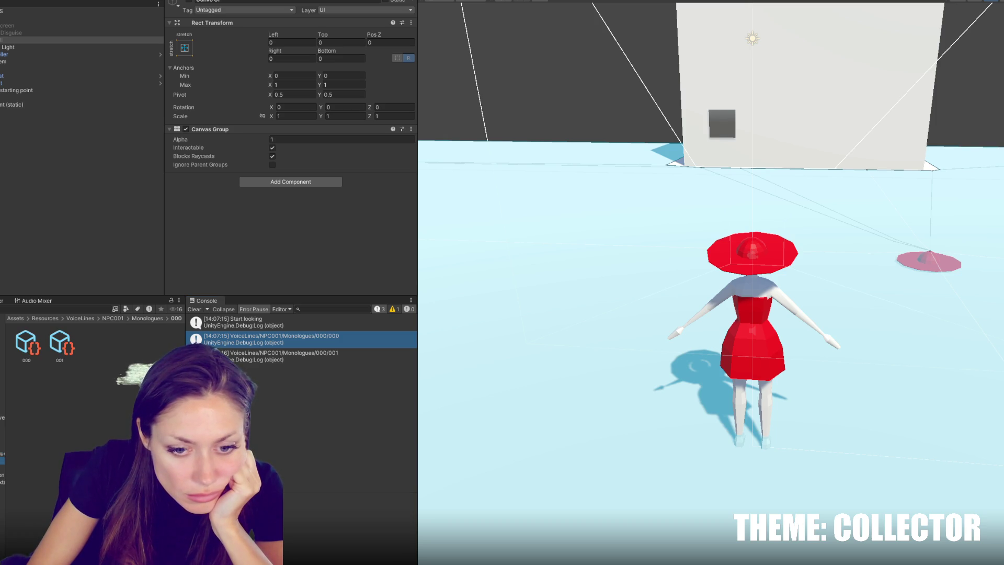
{"action": "left_click", "coordinate": [26, 353]}
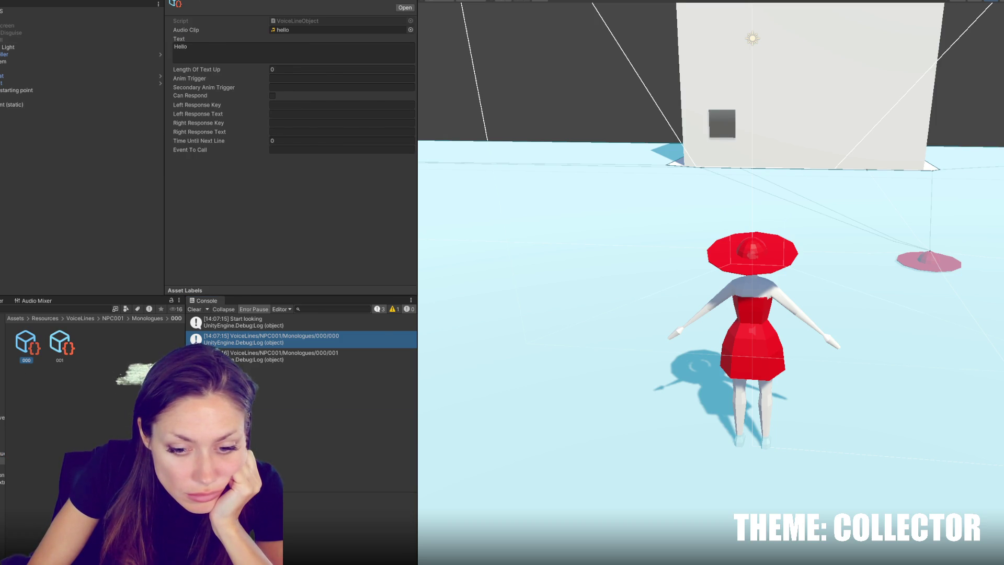
Bring Talking.cs forward and search for ShowText, moving between its call and its definition
{"action": "key", "text": "alt+Tab"}
{"action": "double_click", "coordinate": [317, 279]}
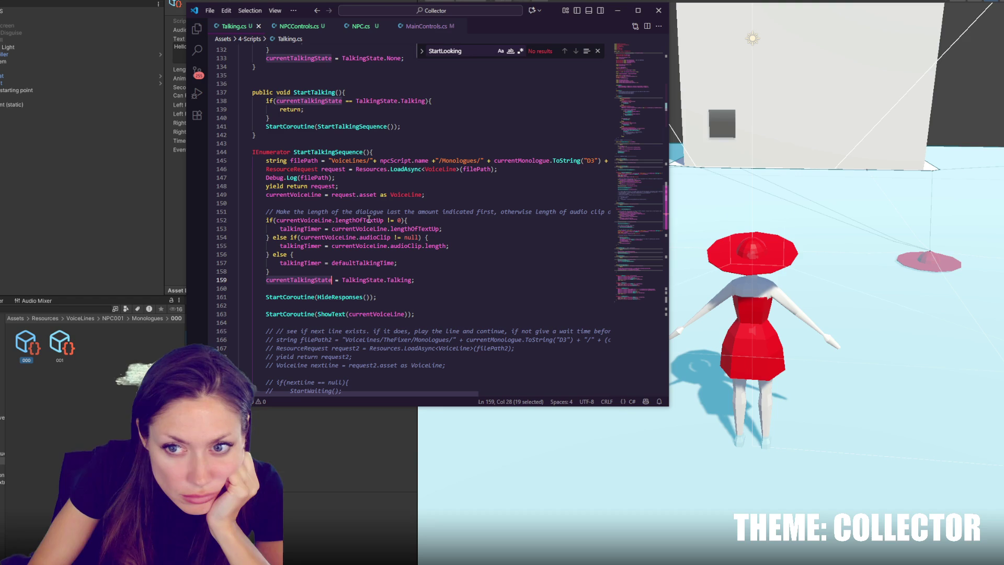
{"action": "scroll", "coordinate": [338, 268], "scroll_direction": "down", "scroll_amount": 4}
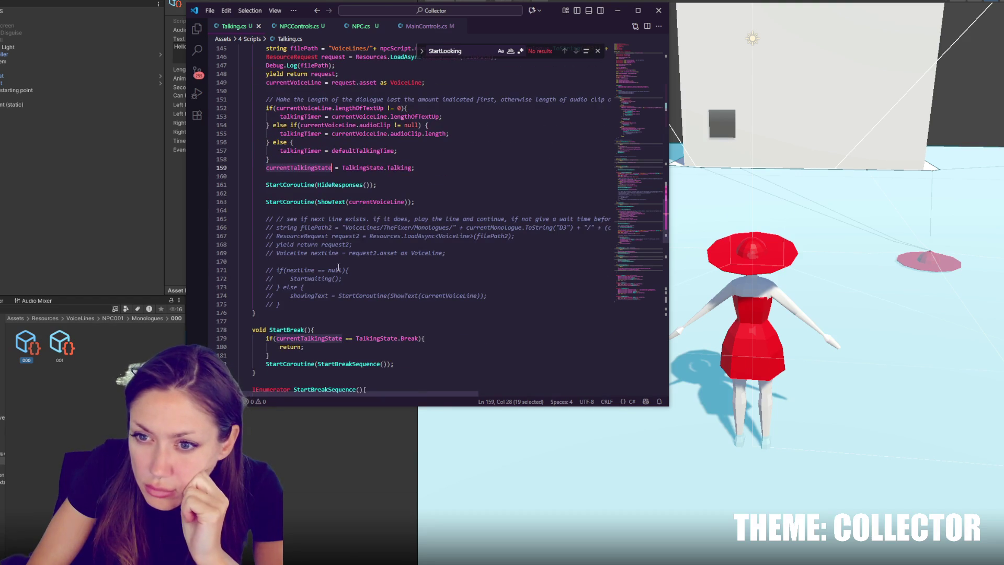
{"action": "double_click", "coordinate": [324, 202]}
{"action": "key", "text": "ctrl+f"}
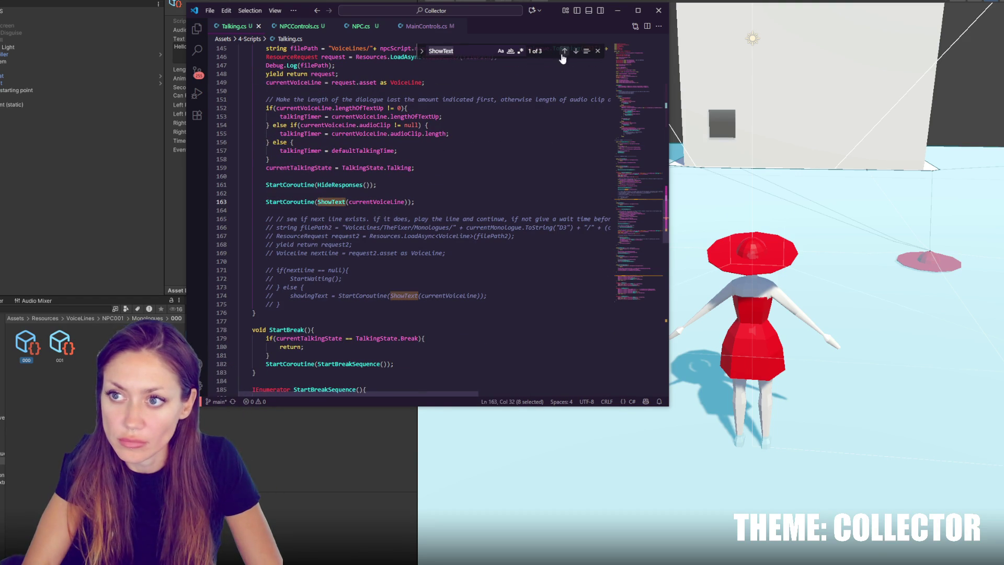
{"action": "left_click", "coordinate": [576, 51]}
{"action": "left_click", "coordinate": [576, 50]}
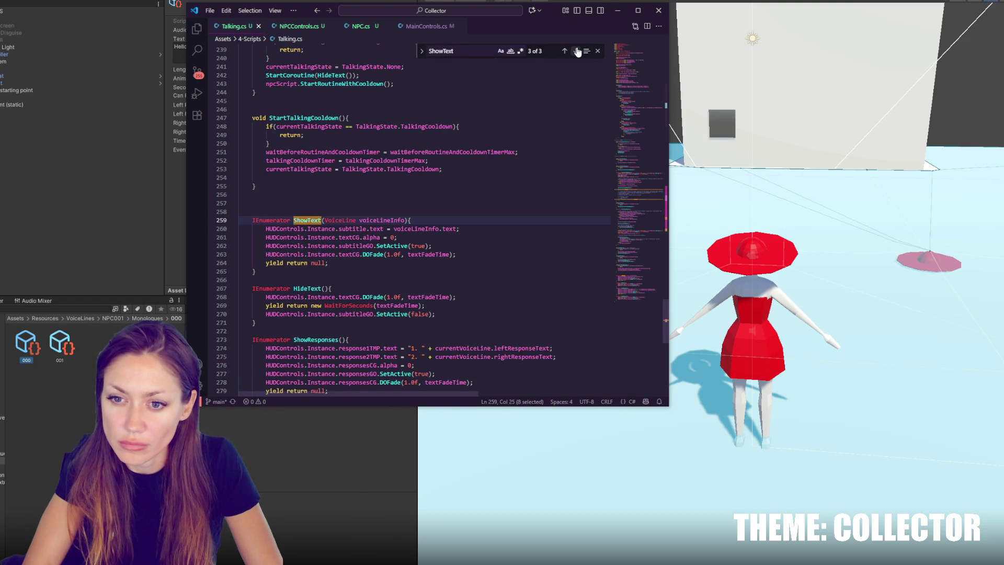
{"action": "scroll", "coordinate": [553, 50], "scroll_direction": "up", "scroll_amount": 15}
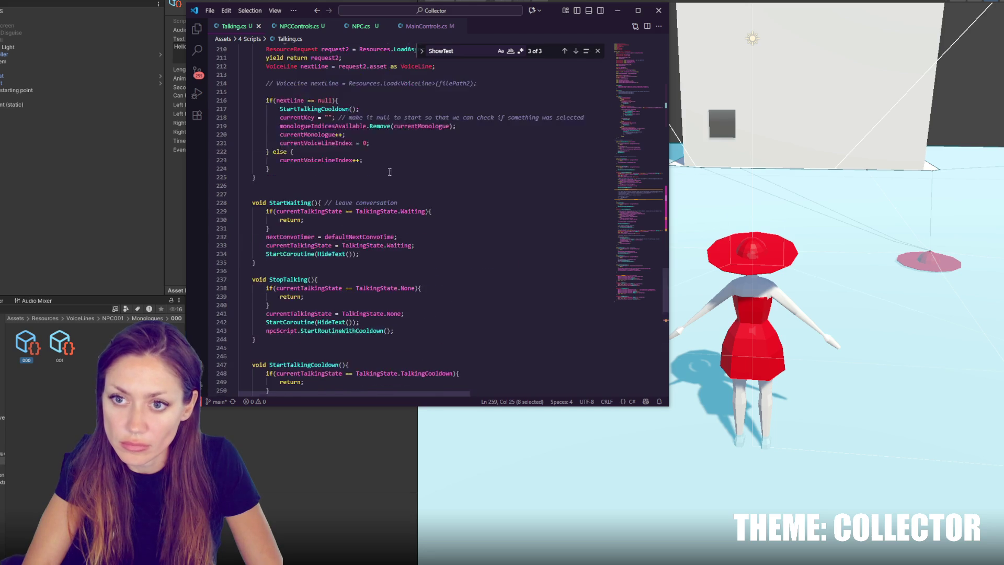
{"action": "left_click", "coordinate": [564, 51]}
Search Talking.cs for currentVoiceLine and step through each of its matches
{"action": "left_click", "coordinate": [429, 126]}
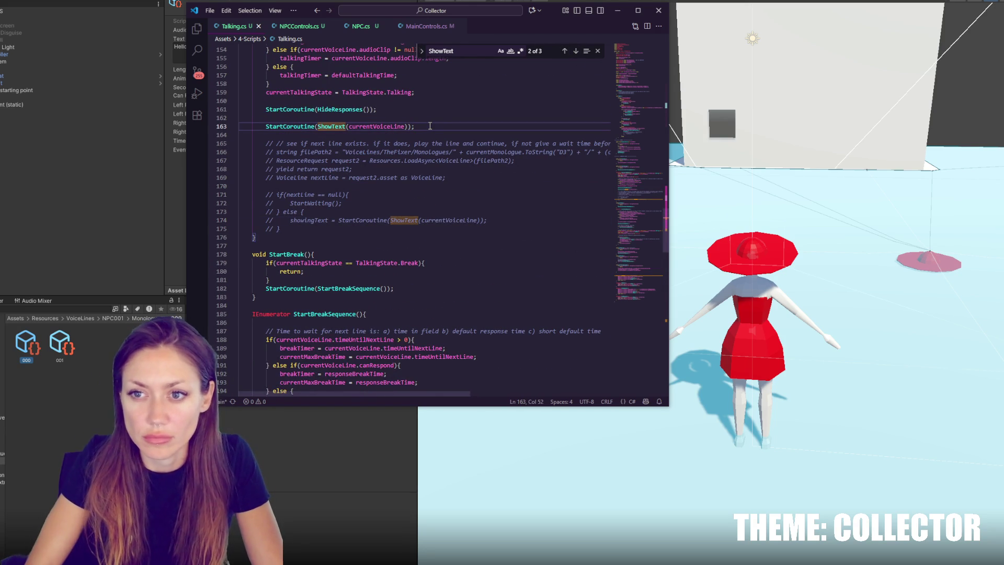
{"action": "double_click", "coordinate": [376, 126]}
{"action": "scroll", "coordinate": [489, 137], "scroll_direction": "up", "scroll_amount": 2}
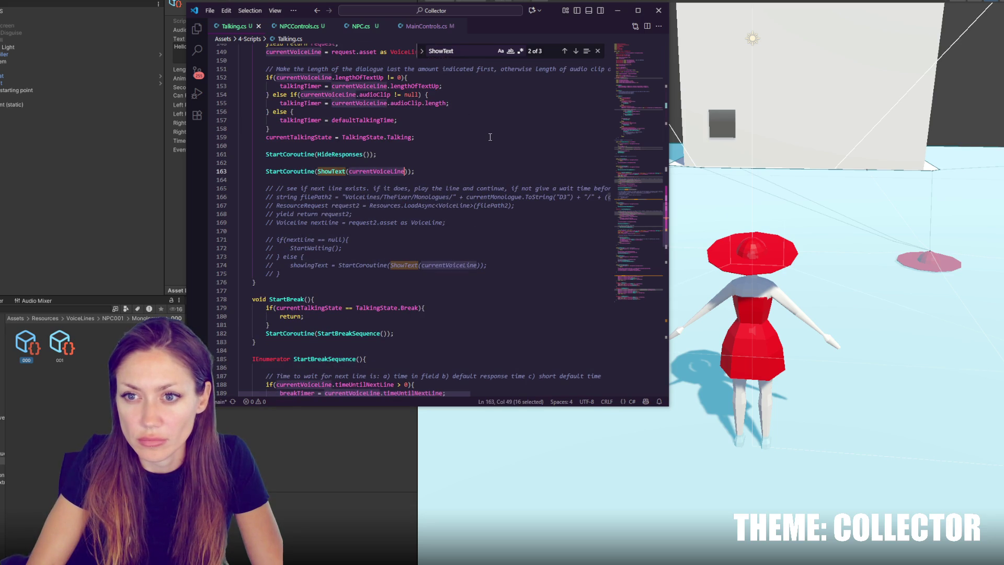
{"action": "key", "text": "ctrl+f"}
{"action": "left_click", "coordinate": [576, 51]}
{"action": "left_click", "coordinate": [575, 51]}
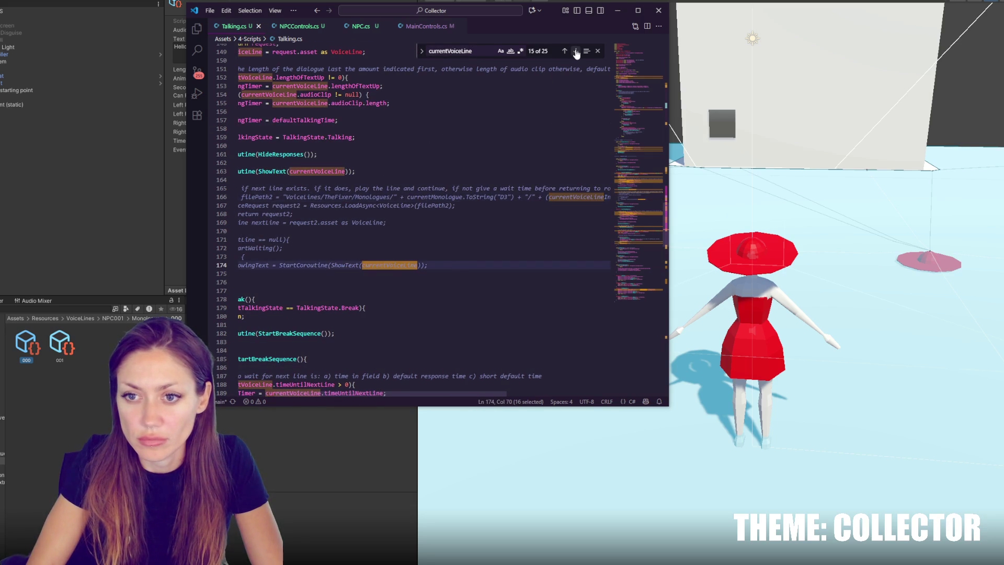
{"action": "left_click", "coordinate": [575, 51]}
{"action": "left_click", "coordinate": [576, 52]}
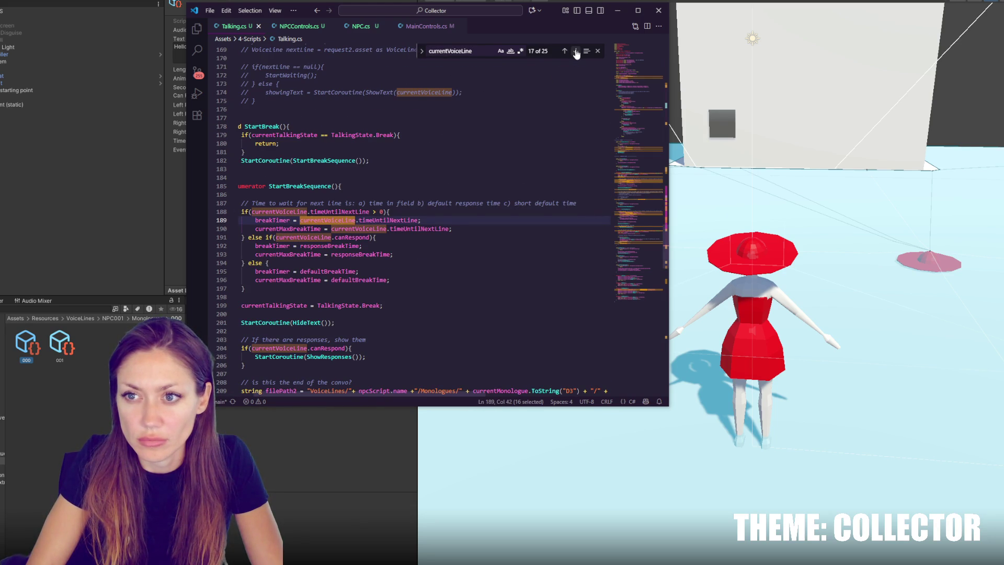
{"action": "left_click", "coordinate": [575, 51]}
{"action": "scroll", "coordinate": [335, 228], "scroll_direction": "up", "scroll_amount": 5}
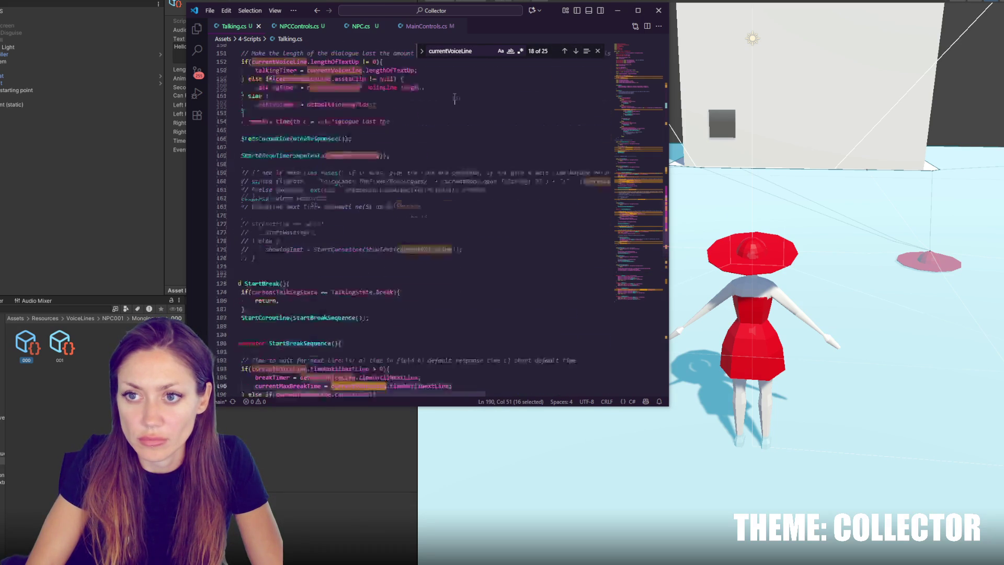
Search for ShowText again and settle on its definition at line 259
{"action": "left_click", "coordinate": [297, 223]}
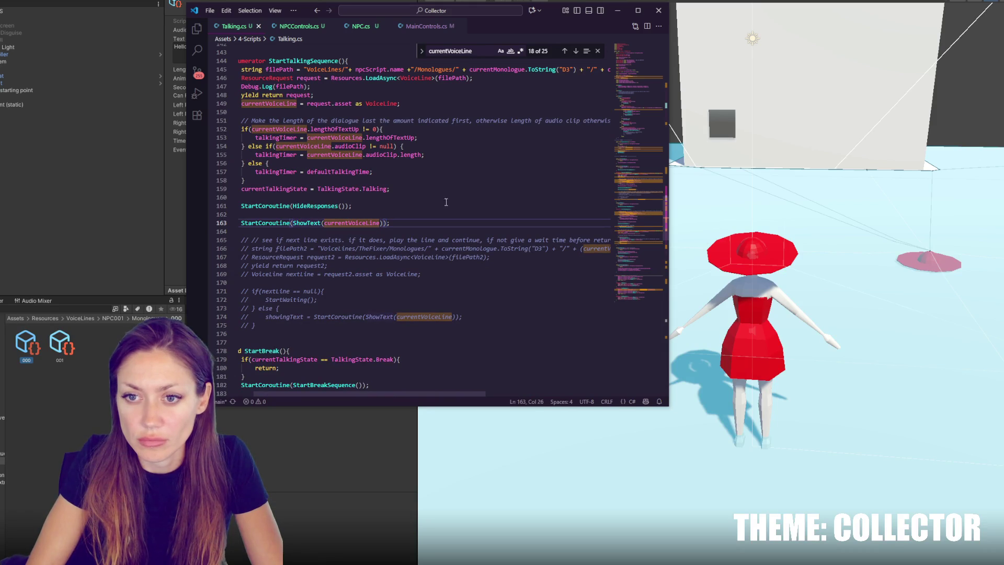
{"action": "double_click", "coordinate": [307, 223]}
{"action": "key", "text": "ctrl+f"}
{"action": "left_click", "coordinate": [576, 51]}
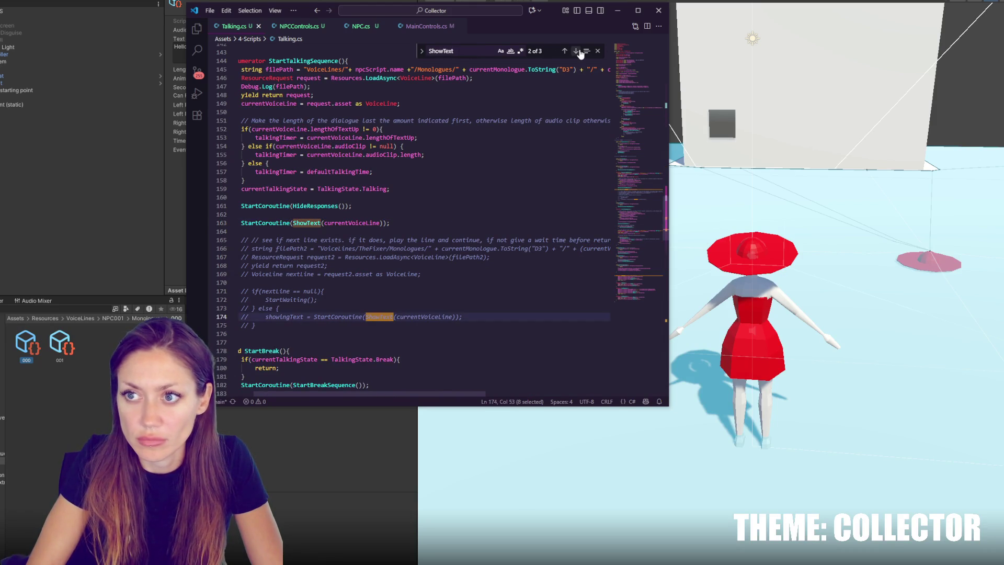
{"action": "left_click", "coordinate": [576, 51]}
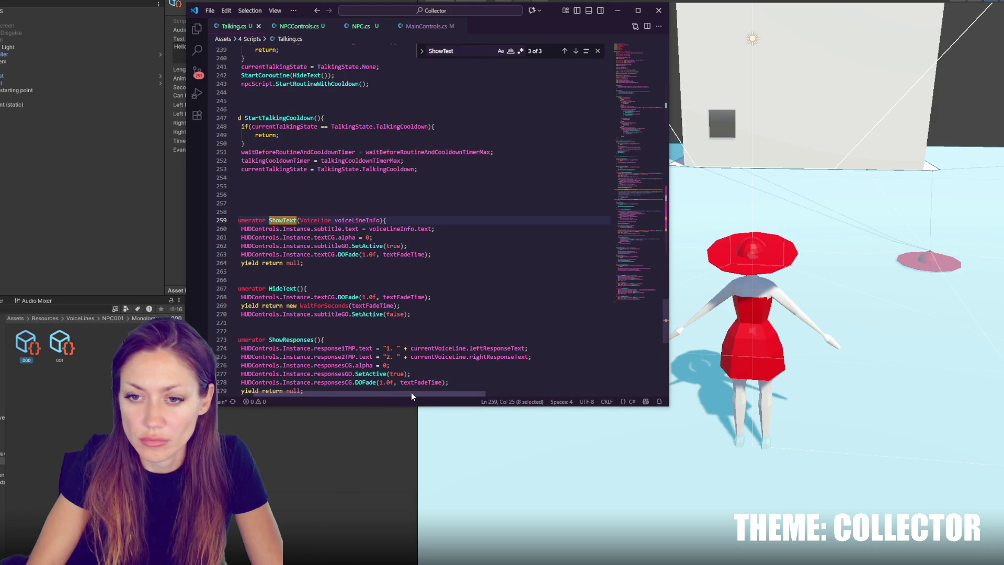
{"action": "left_click_drag", "start_coordinate": [411, 392], "coordinate": [366, 387]}
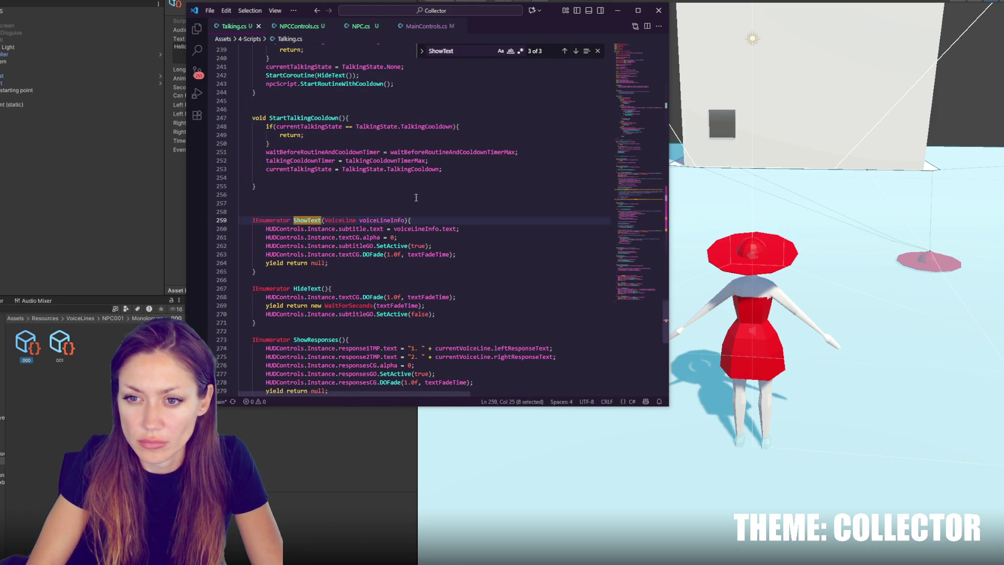
{"action": "scroll", "coordinate": [416, 198], "scroll_direction": "down", "scroll_amount": 3}
{"action": "key", "text": "End"}
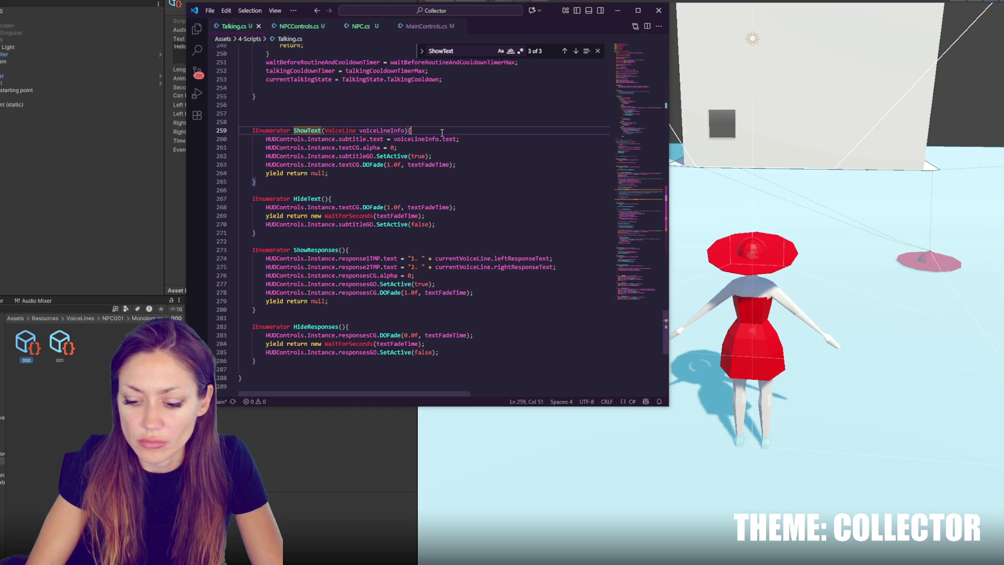
Start an audioSource.clip assignment inside ShowText, then delete that half-written line
{"action": "key", "text": "Return"}
{"action": "type", "text": "aul=d"}
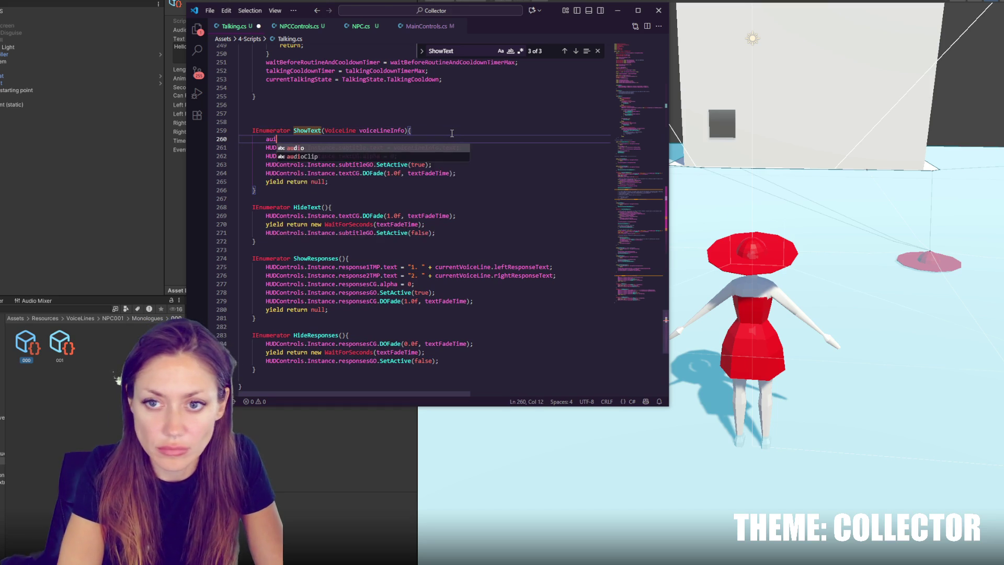
{"action": "key", "text": "BackSpace"}
{"action": "key", "text": "BackSpace"}
{"action": "key", "text": "BackSpace"}
{"action": "type", "text": "dioS"}
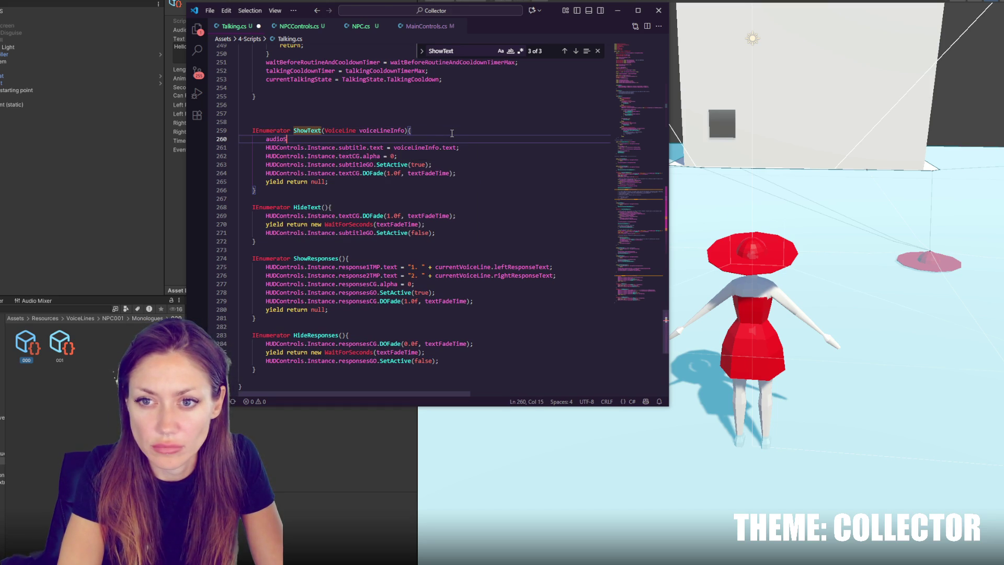
{"action": "type", "text": "ource.clip ="}
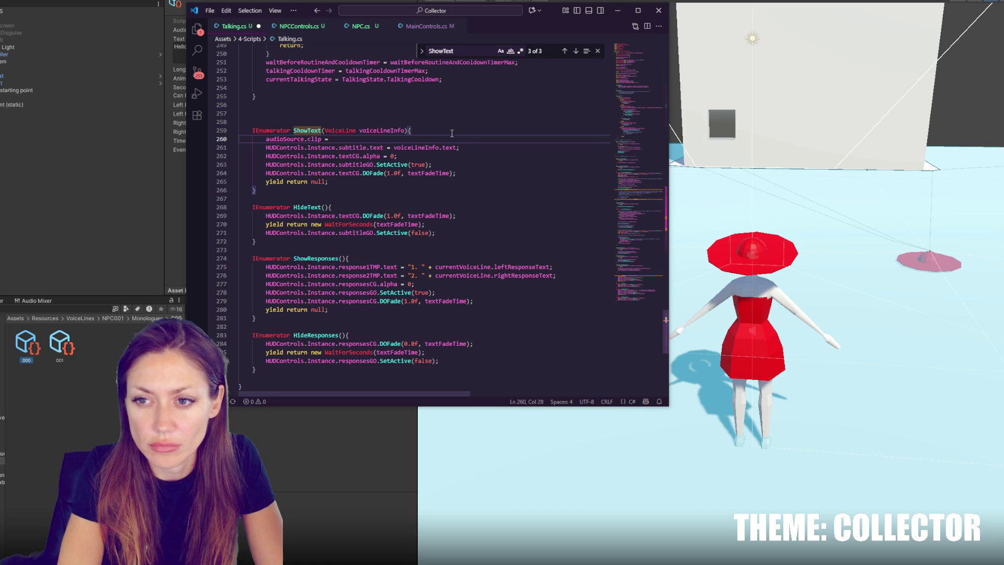
{"action": "left_click", "coordinate": [452, 133]}
{"action": "key", "text": "shift+Down"}
{"action": "key", "text": "BackSpace"}
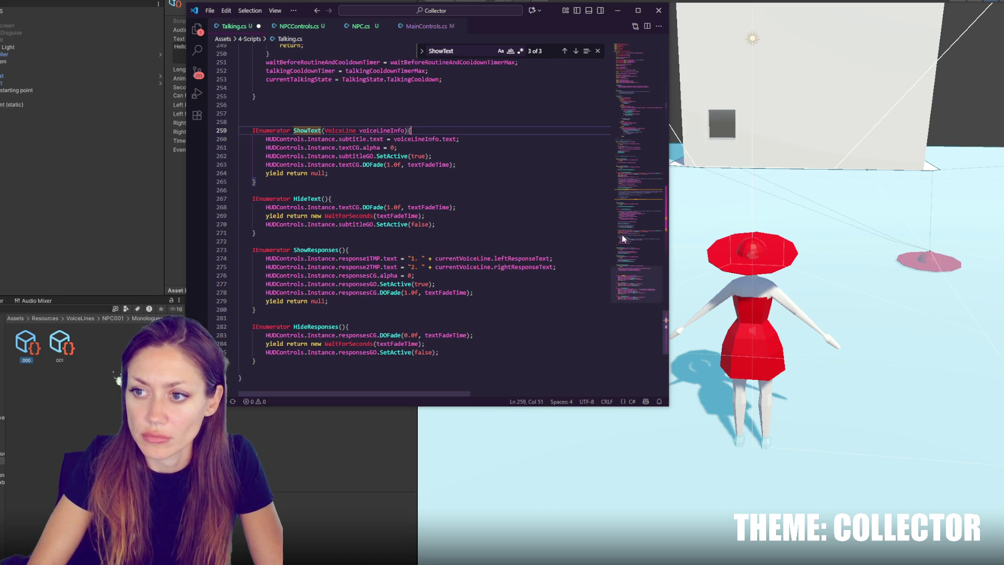
Add a PlayVoiceLine() method after the StartTalkingSequence block containing 'audioSource.clip ='
{"action": "scroll", "coordinate": [635, 171], "scroll_direction": "up", "scroll_amount": 20}
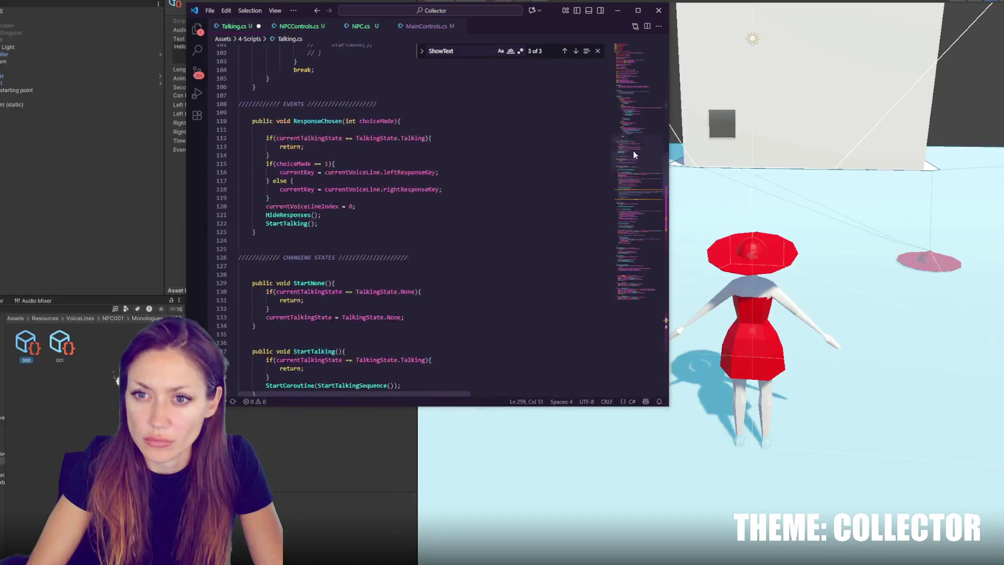
{"action": "left_click", "coordinate": [565, 51]}
{"action": "left_click", "coordinate": [565, 50]}
{"action": "left_click", "coordinate": [564, 51]}
{"action": "left_click", "coordinate": [483, 112]}
{"action": "left_click", "coordinate": [363, 246]}
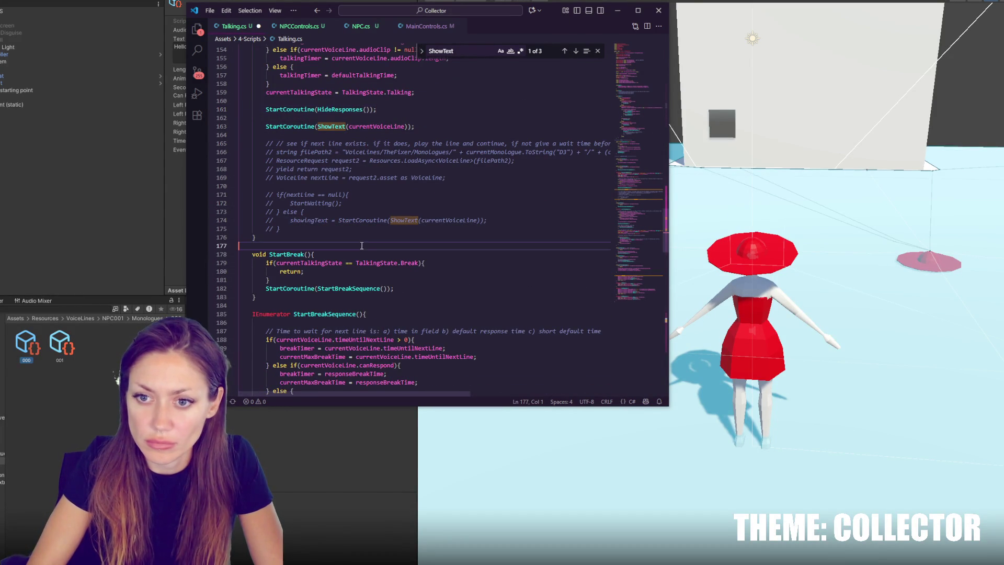
{"action": "key", "text": "Return"}
{"action": "key", "text": "Return"}
{"action": "key", "text": "Return"}
{"action": "left_click", "coordinate": [367, 255]}
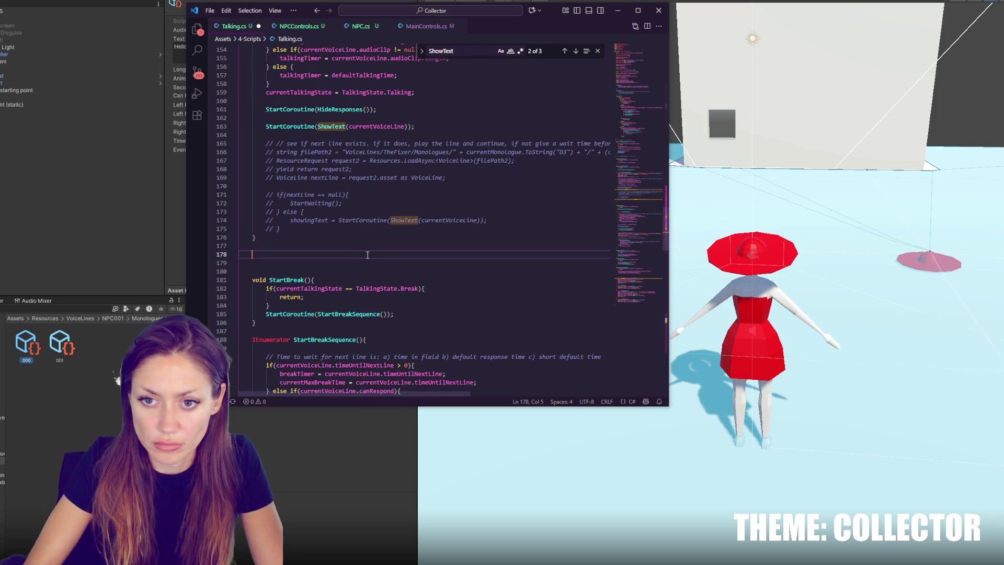
{"action": "type", "text": "void PlayVoiceLine(){"}
{"action": "key", "text": "Return"}
{"action": "key", "text": "Return"}
{"action": "key", "text": "Return"}
{"action": "type", "text": "audioSource.clip ="}
{"action": "key", "text": "Return"}
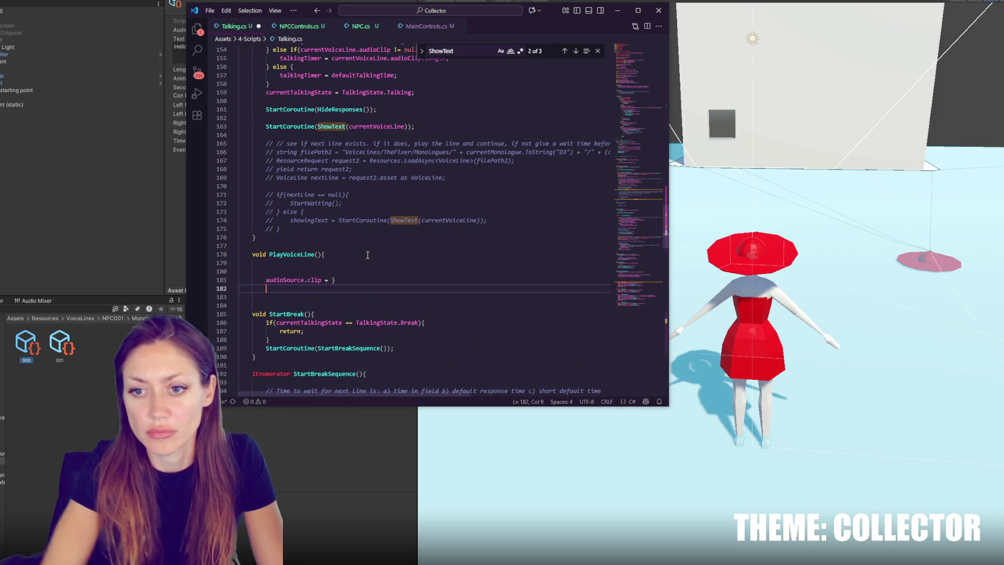
{"action": "left_click", "coordinate": [334, 280]}
{"action": "key", "text": "Return"}
{"action": "type", "text": "}"}
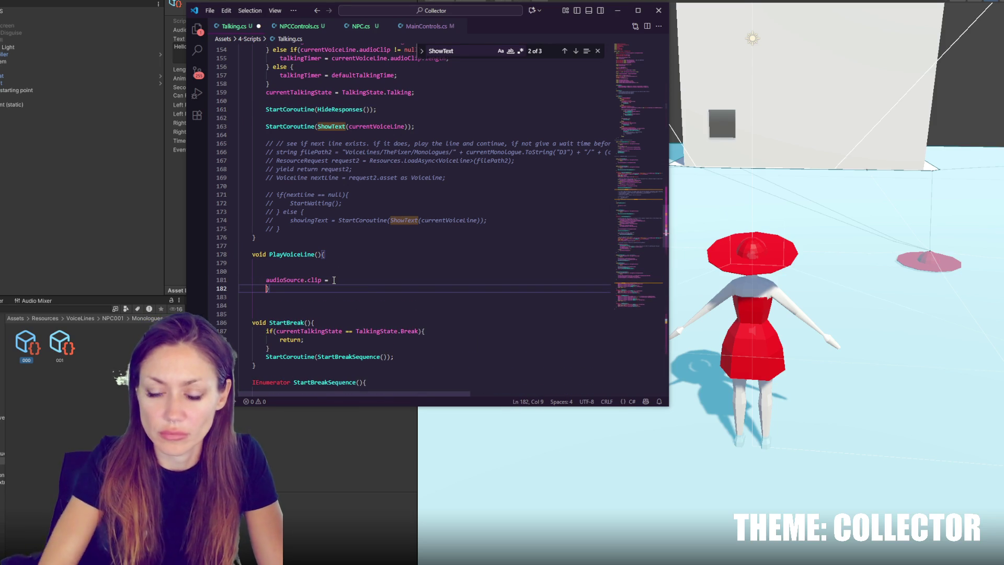
Call PlayVoiceLine with the current voice line's audio clip right after the ShowText call
{"action": "scroll", "coordinate": [382, 121], "scroll_direction": "up", "scroll_amount": 3}
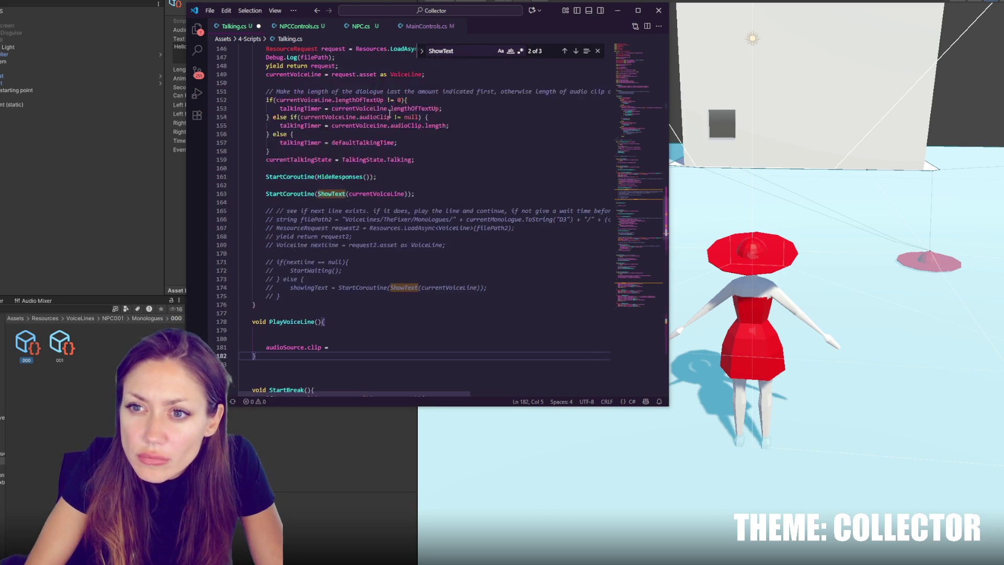
{"action": "double_click", "coordinate": [376, 117]}
{"action": "left_click", "coordinate": [453, 125]}
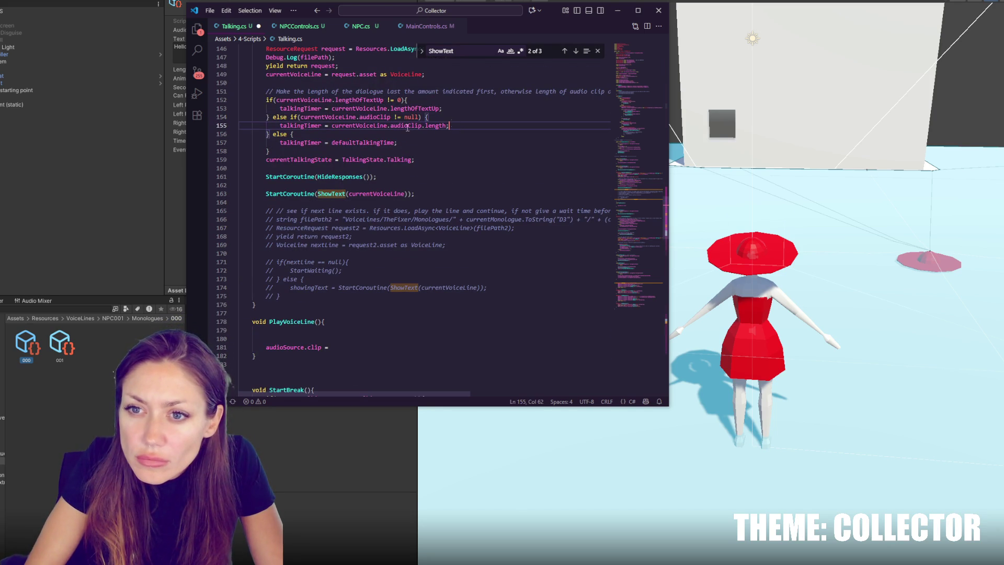
{"action": "left_click_drag", "start_coordinate": [331, 125], "coordinate": [417, 128]}
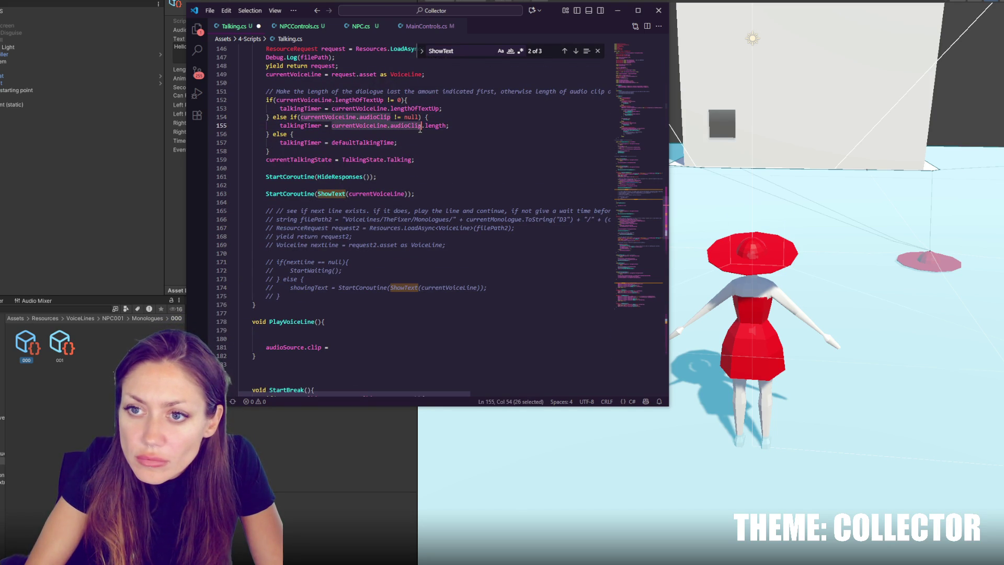
{"action": "left_click", "coordinate": [416, 192]}
{"action": "key", "text": "Return"}
{"action": "key", "text": "Return"}
{"action": "type", "text": "PlayVoiceLine("}
{"action": "type", "text": "currentVoiceLine.audioClip"}
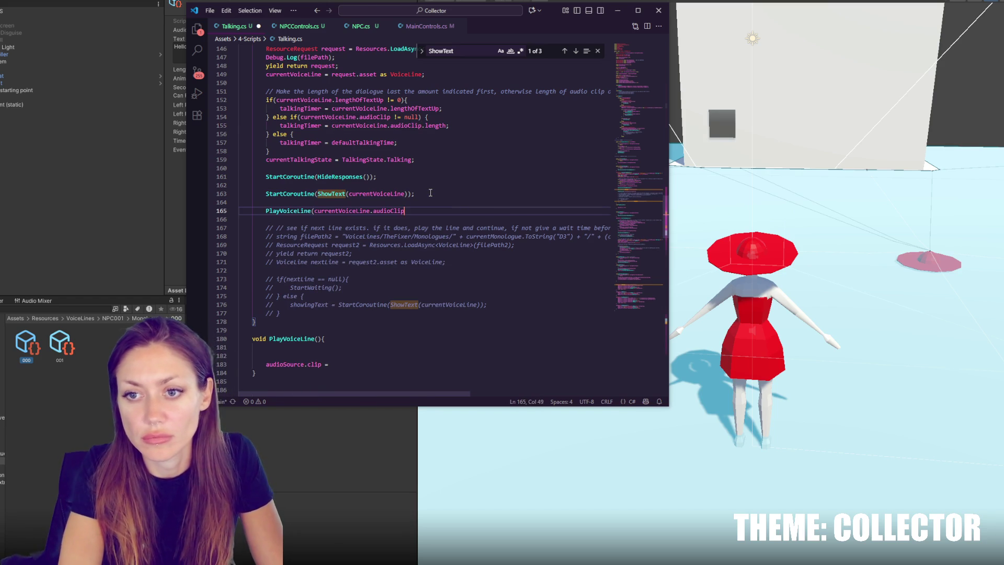
Give PlayVoiceLine an AudioClip clip parameter, set audioSource.clip = clip and call audioSource.Play()
{"action": "left_click", "coordinate": [318, 338]}
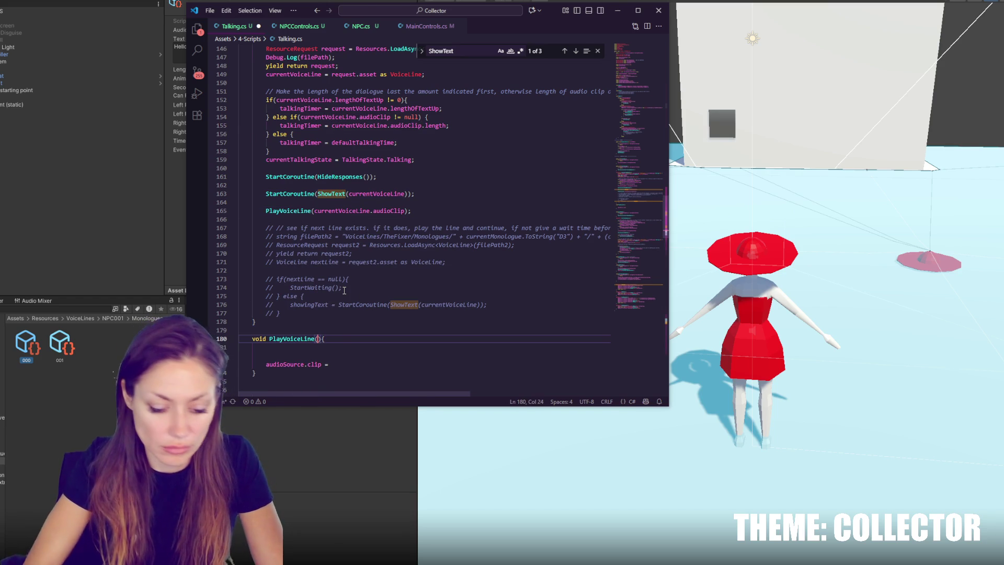
{"action": "type", "text": "AudioClip clip"}
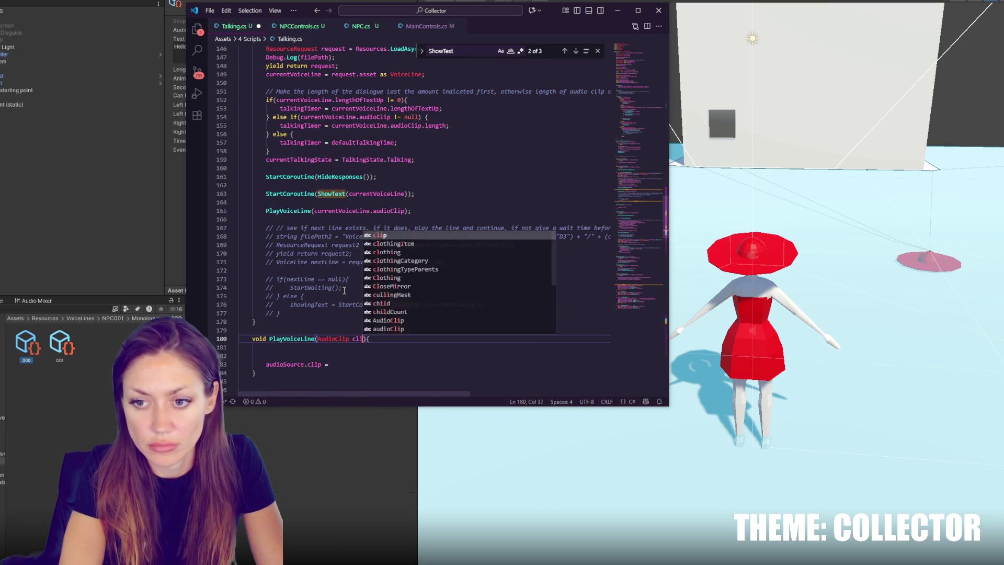
{"action": "key", "text": "Escape"}
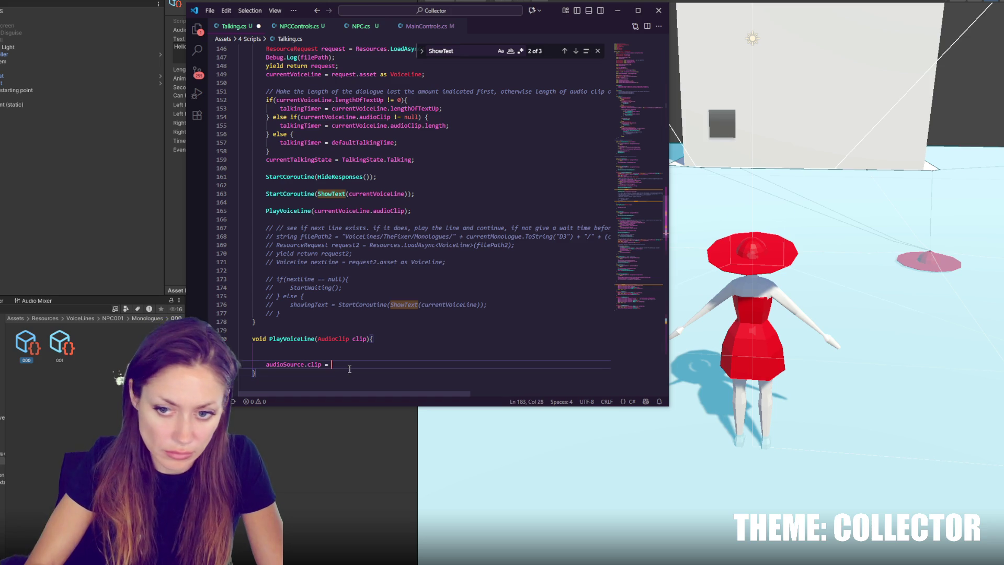
{"action": "left_click", "coordinate": [349, 365]}
{"action": "type", "text": "clip;"}
{"action": "key", "text": "Return"}
{"action": "type", "text": "au"}
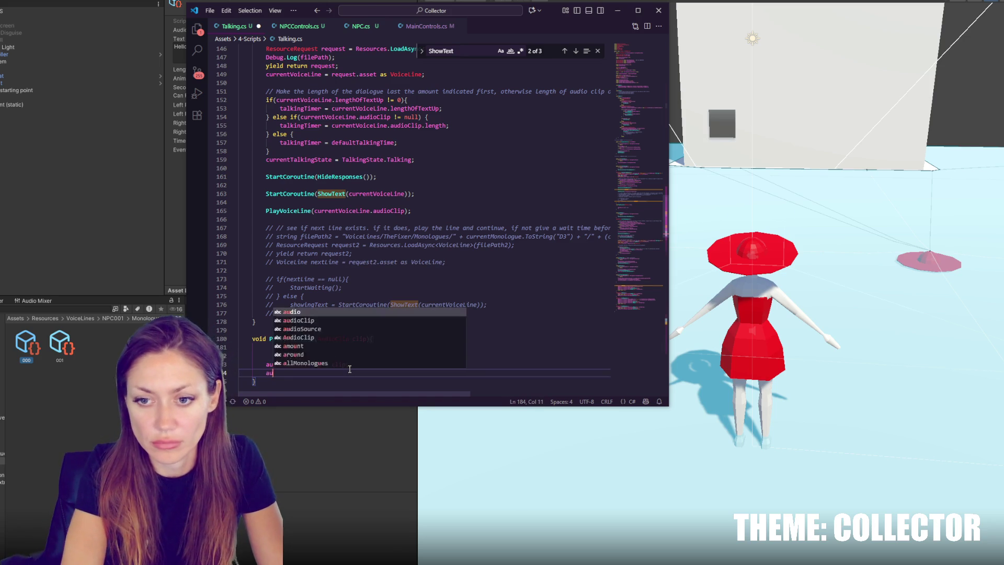
{"action": "type", "text": "dioSource"}
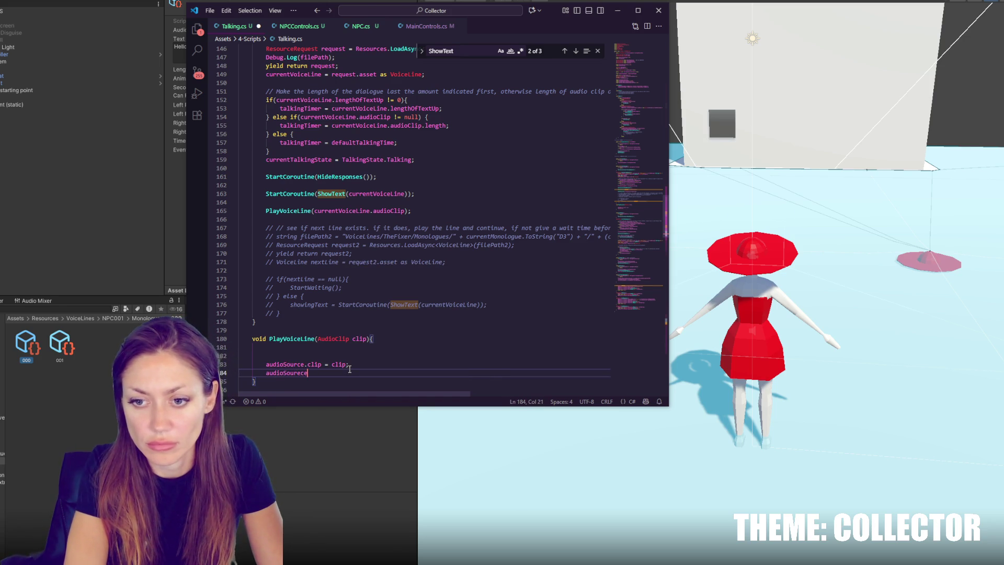
{"action": "key", "text": "BackSpace"}
{"action": "type", "text": "ce.P"}
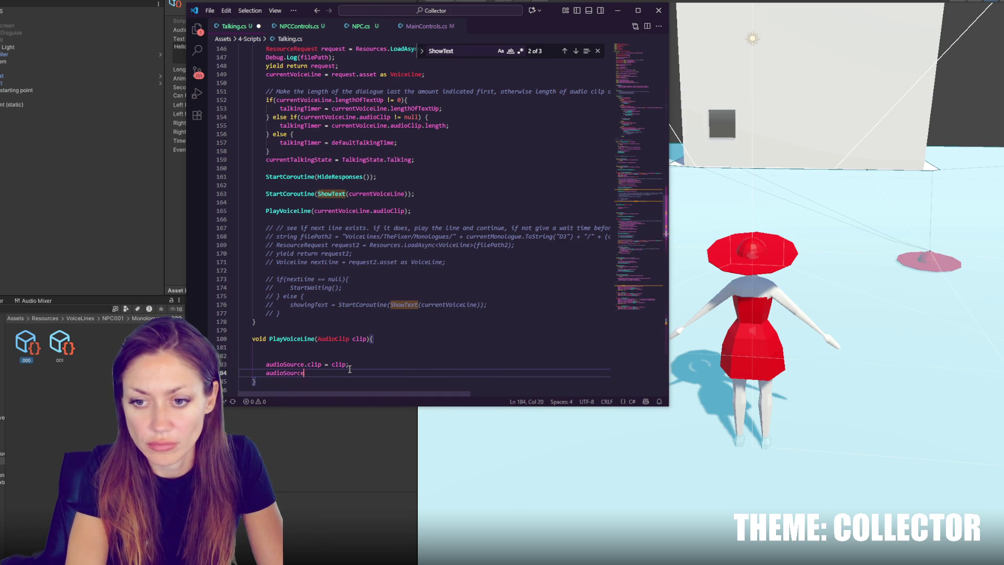
{"action": "type", "text": "lay();"}
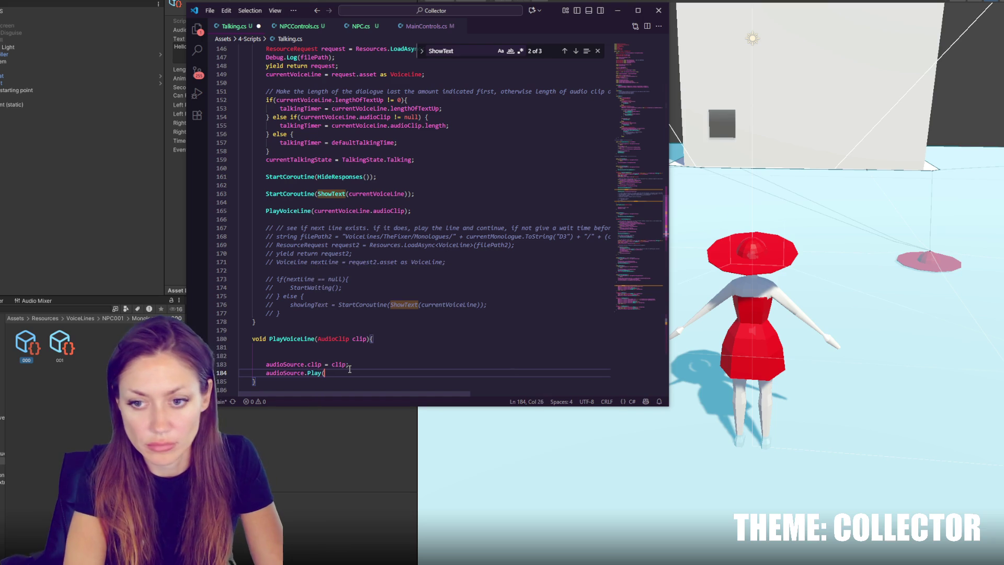
{"action": "left_click", "coordinate": [372, 354]}
{"action": "key", "text": "BackSpace"}
{"action": "key", "text": "BackSpace"}
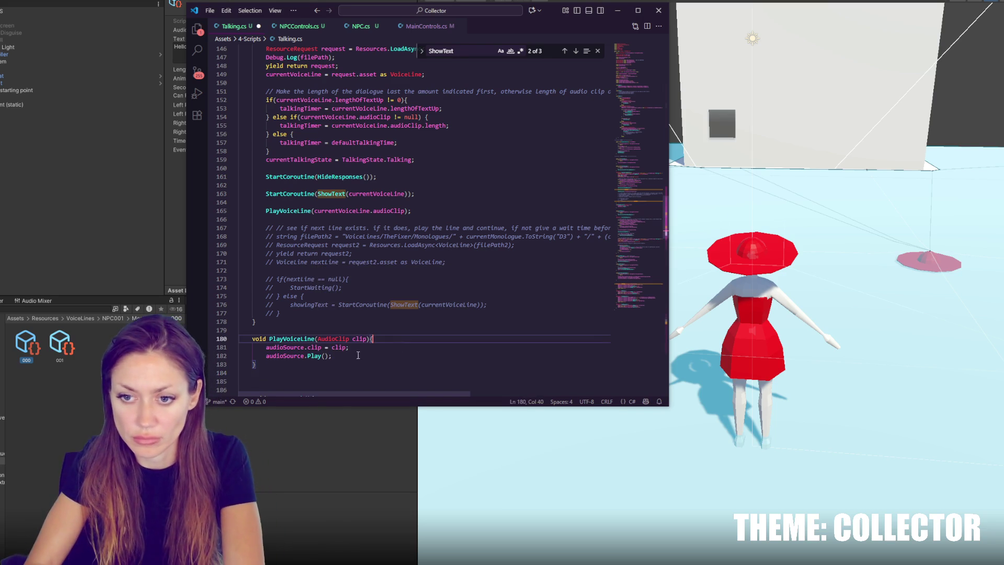
Locate the undeclared audioSource and move to the anim field line to declare it
{"action": "double_click", "coordinate": [294, 356]}
{"action": "left_click_drag", "start_coordinate": [645, 208], "coordinate": [629, 73]}
{"action": "left_click", "coordinate": [375, 170]}
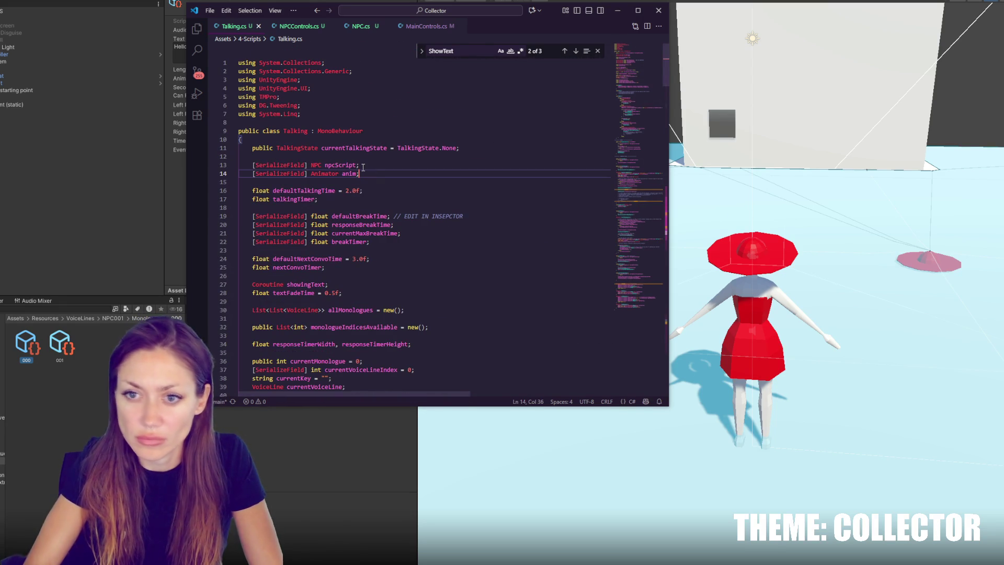
Declare '[SerializeField] AudioSource audioSource' below the anim field and return to Unity
{"action": "key", "text": "Return"}
{"action": "type", "text": "[SerializeField] "}
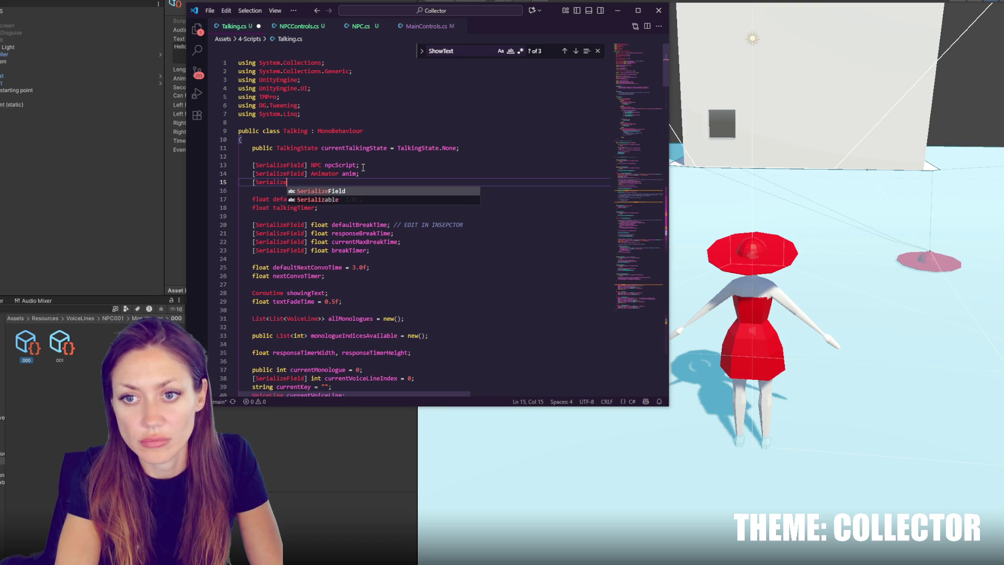
{"action": "type", "text": "AudioSourec"}
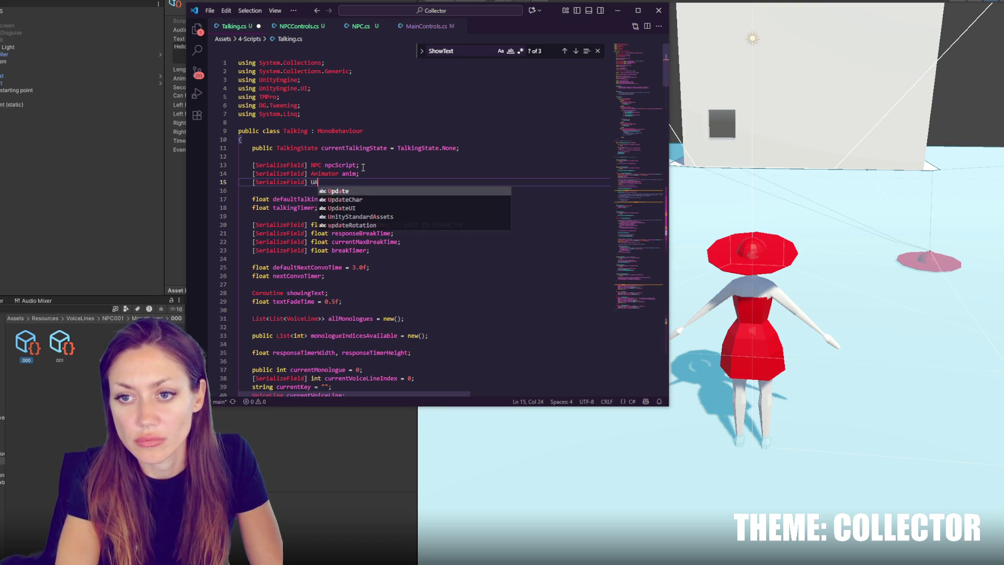
{"action": "key", "text": "BackSpace"}
{"action": "type", "text": "ce audioSource;"}
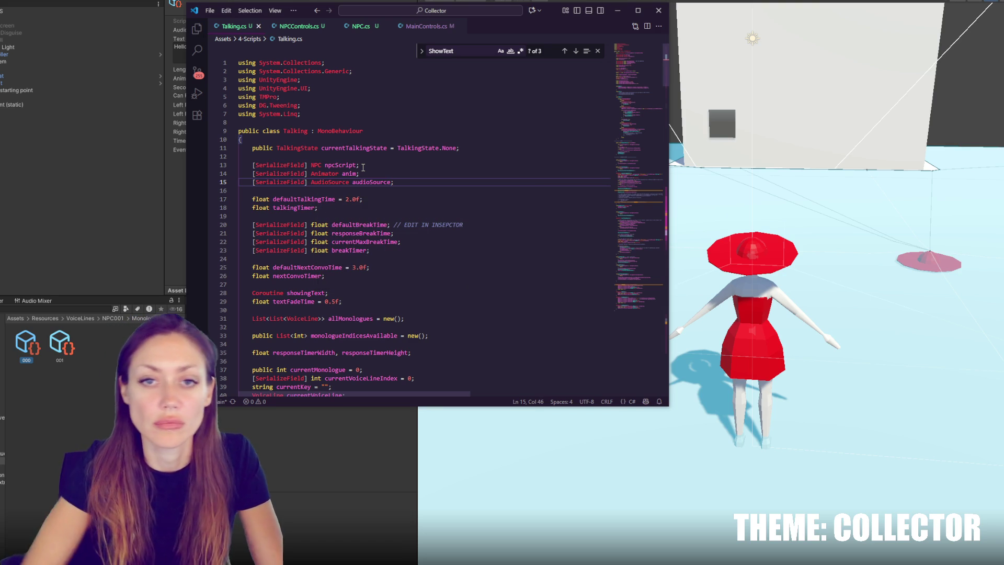
{"action": "key", "text": "alt+Tab"}
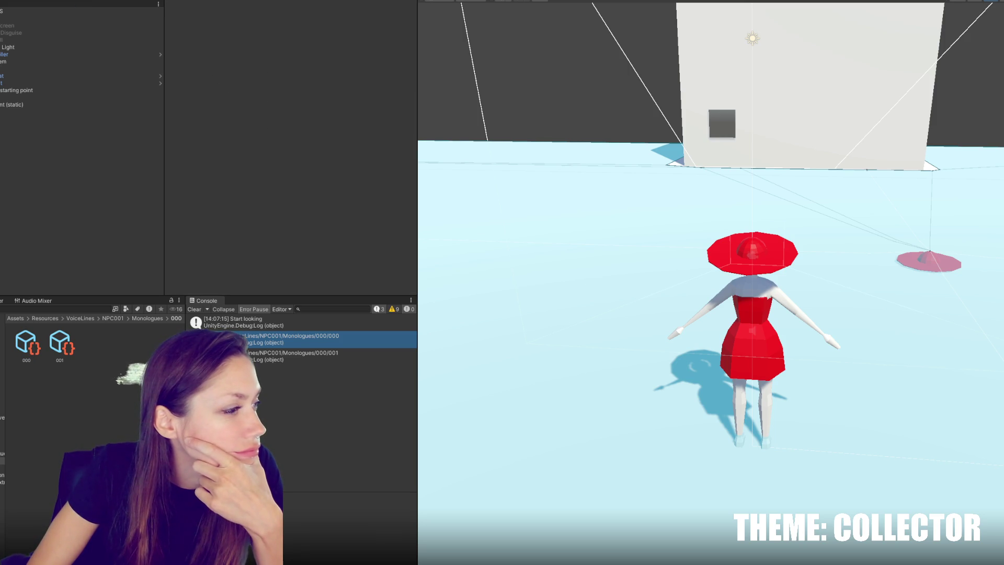
Select CONTROLS and expand and collapse its NPC, Main and HUD Controls scripts
{"action": "left_click", "coordinate": [58, 11]}
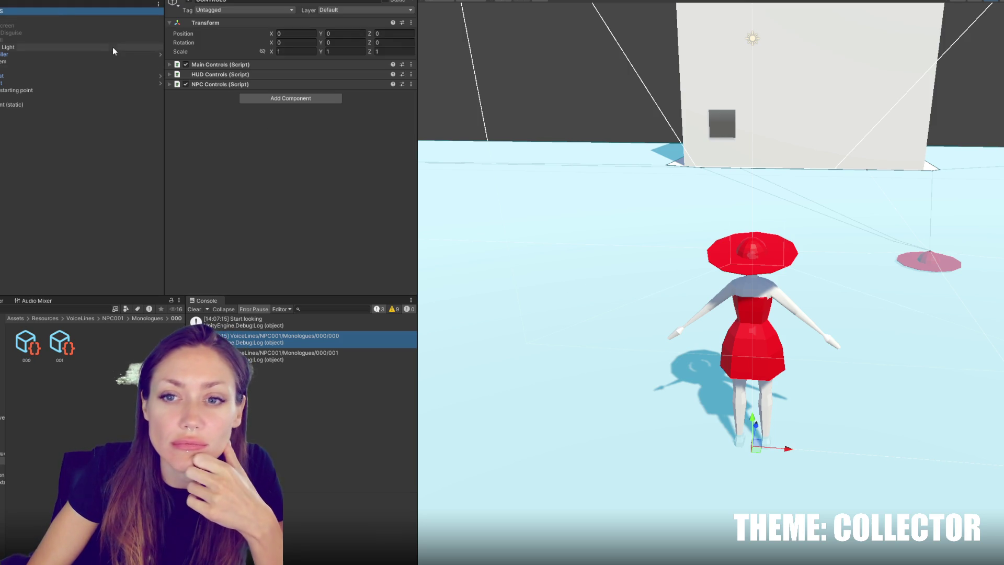
{"action": "left_click", "coordinate": [228, 83]}
{"action": "left_click", "coordinate": [228, 82]}
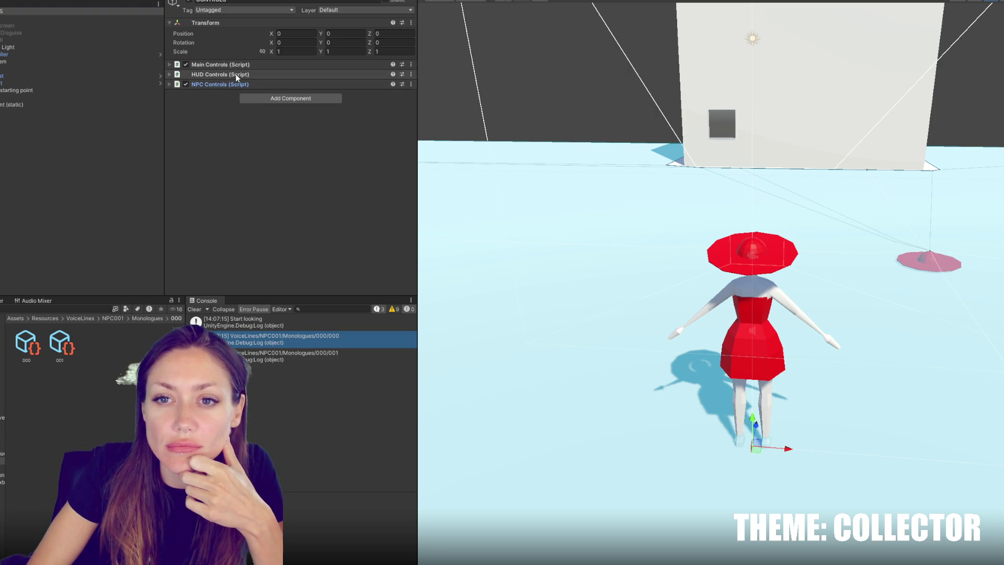
{"action": "left_click", "coordinate": [244, 67]}
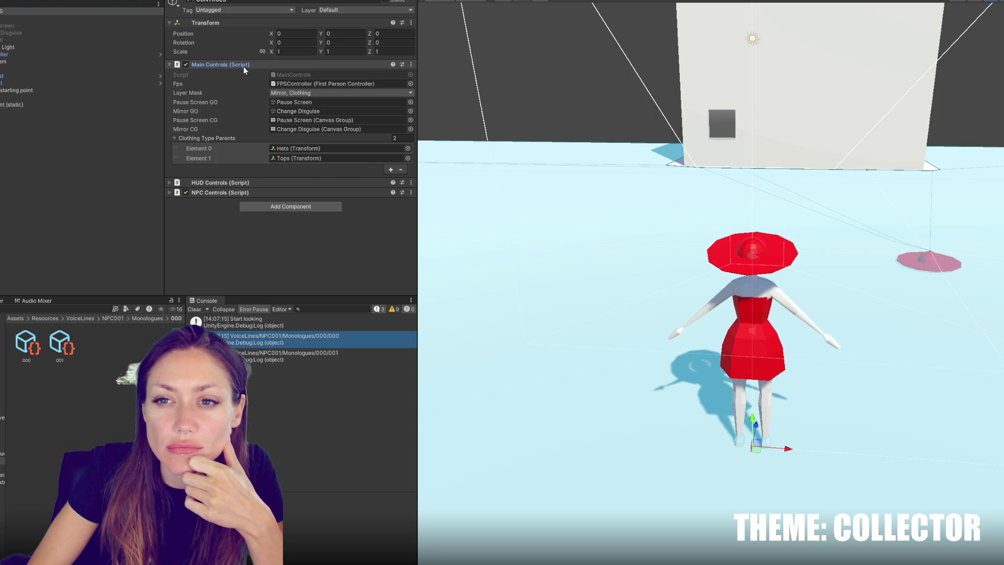
{"action": "left_click", "coordinate": [243, 67]}
{"action": "left_click", "coordinate": [239, 73]}
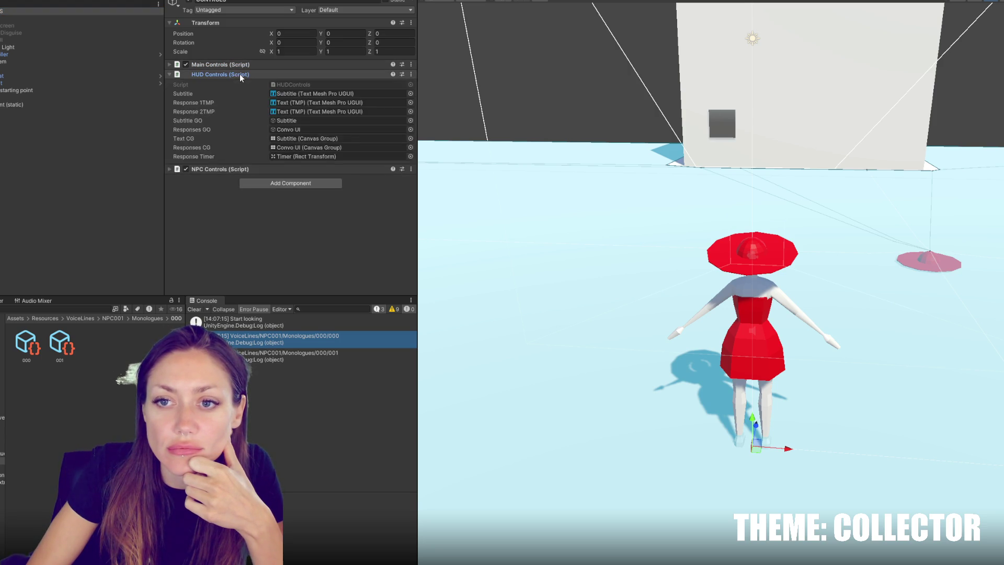
{"action": "left_click", "coordinate": [246, 67]}
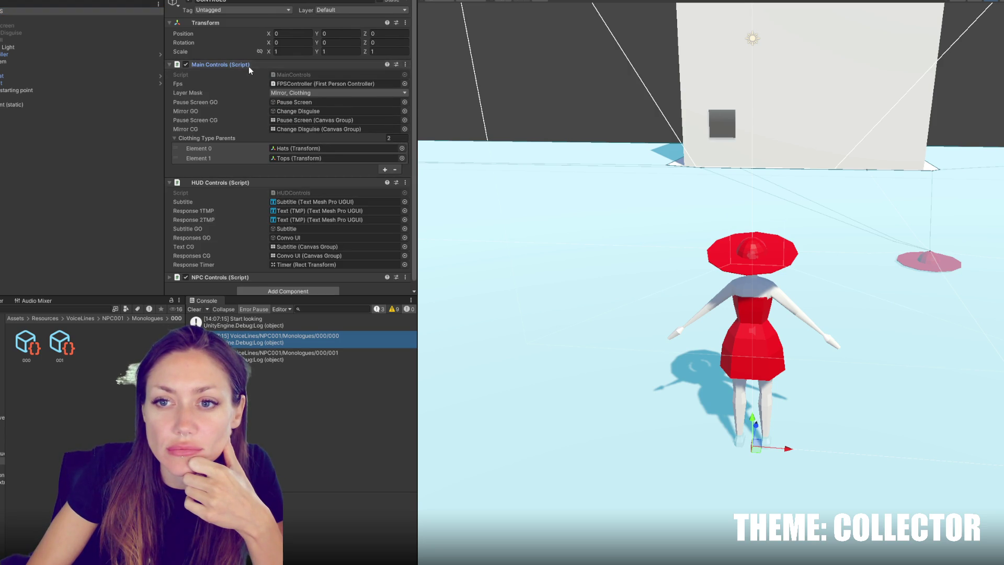
{"action": "left_click", "coordinate": [249, 66]}
{"action": "left_click", "coordinate": [241, 73]}
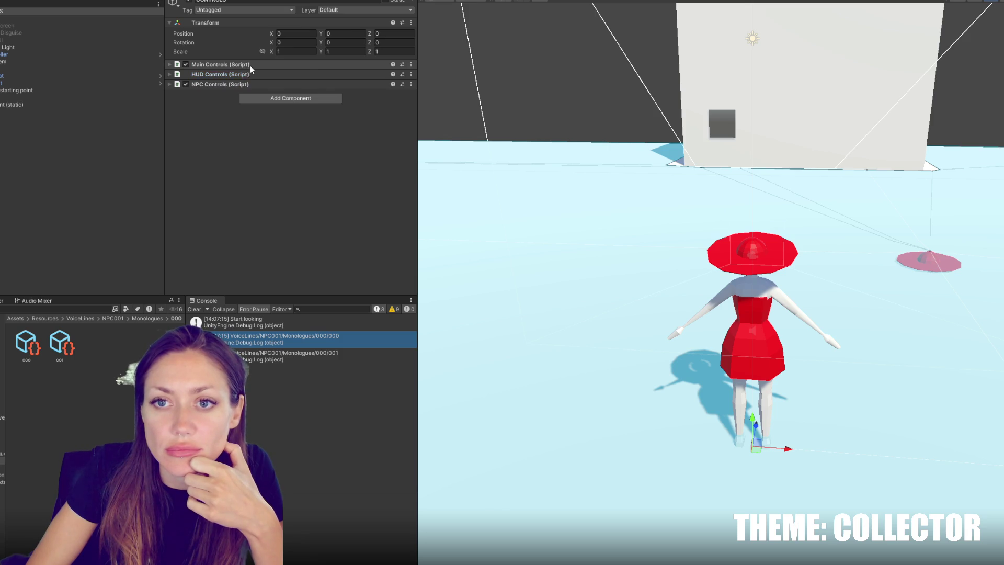
Review the Main, NPC and HUD Controls settings once more, then select FPSController
{"action": "left_click", "coordinate": [246, 67]}
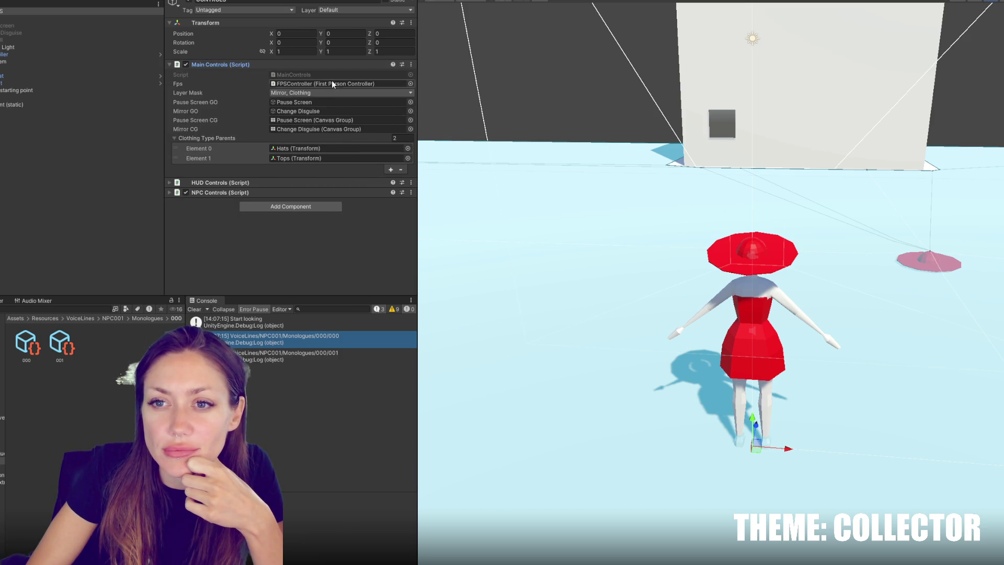
{"action": "left_click", "coordinate": [276, 65]}
{"action": "left_click", "coordinate": [280, 85]}
{"action": "left_click", "coordinate": [281, 83]}
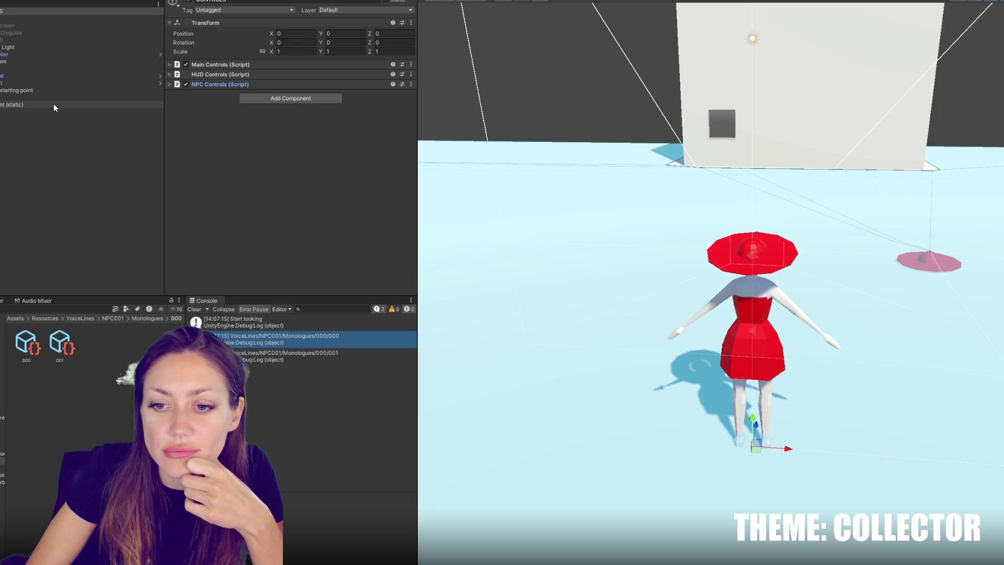
{"action": "left_click", "coordinate": [220, 76]}
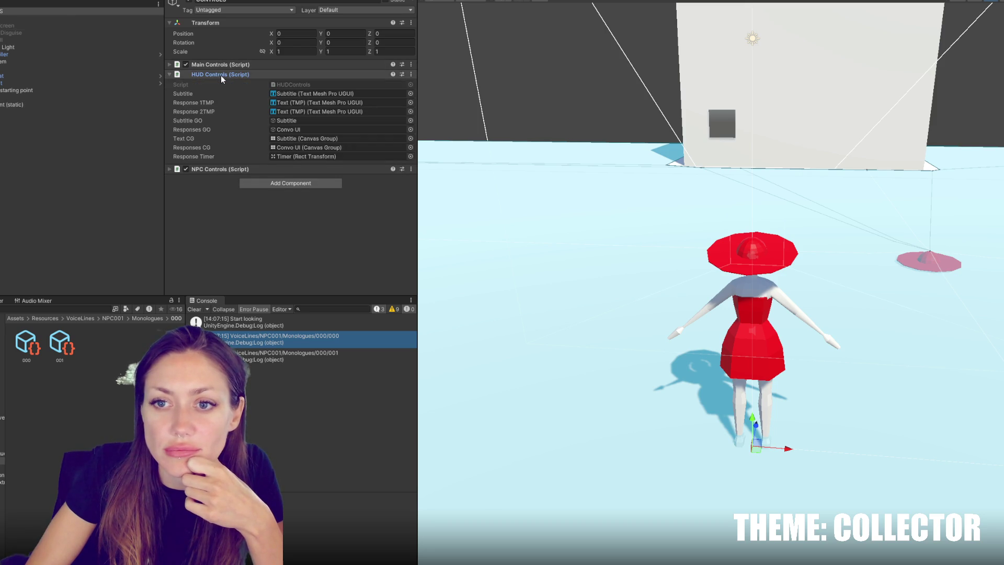
{"action": "left_click", "coordinate": [221, 75]}
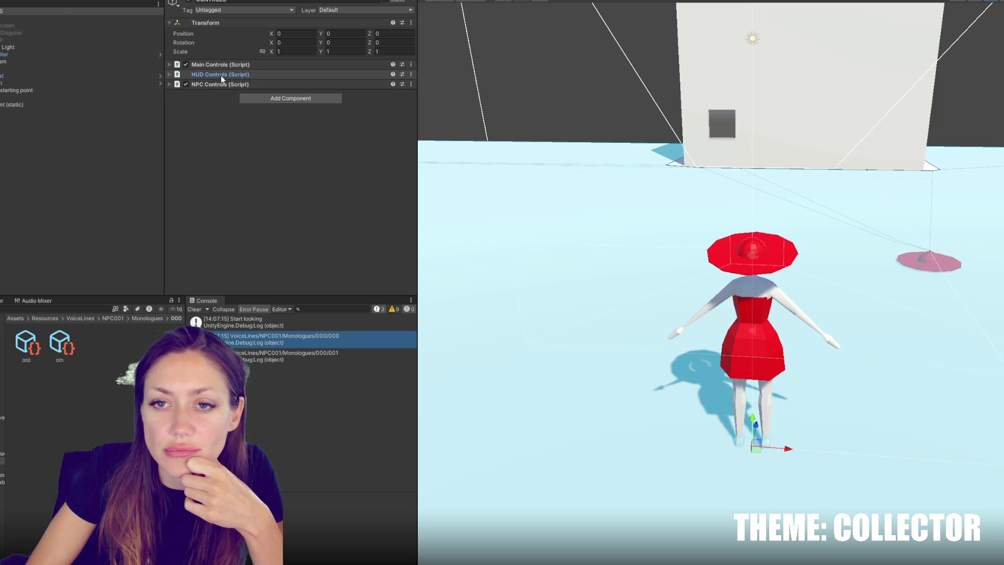
{"action": "left_click", "coordinate": [234, 63]}
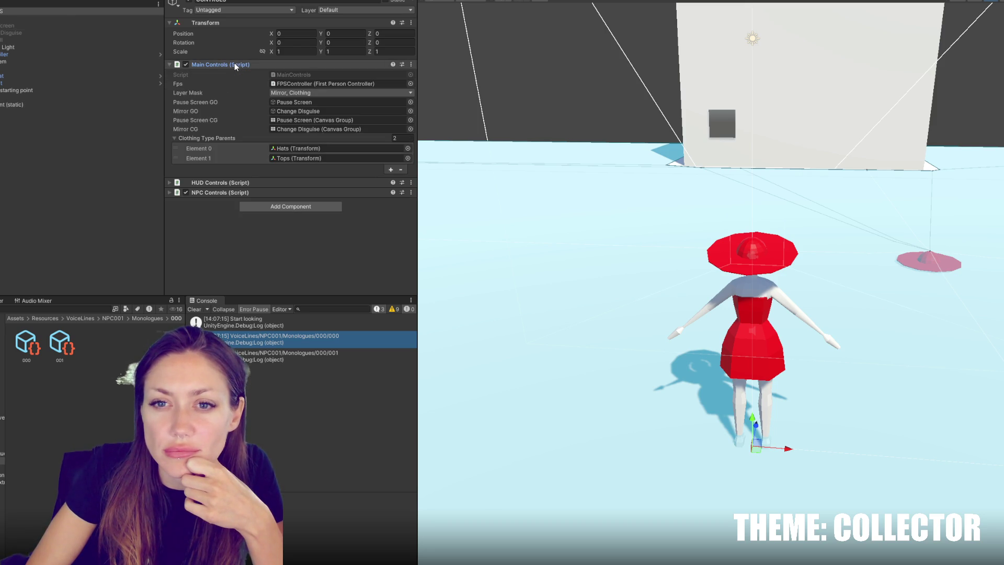
{"action": "left_click", "coordinate": [234, 64]}
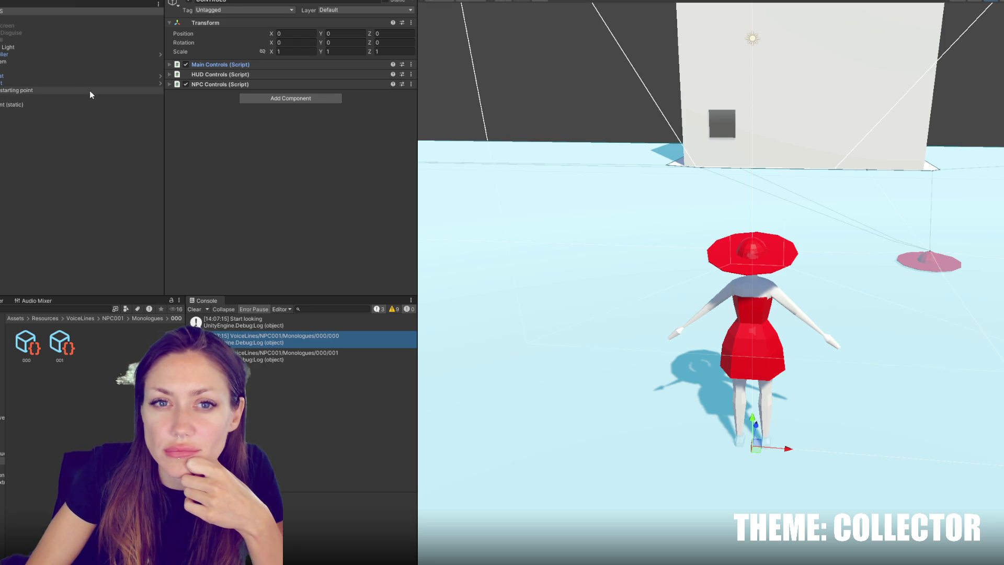
{"action": "left_click", "coordinate": [111, 56]}
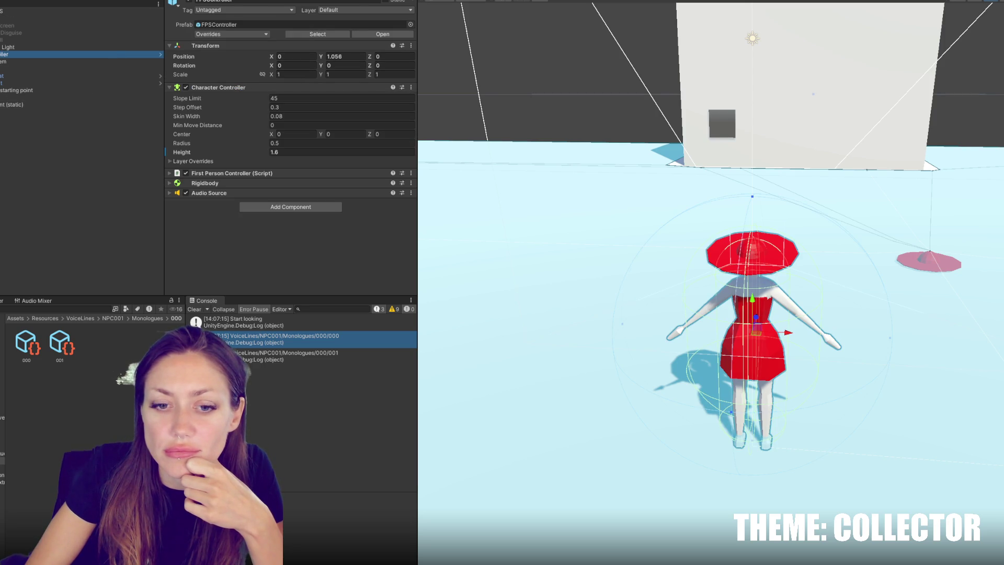
Select the NPC001 prefab in Resources/Characters and add an Audio Source component
{"action": "left_click", "coordinate": [45, 317]}
{"action": "double_click", "coordinate": [27, 342]}
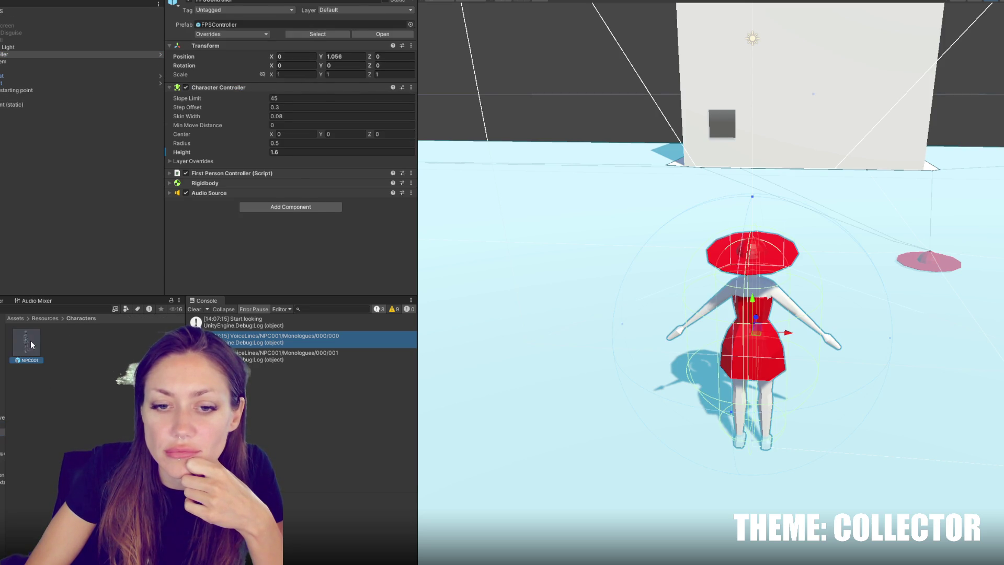
{"action": "left_click", "coordinate": [27, 342]}
{"action": "scroll", "coordinate": [285, 168], "scroll_direction": "down", "scroll_amount": 1}
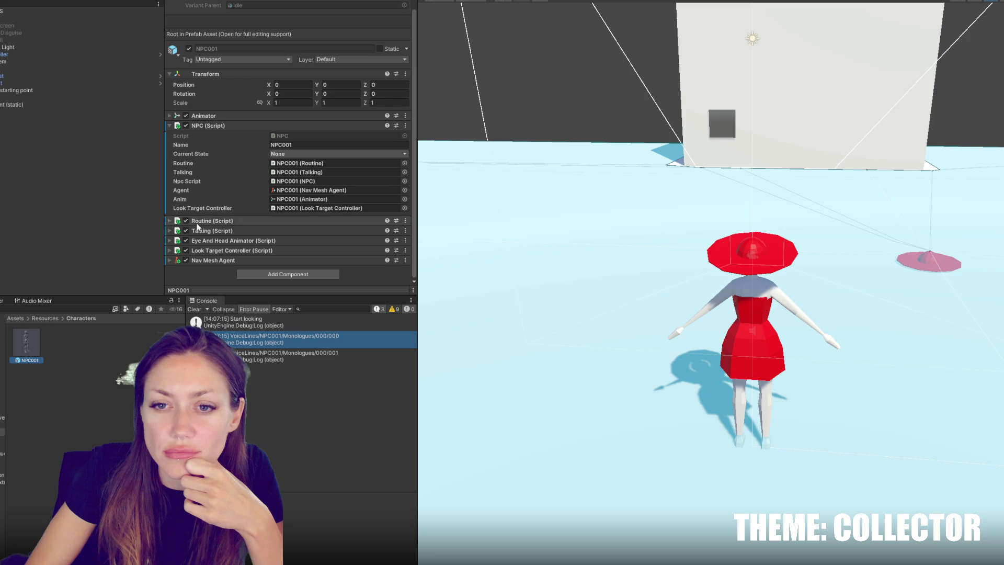
{"action": "left_click", "coordinate": [222, 233]}
{"action": "scroll", "coordinate": [238, 205], "scroll_direction": "down", "scroll_amount": 5}
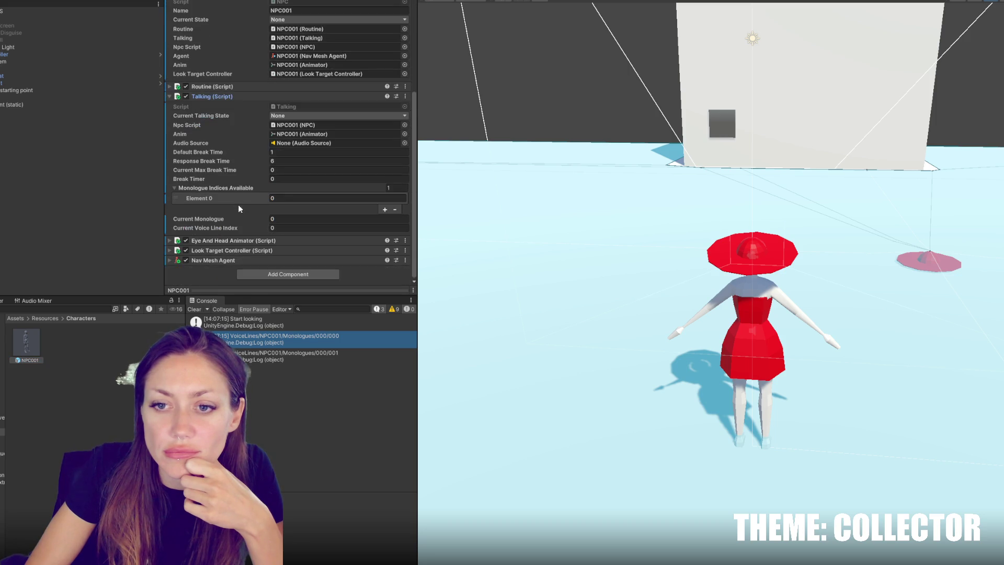
{"action": "left_click", "coordinate": [258, 275]}
{"action": "type", "text": "aud"}
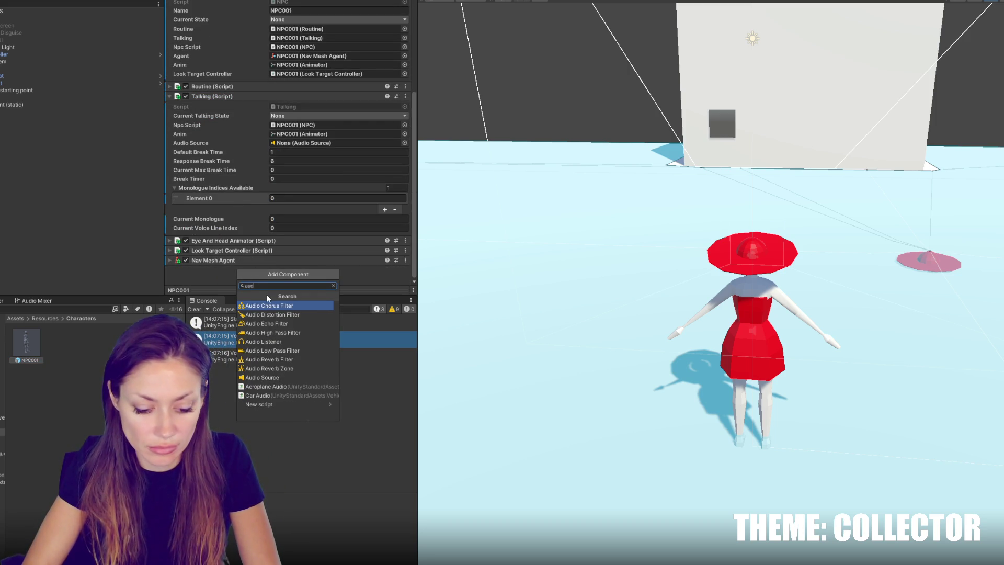
{"action": "type", "text": "io s"}
{"action": "left_click", "coordinate": [269, 305]}
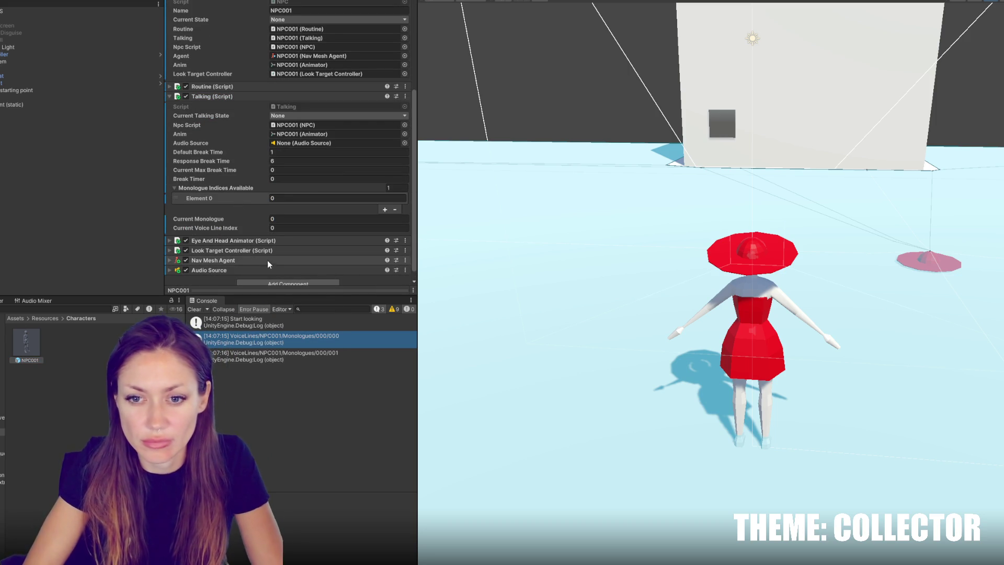
Link the Audio Source to Talking, set Spatial Blend to 1 and turn off Play On Awake
{"action": "mouse_move", "coordinate": [37, 102]}
{"action": "left_mouse_down"}
{"action": "mouse_move", "coordinate": [41, 319]}
{"action": "mouse_move", "coordinate": [216, 234]}
{"action": "mouse_move", "coordinate": [292, 143]}
{"action": "left_mouse_up"}
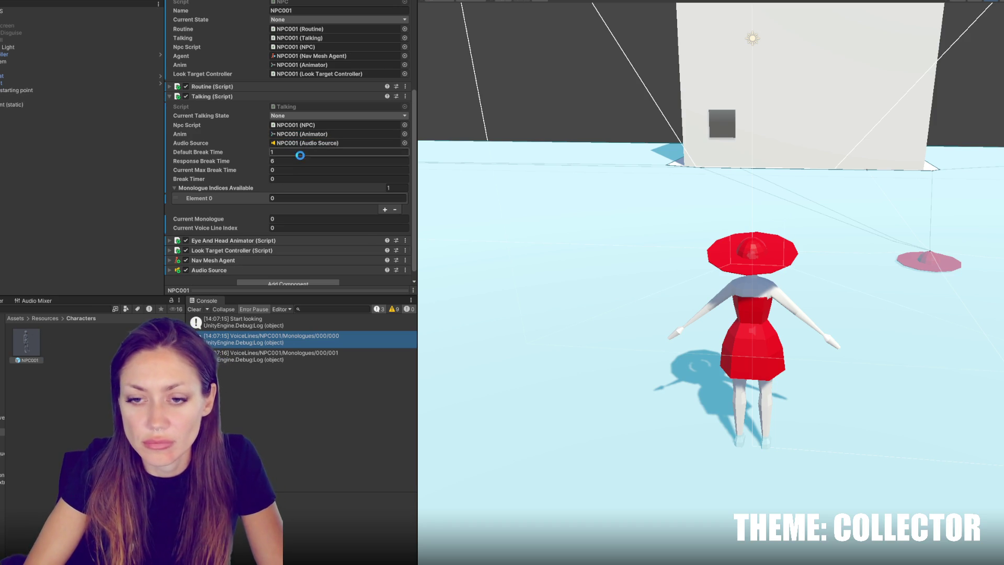
{"action": "left_click", "coordinate": [243, 270]}
{"action": "scroll", "coordinate": [358, 138], "scroll_direction": "down", "scroll_amount": 4}
{"action": "scroll", "coordinate": [323, 224], "scroll_direction": "down", "scroll_amount": 5}
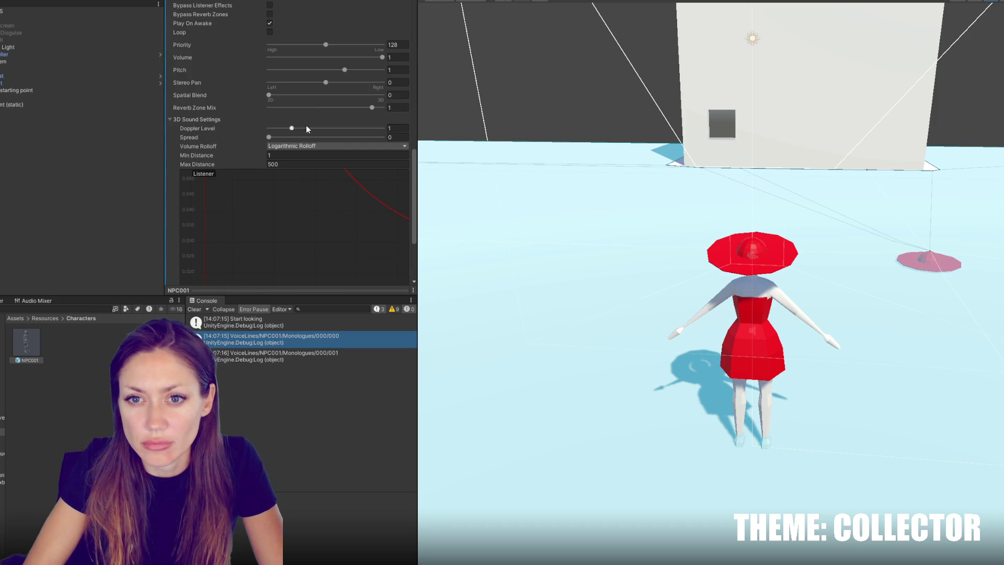
{"action": "left_click_drag", "start_coordinate": [327, 95], "coordinate": [384, 94]}
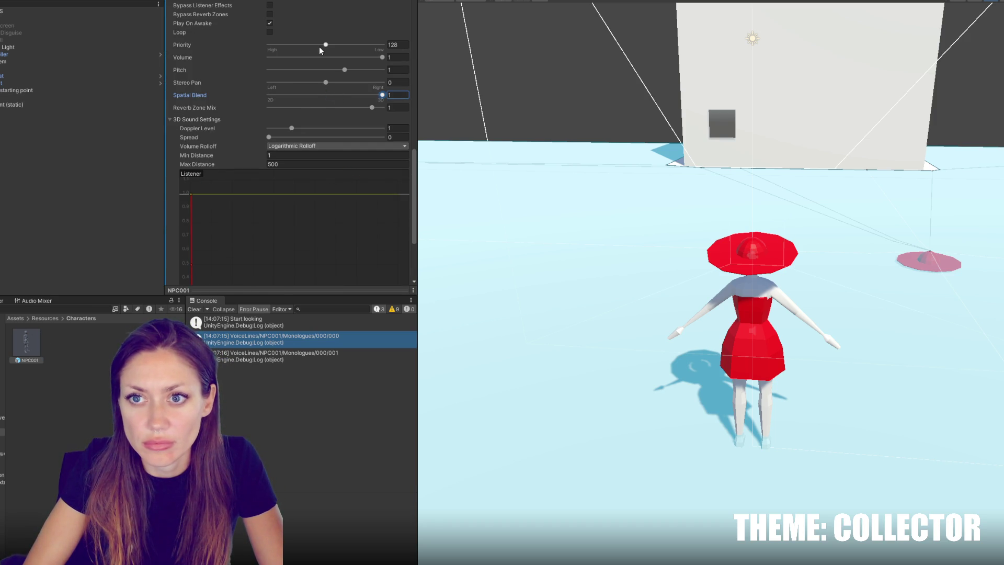
{"action": "left_click", "coordinate": [270, 23]}
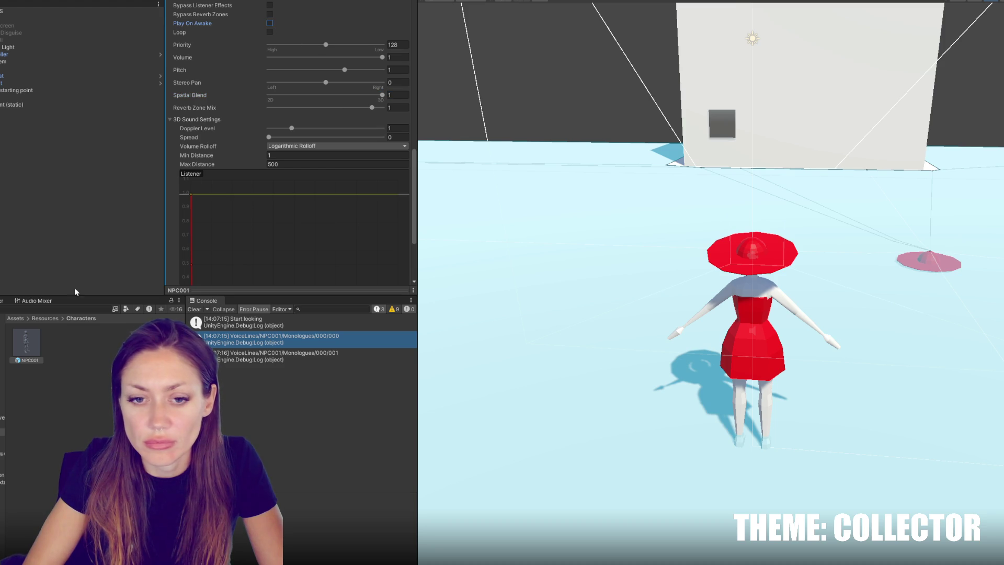
Open the NPC001 prefab for editing and orbit to see the mannequin's side
{"action": "left_click", "coordinate": [53, 309]}
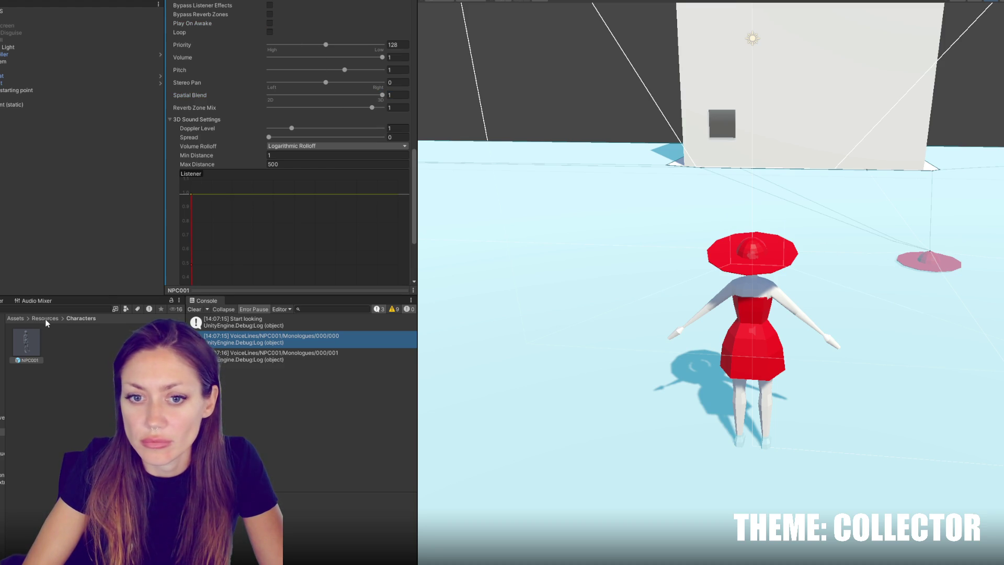
{"action": "double_click", "coordinate": [27, 342]}
{"action": "left_click_drag", "start_coordinate": [674, 280], "coordinate": [560, 242]}
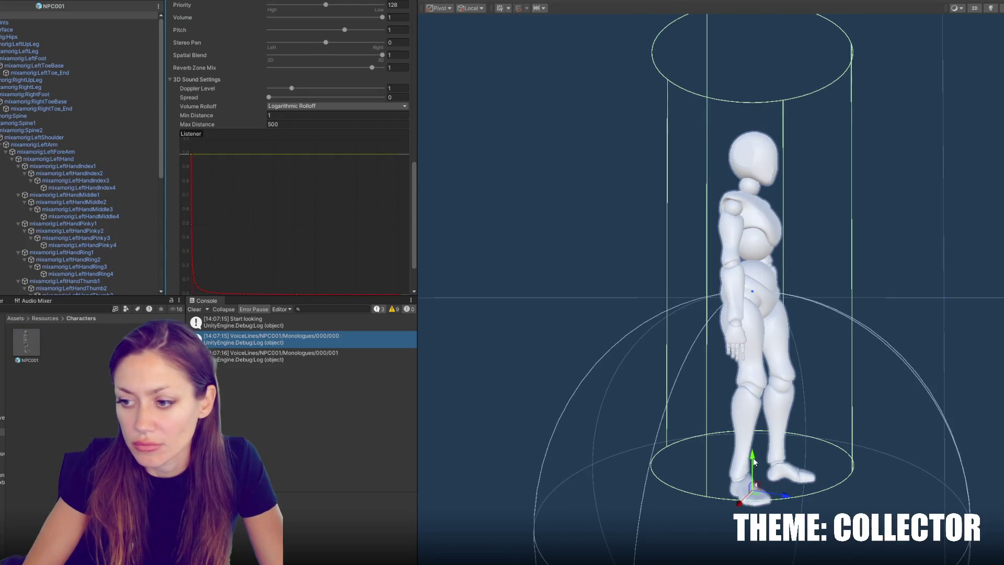
Create an empty child object named AudioSource under the NPC001 root
{"action": "left_click", "coordinate": [78, 15]}
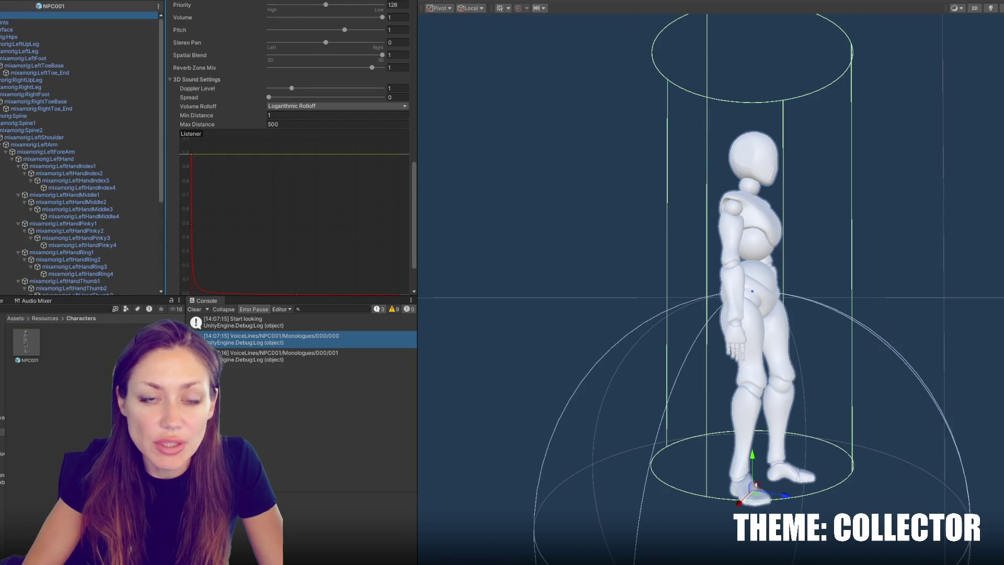
{"action": "key", "text": "Left"}
{"action": "key", "text": "alt+Right"}
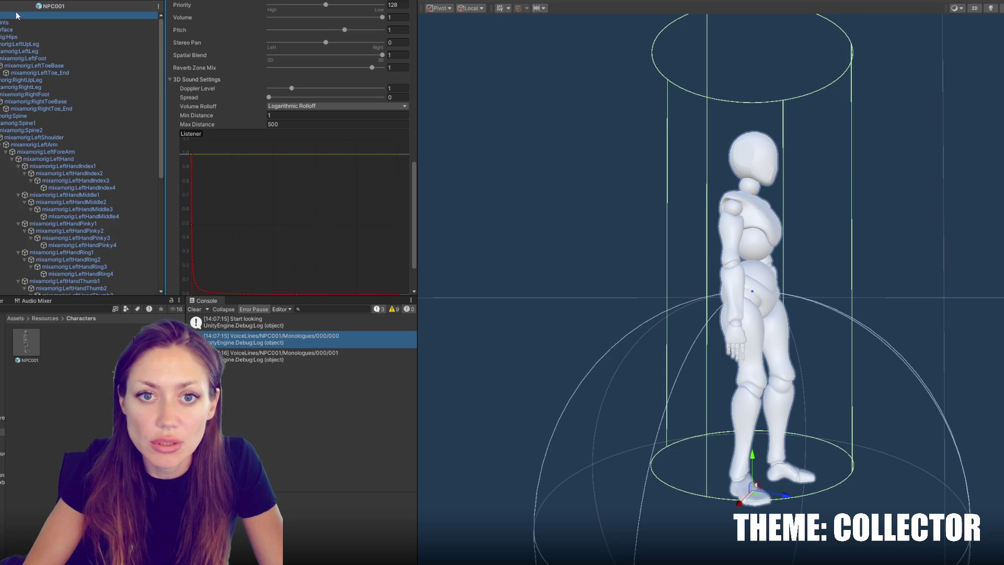
{"action": "key", "text": "Left"}
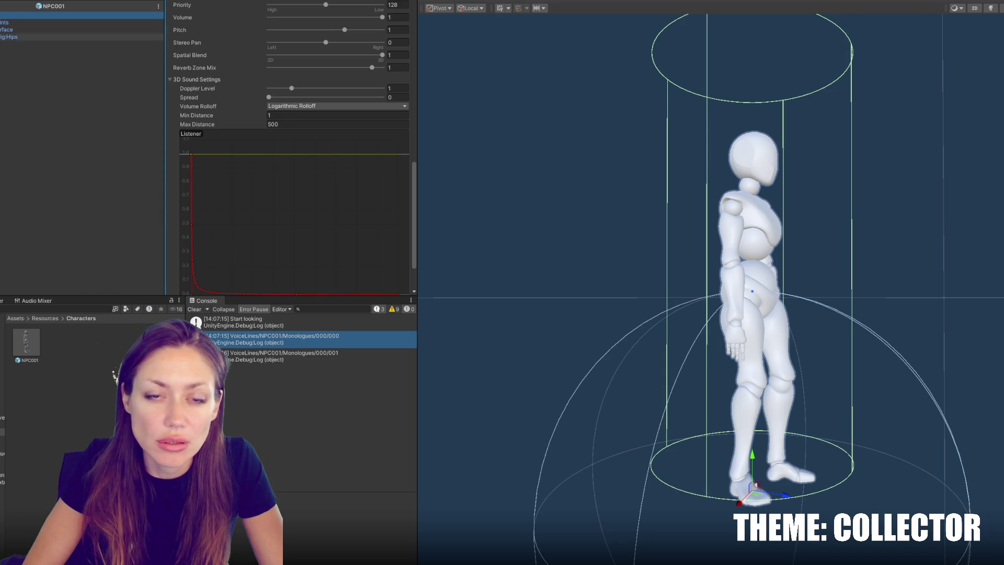
{"action": "right_click", "coordinate": [6, 16]}
{"action": "left_click", "coordinate": [74, 148]}
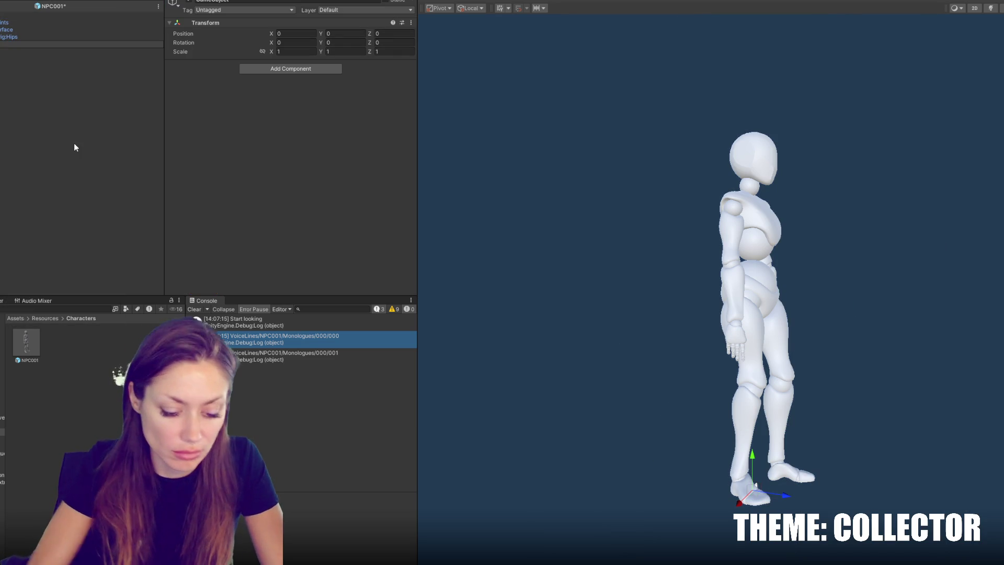
{"action": "type", "text": "AudioSource"}
{"action": "key", "text": "Return"}
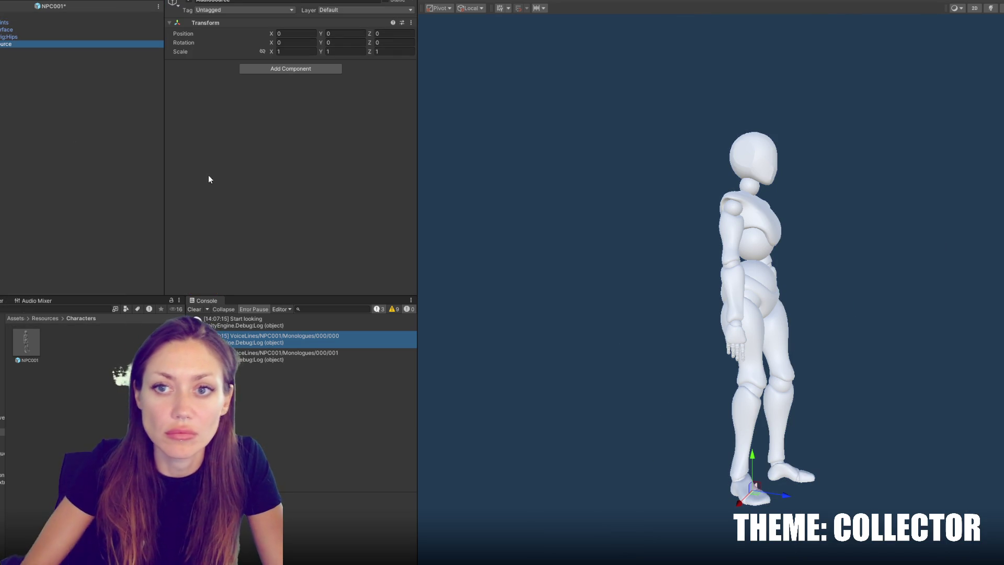
Reselect NPC001 and try dragging its Audio Source onto the AudioSource child
{"action": "left_click", "coordinate": [82, 14]}
{"action": "left_click", "coordinate": [209, 98]}
{"action": "left_click", "coordinate": [208, 119]}
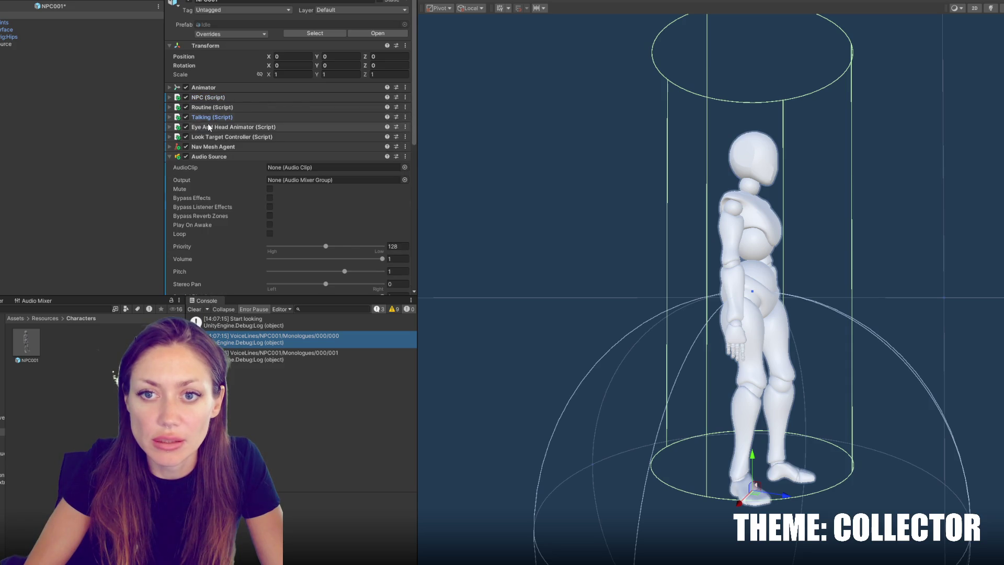
{"action": "left_click_drag", "start_coordinate": [205, 155], "coordinate": [20, 46]}
Move the Audio Source from the NPC001 root to the AudioSource child, output left at None
{"action": "right_click", "coordinate": [231, 156]}
{"action": "left_click", "coordinate": [248, 185]}
{"action": "left_click", "coordinate": [70, 44]}
{"action": "left_click", "coordinate": [291, 68]}
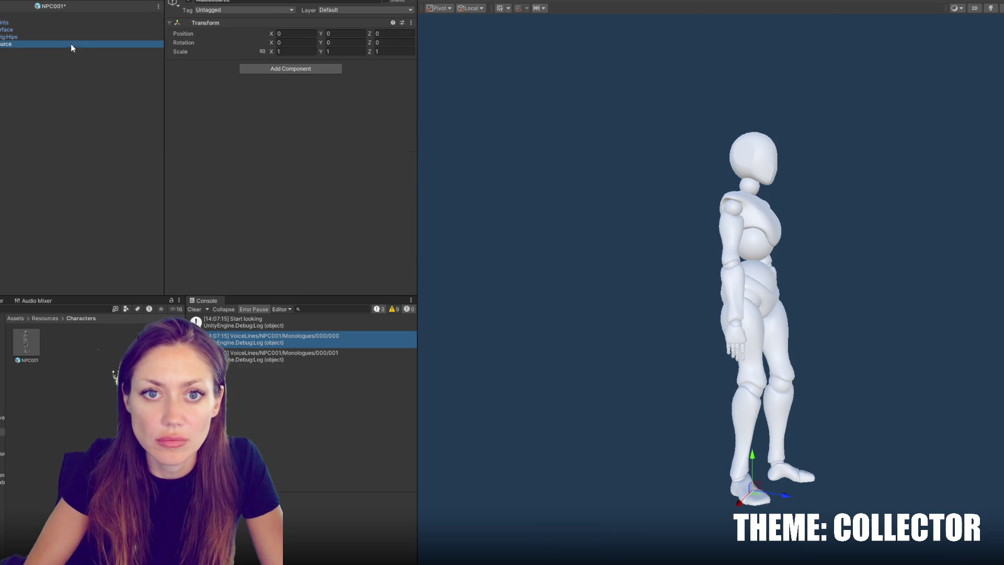
{"action": "left_click", "coordinate": [284, 100]}
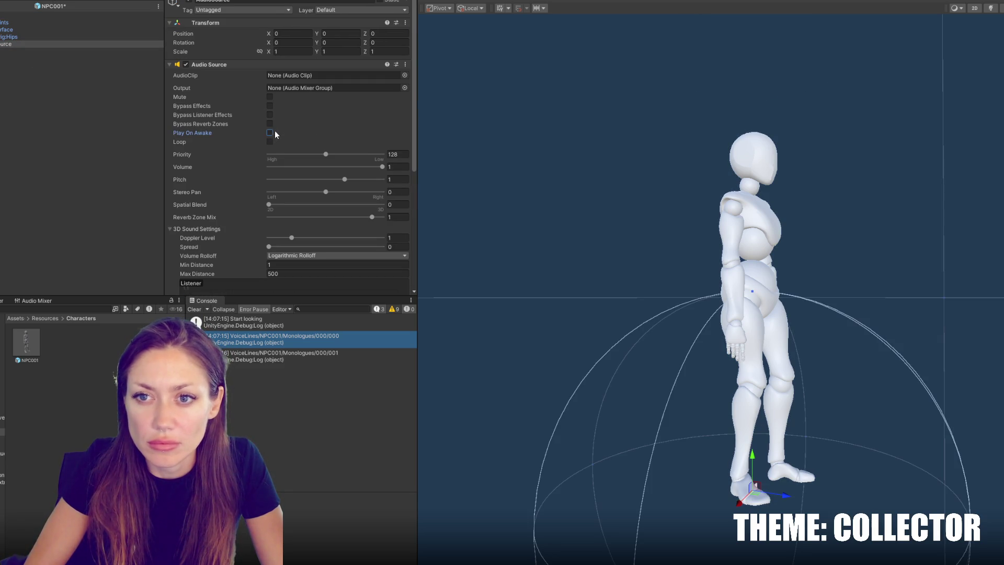
{"action": "left_click", "coordinate": [404, 88]}
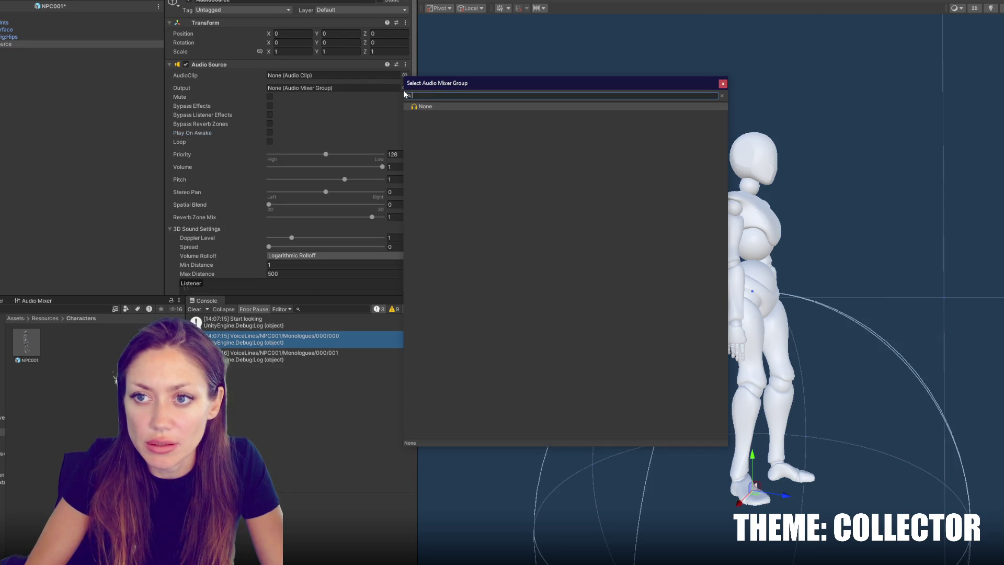
{"action": "double_click", "coordinate": [439, 106]}
Set Spatial Blend 1 and Doppler Level 0.14, and raise the child to head height (Y 1.601)
{"action": "scroll", "coordinate": [387, 190], "scroll_direction": "down", "scroll_amount": 4}
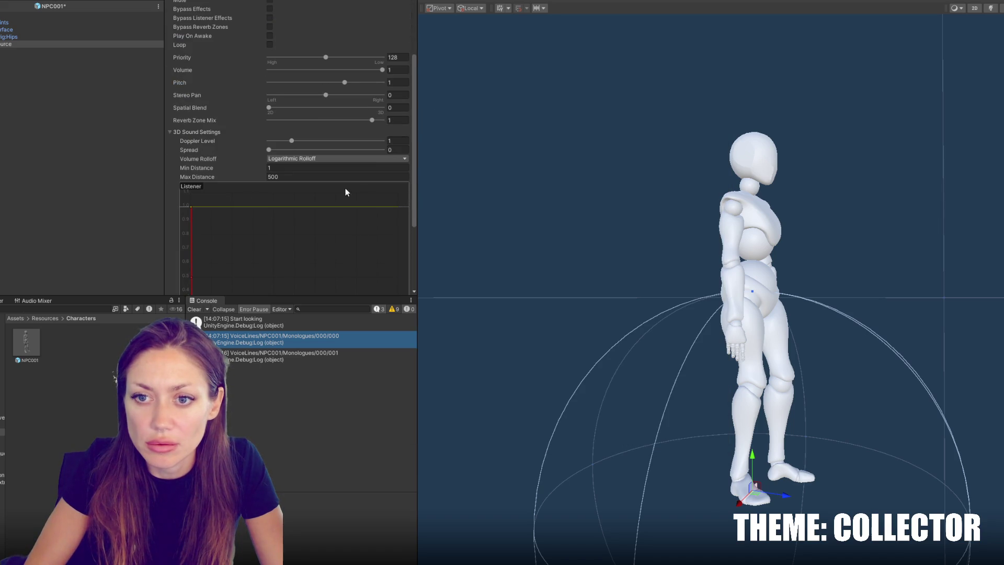
{"action": "left_click_drag", "start_coordinate": [338, 107], "coordinate": [412, 112]}
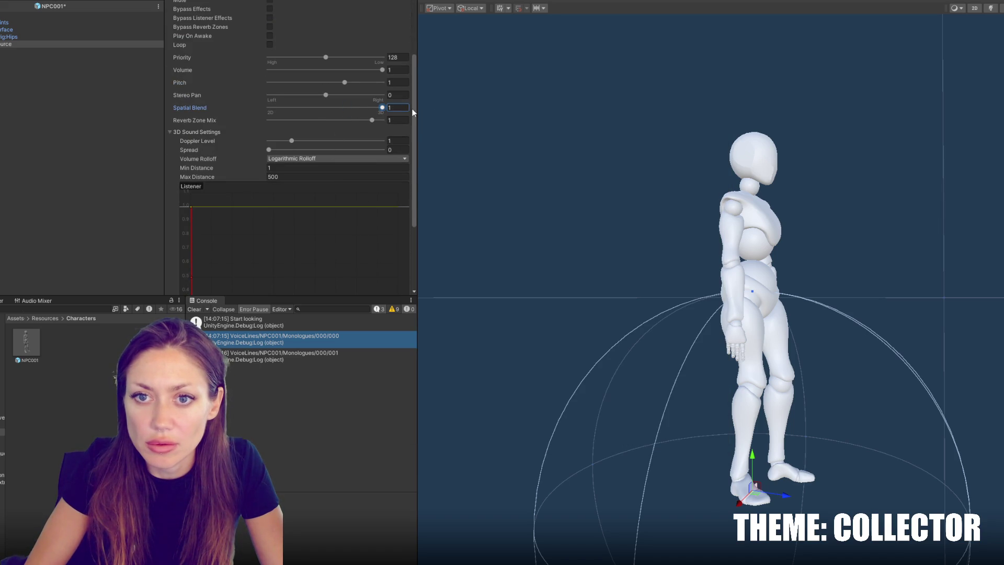
{"action": "left_click_drag", "start_coordinate": [291, 141], "coordinate": [279, 141]}
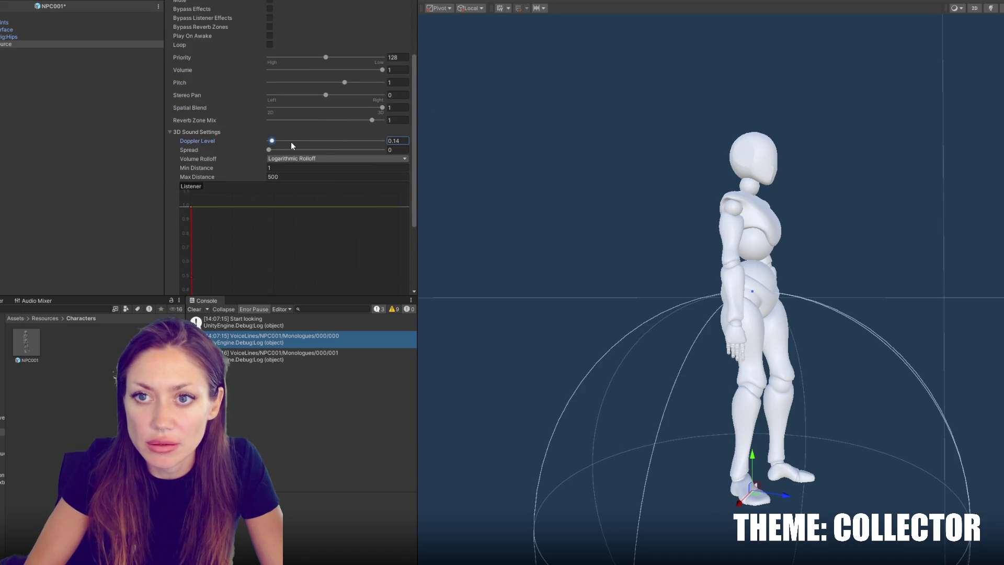
{"action": "scroll", "coordinate": [286, 146], "scroll_direction": "up", "scroll_amount": 4}
{"action": "mouse_move", "coordinate": [752, 460]}
{"action": "left_mouse_down"}
{"action": "mouse_move", "coordinate": [798, 213]}
{"action": "mouse_move", "coordinate": [797, 142]}
{"action": "mouse_move", "coordinate": [797, 179]}
{"action": "left_mouse_up"}
{"action": "left_click", "coordinate": [15, 15]}
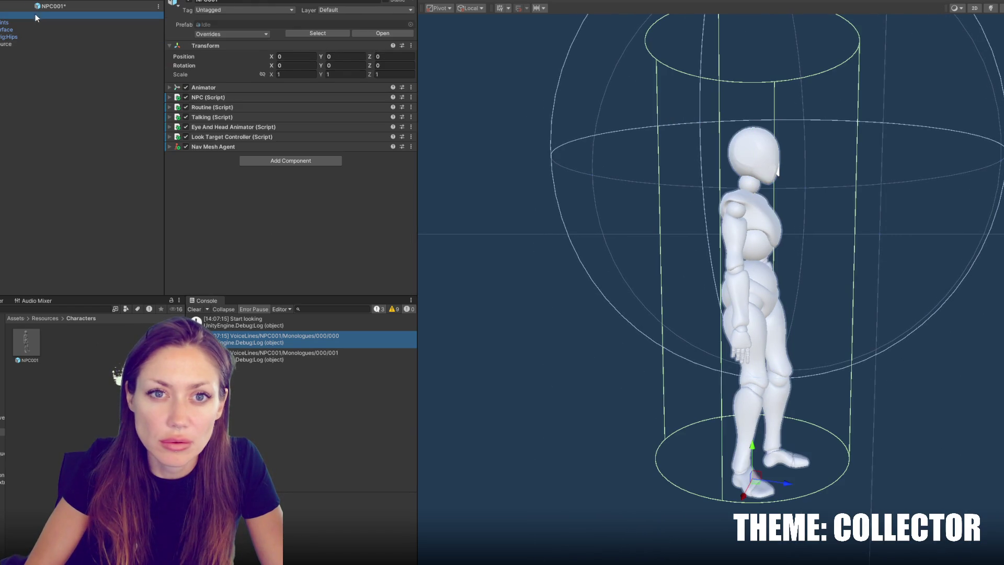
Drag the AudioSource child into Talking's Audio Source field and enter Play mode
{"action": "left_click", "coordinate": [225, 117]}
{"action": "left_click_drag", "start_coordinate": [6, 44], "coordinate": [336, 167]}
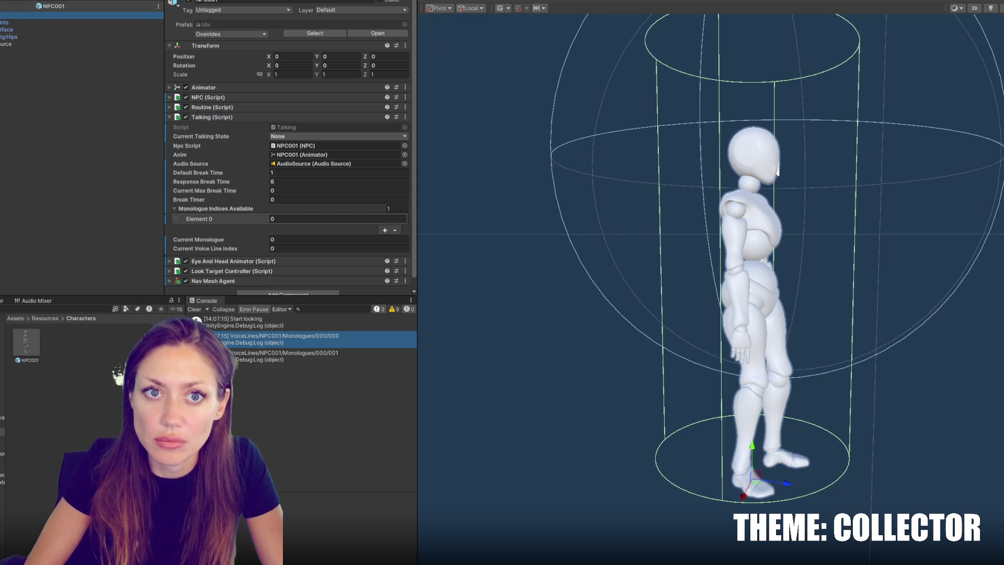
{"action": "key", "text": "ctrl+p"}
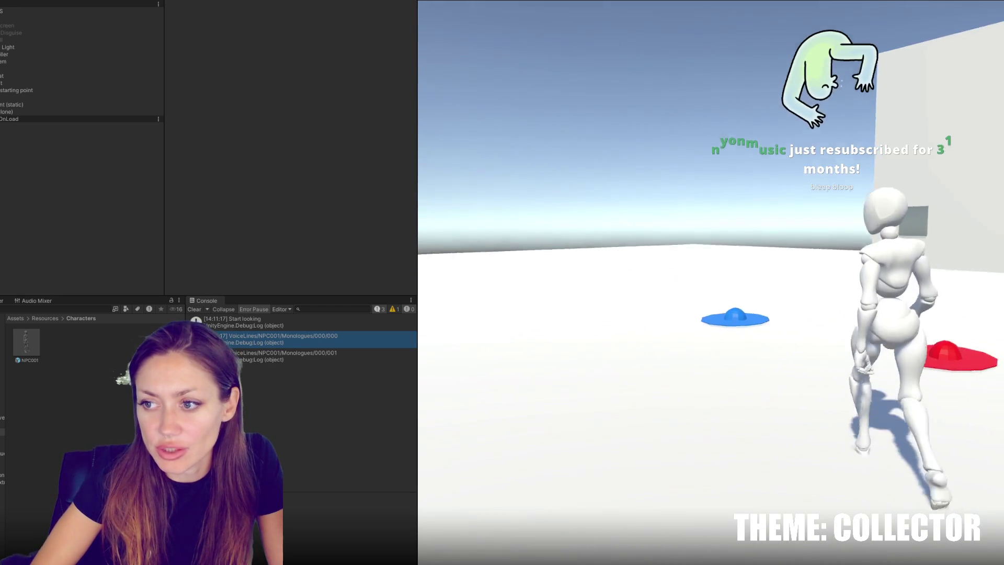
Pause and stop the play test, then select the object holding the HUD Controls
{"action": "key", "text": "Escape"}
{"action": "key", "text": "ctrl+p"}
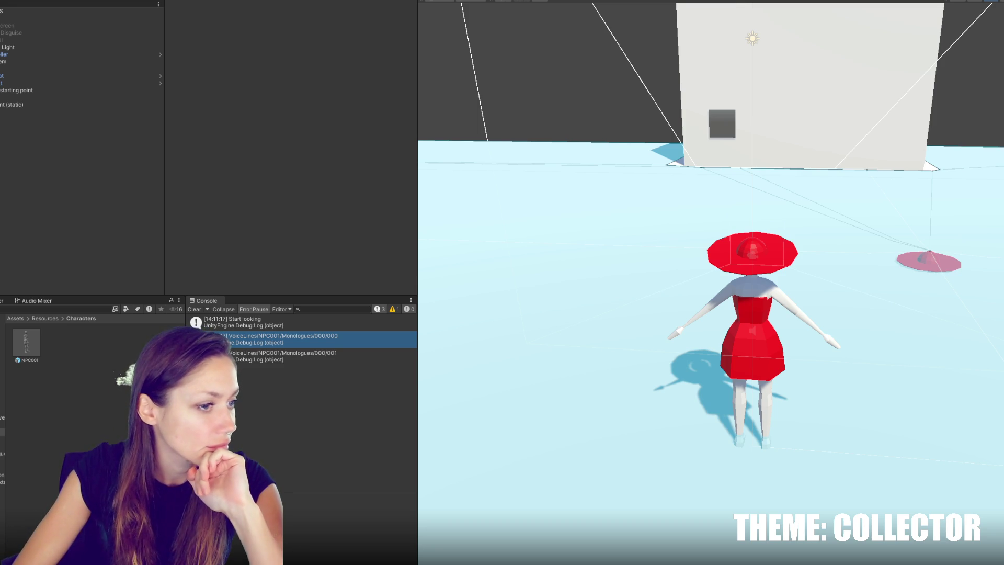
{"action": "left_click", "coordinate": [52, 69]}
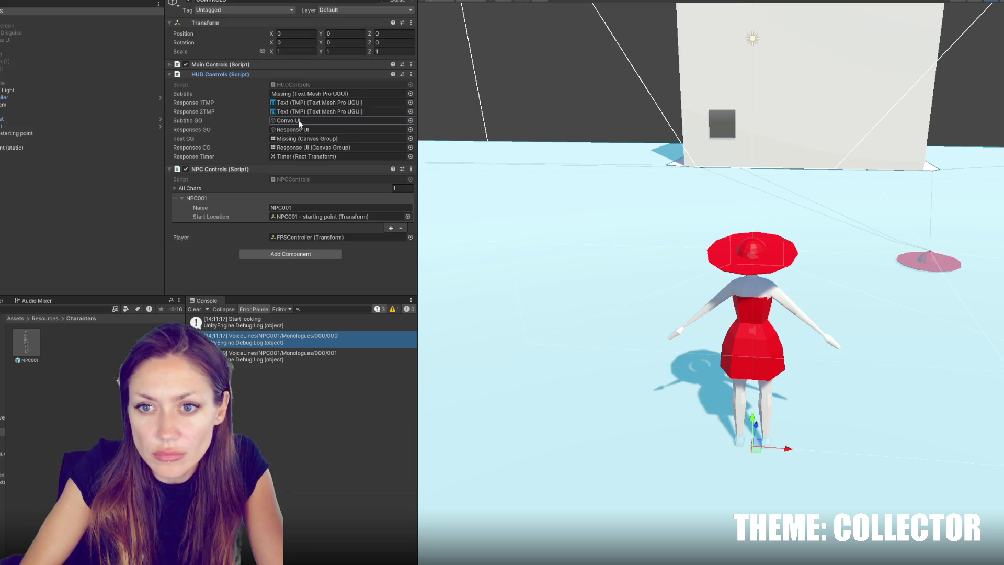
Assign the Subtitle text and Convo UI canvas group to HUD Controls, checking the other reference fields
{"action": "left_click_drag", "start_coordinate": [32, 12], "coordinate": [298, 95]}
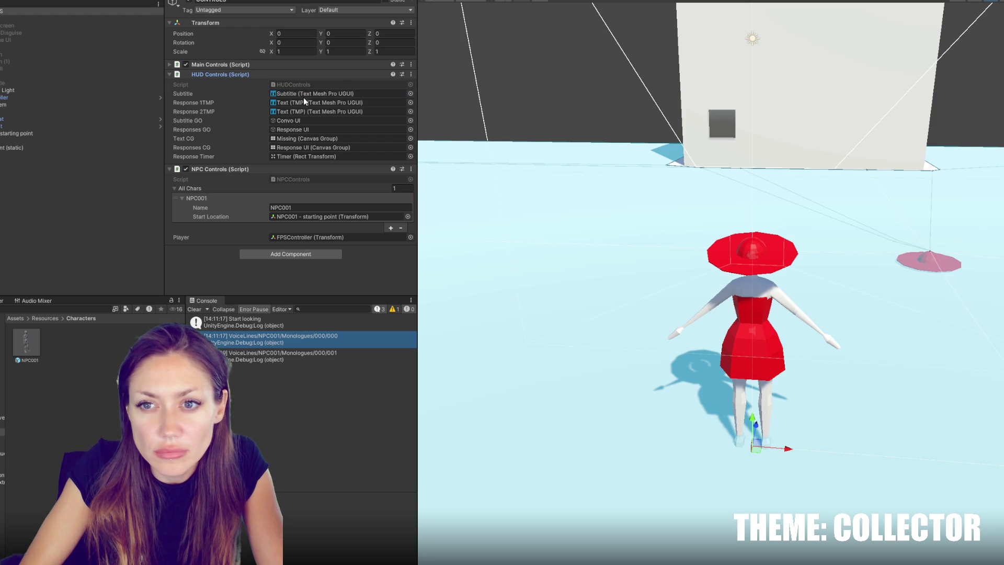
{"action": "left_click", "coordinate": [303, 102]}
{"action": "left_click", "coordinate": [302, 108]}
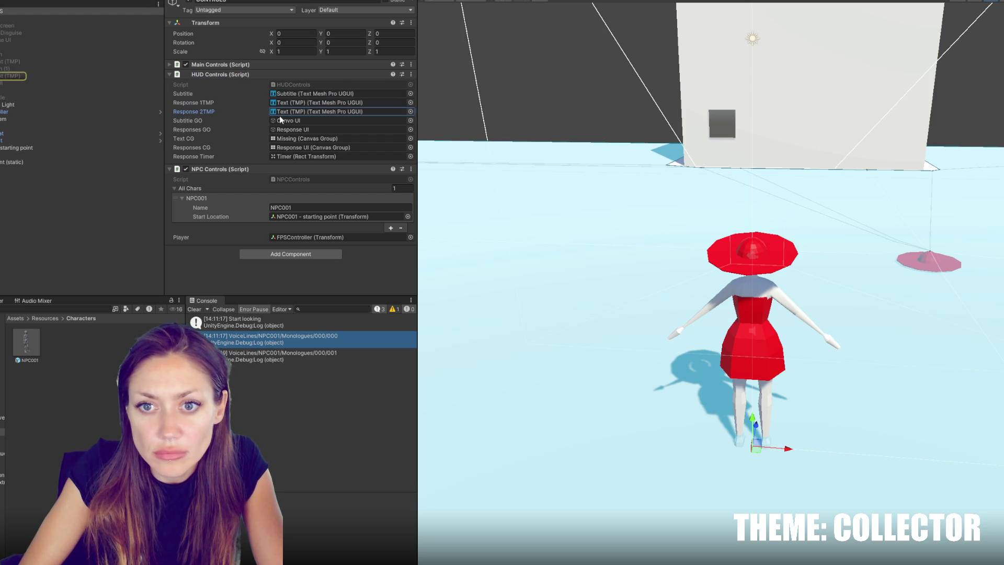
{"action": "left_click", "coordinate": [297, 130]}
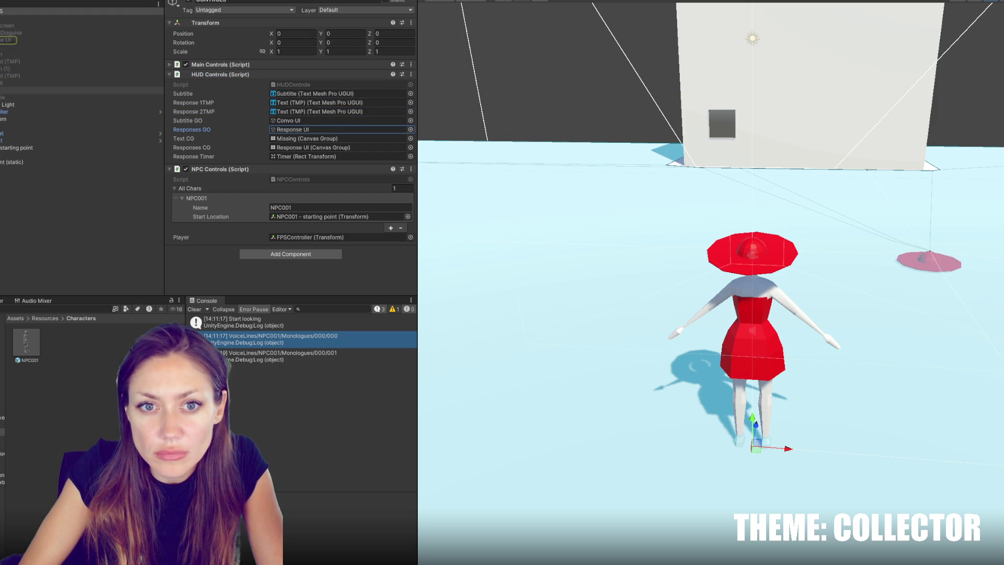
{"action": "left_click_drag", "start_coordinate": [11, 82], "coordinate": [290, 139]}
{"action": "left_click", "coordinate": [288, 149]}
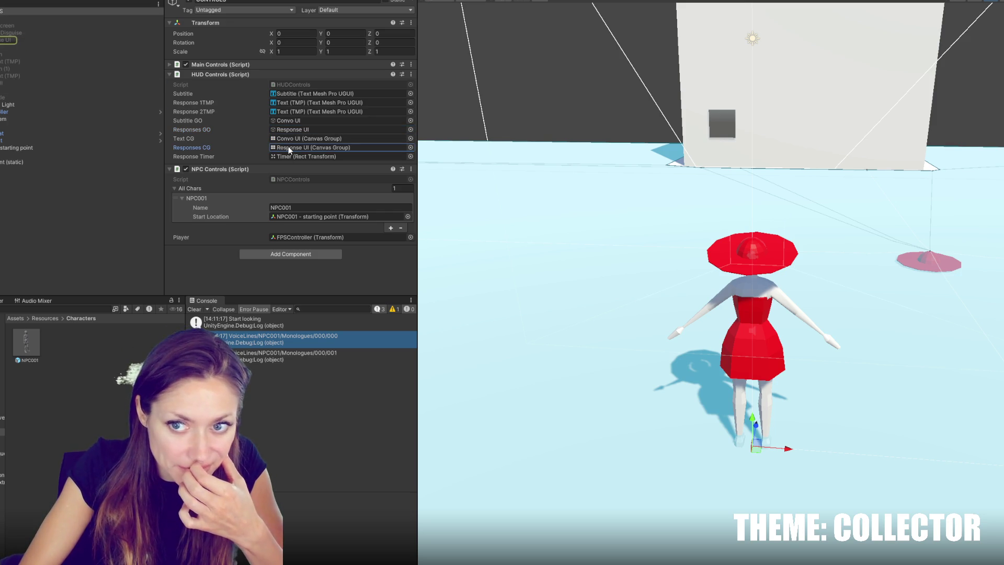
{"action": "left_click", "coordinate": [294, 156]}
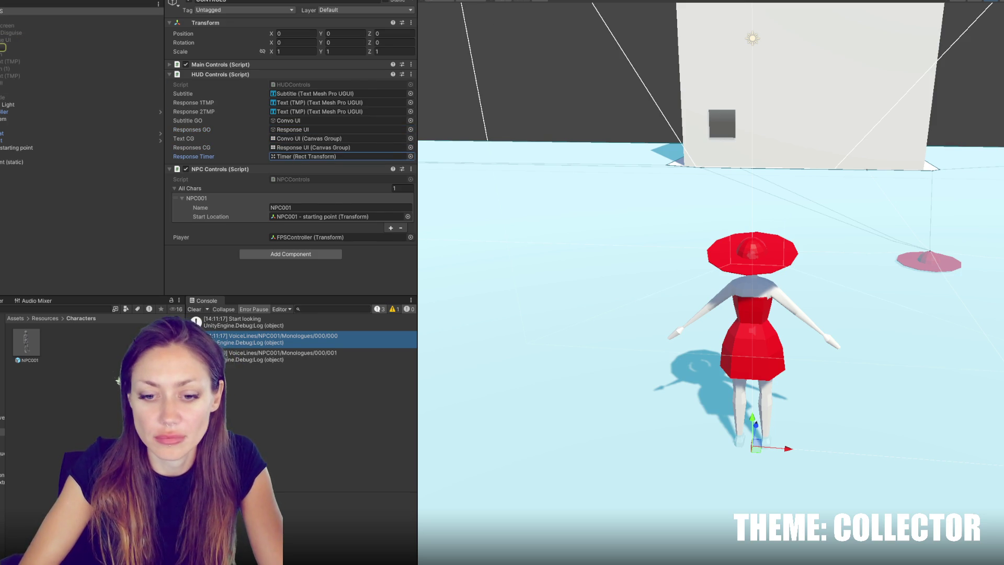
Look up the ShowResponses routine in VS Code before returning to Unity
{"action": "key", "text": "alt+Tab"}
{"action": "type", "text": "showre"}
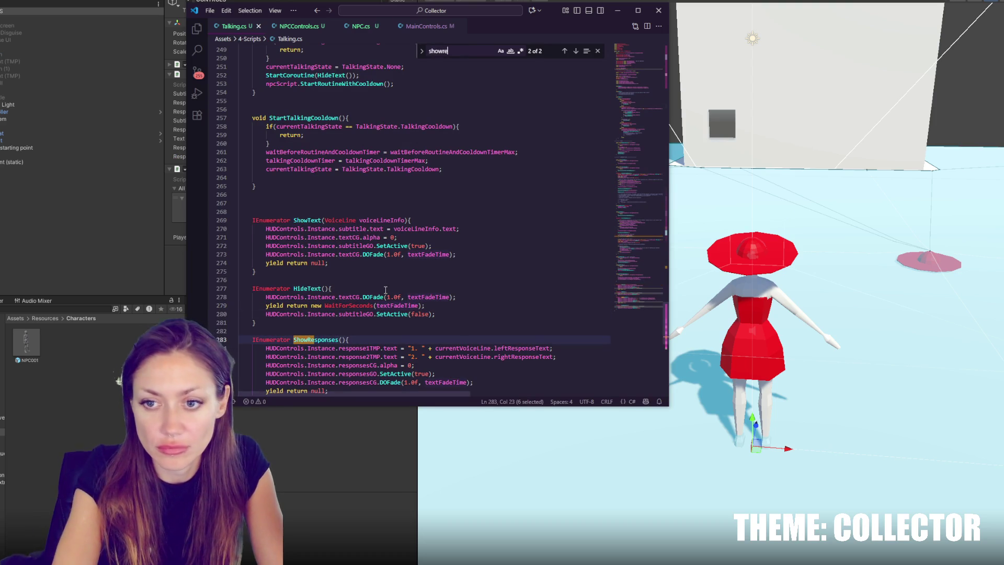
{"action": "scroll", "coordinate": [398, 292], "scroll_direction": "down", "scroll_amount": 3}
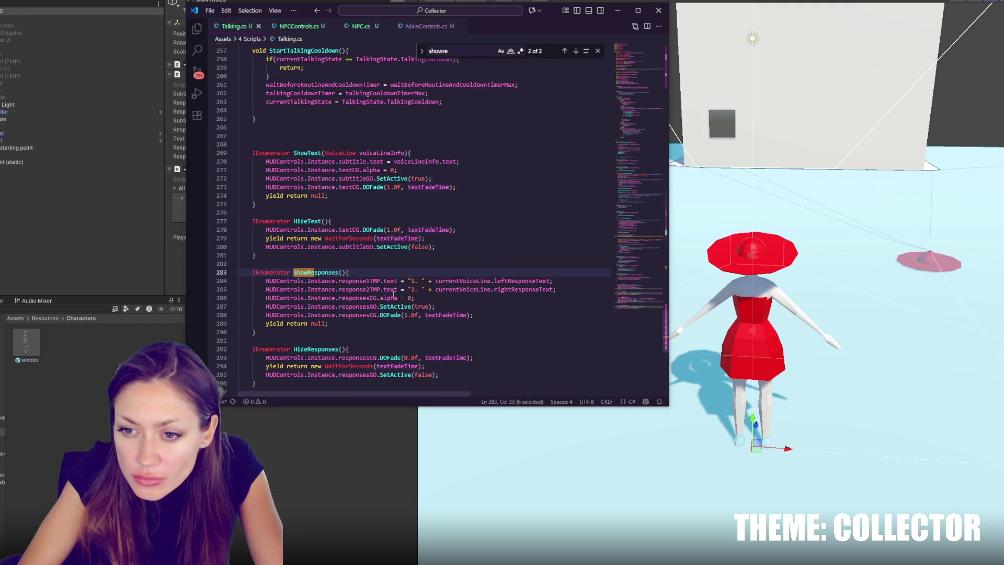
{"action": "left_click", "coordinate": [136, 207]}
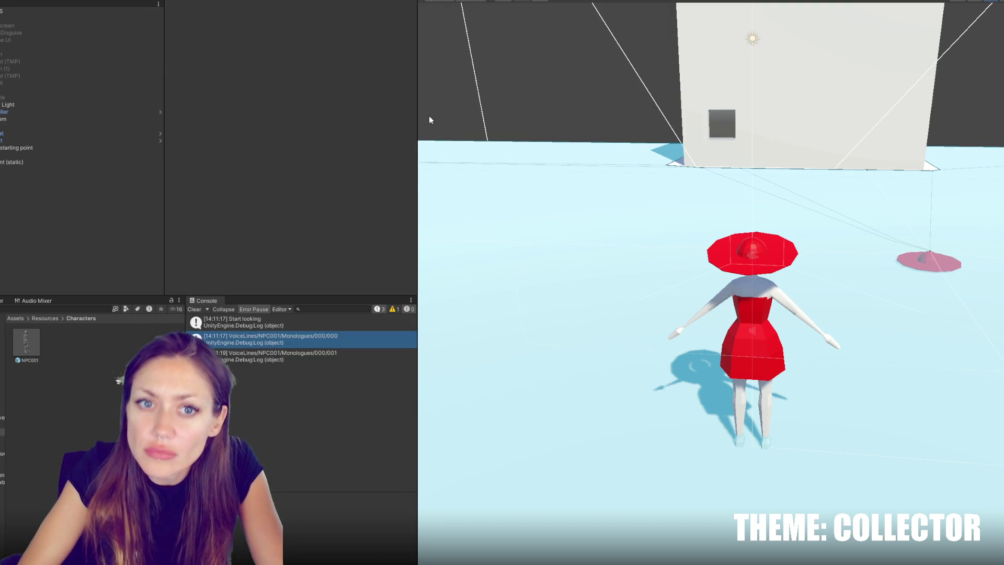
Set the Canvas Group alpha to 0 on a HUD panel and on Response UI
{"action": "left_click", "coordinate": [90, 82]}
{"action": "left_click", "coordinate": [357, 138]}
{"action": "type", "text": "0"}
{"action": "left_click", "coordinate": [100, 40]}
{"action": "left_click", "coordinate": [325, 139]}
{"action": "type", "text": "0"}
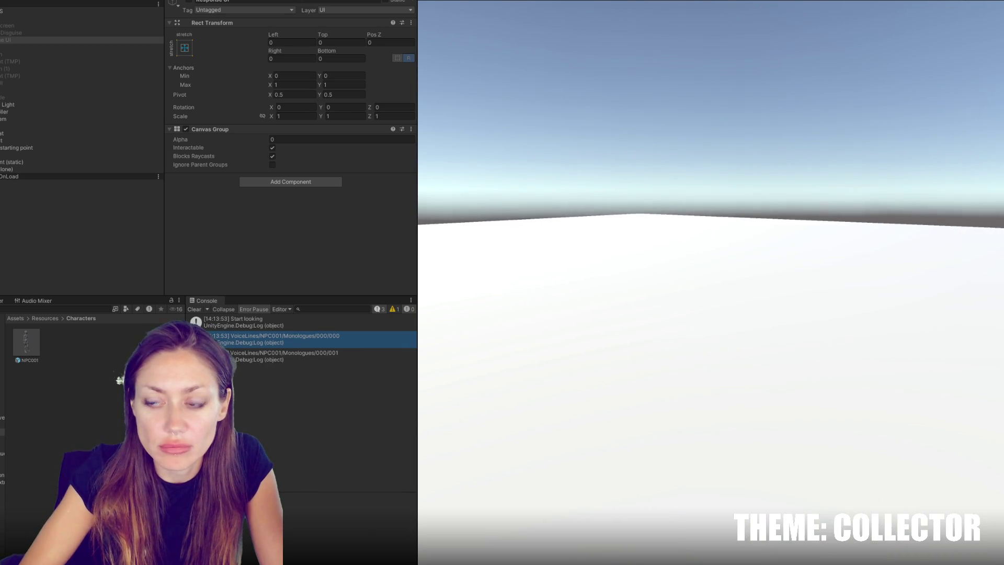
Stop the play test and expand NPC001's Monologues voice-line folder
{"action": "key", "text": "Escape"}
{"action": "key", "text": "ctrl+p"}
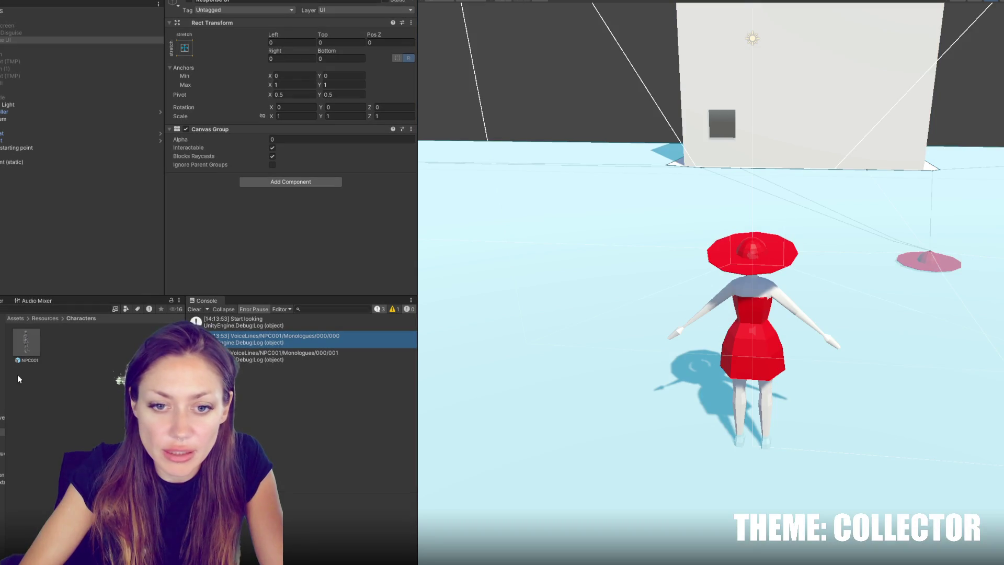
{"action": "left_click", "coordinate": [2, 453]}
Give voice line 000 left response Test and right response AAA, tick Can Respond, and play-test
{"action": "left_click", "coordinate": [2, 460]}
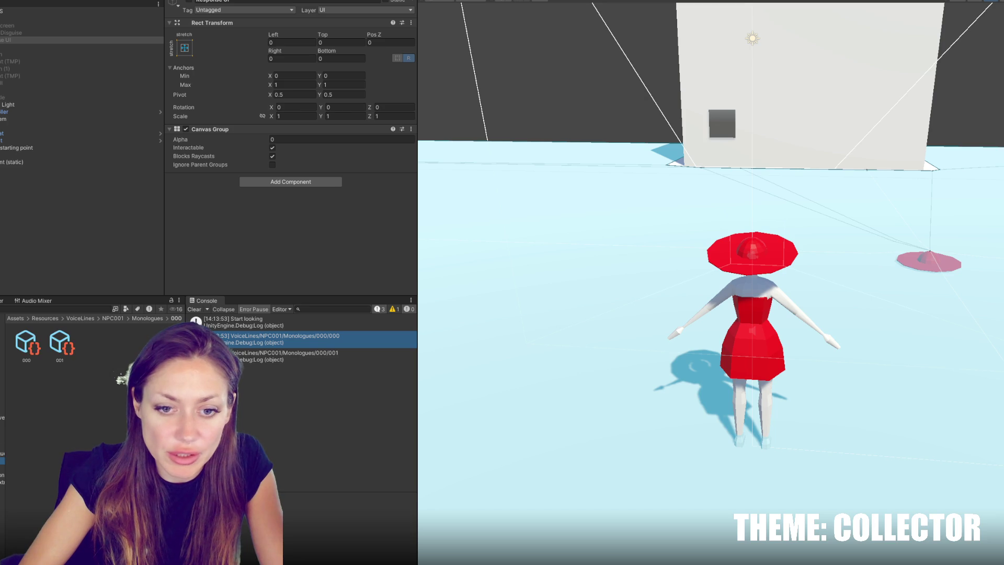
{"action": "left_click", "coordinate": [33, 348]}
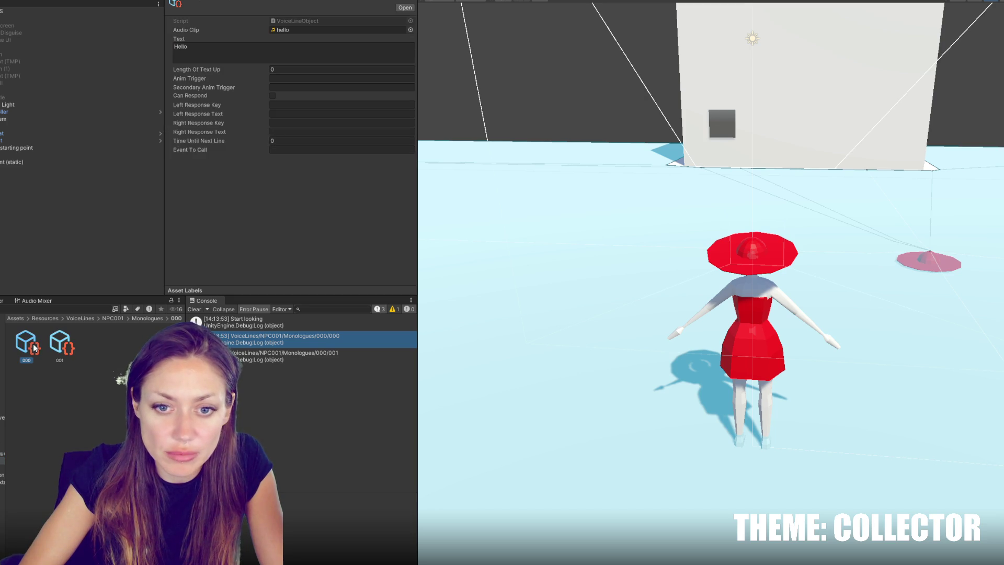
{"action": "left_click", "coordinate": [296, 105]}
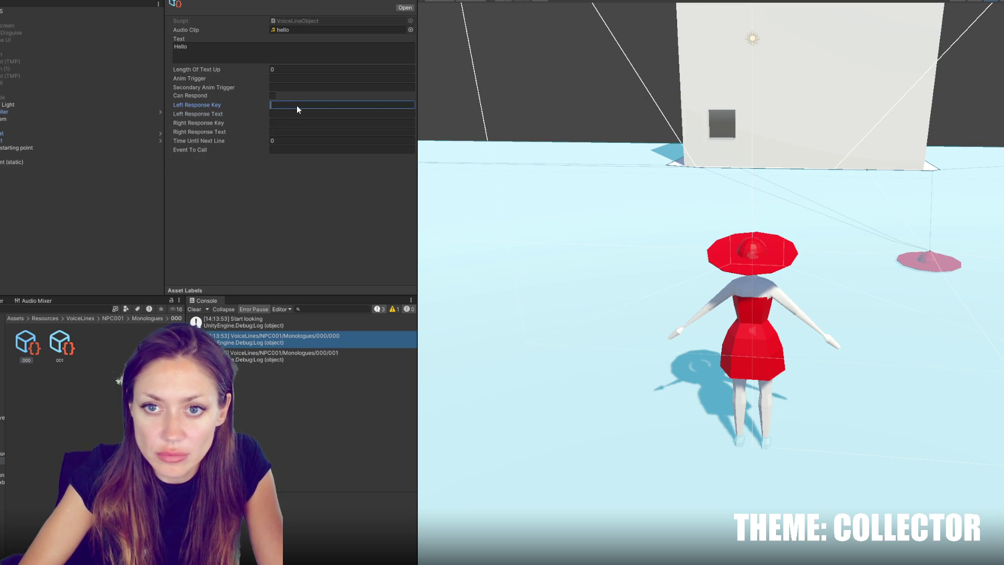
{"action": "type", "text": "Test"}
{"action": "left_click", "coordinate": [288, 114]}
{"action": "type", "text": "Test"}
{"action": "left_click", "coordinate": [285, 122]}
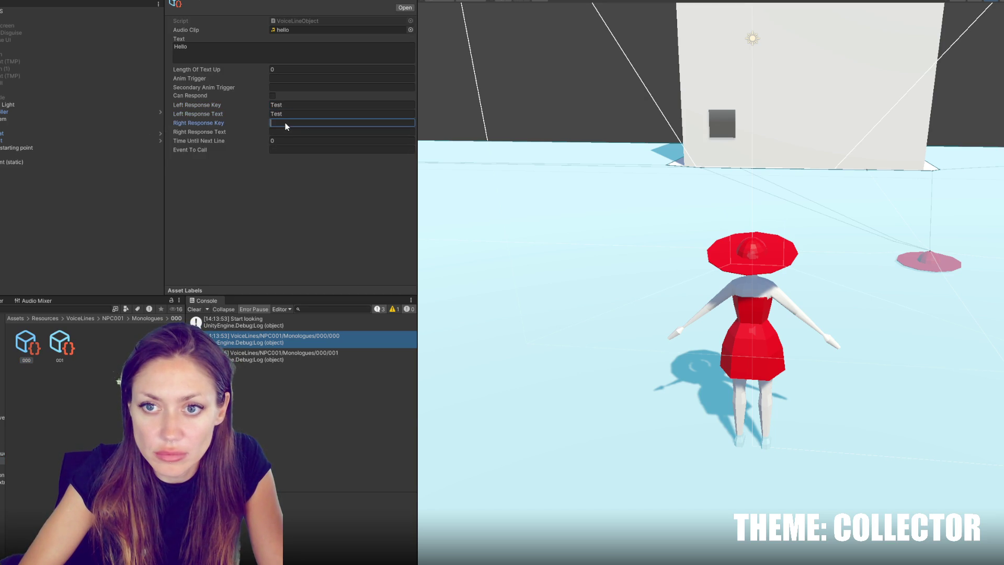
{"action": "type", "text": "AAA"}
{"action": "left_click", "coordinate": [286, 131]}
{"action": "type", "text": "AAA"}
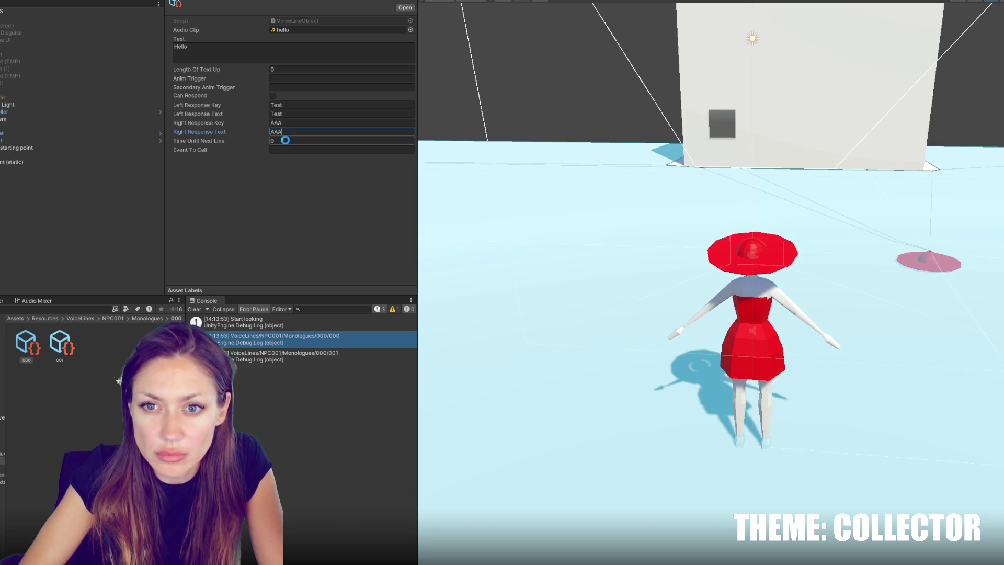
{"action": "left_click", "coordinate": [272, 96]}
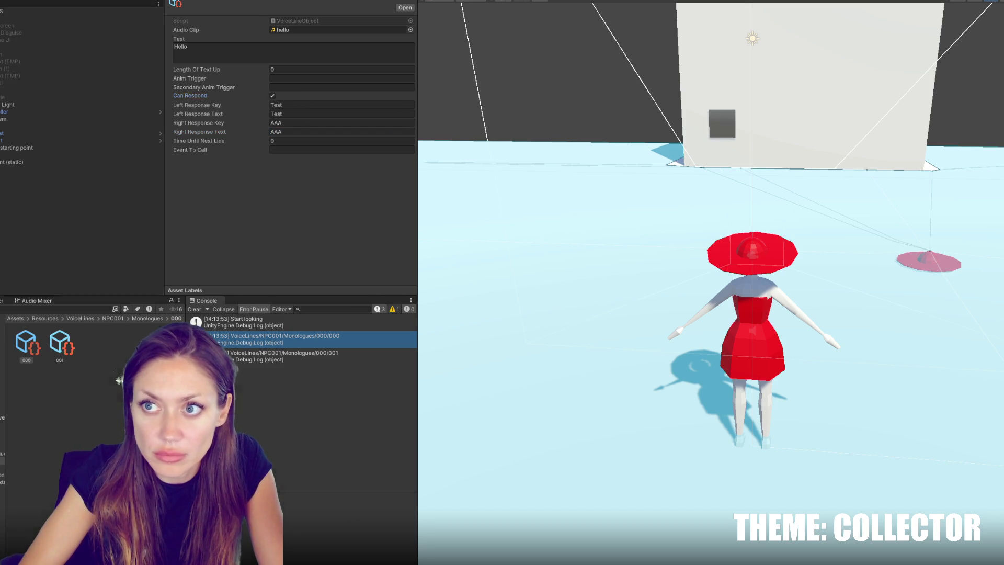
{"action": "key", "text": "ctrl+p"}
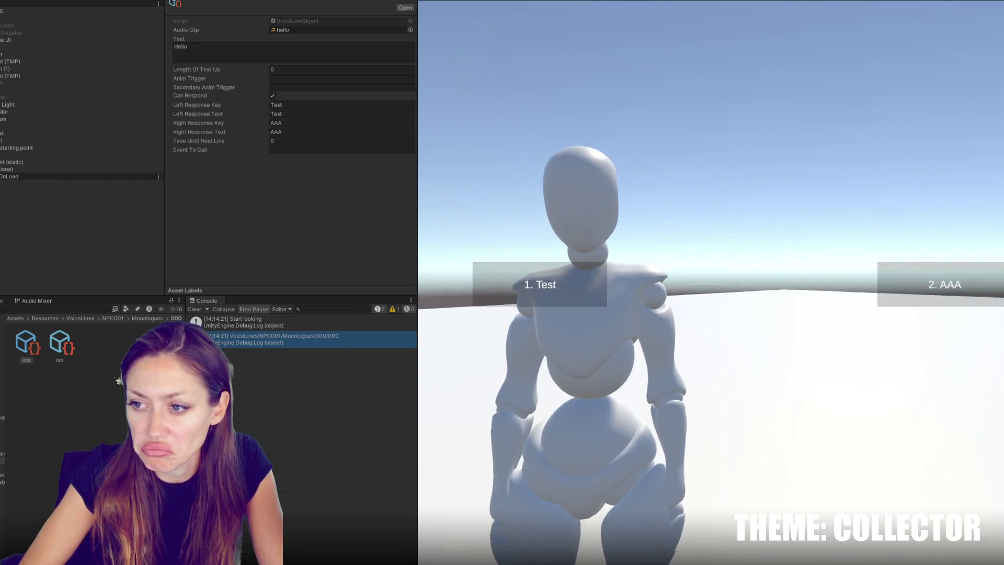
Pause and resume the test showing choices 1. Test and 2. AAA, then exit Play mode
{"action": "key", "text": "Escape"}
{"action": "key", "text": "Escape"}
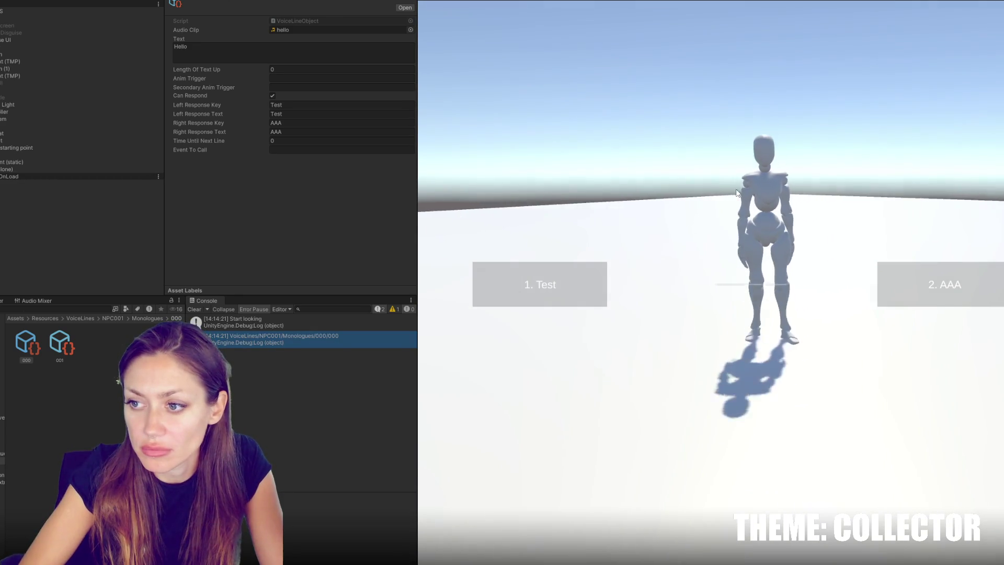
{"action": "key", "text": "Escape"}
{"action": "key", "text": "ctrl+p"}
Select the NPC001 starting point in the Hierarchy and collapse a branch
{"action": "left_click", "coordinate": [14, 155]}
{"action": "key", "text": "Down"}
{"action": "key", "text": "Up"}
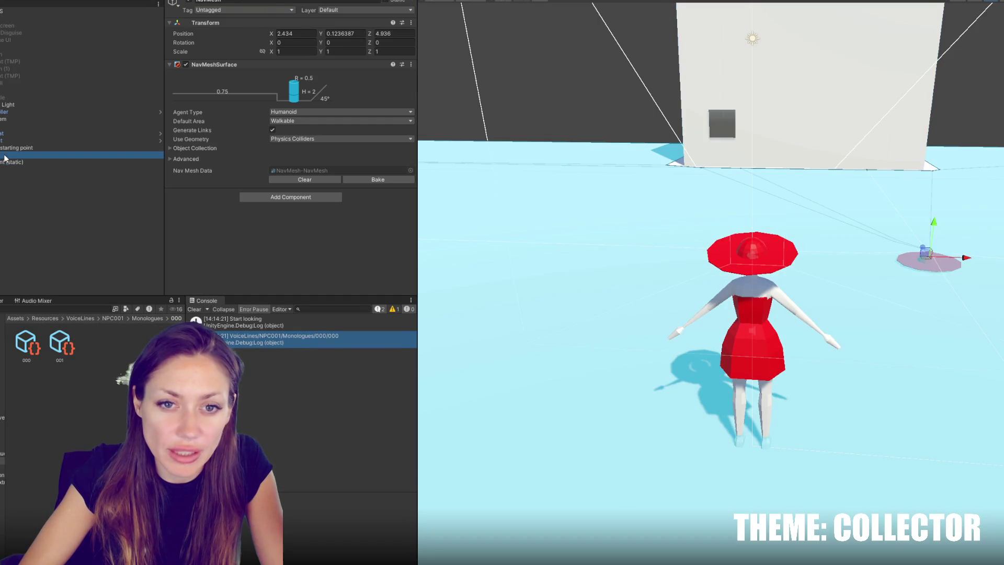
{"action": "key", "text": "Up"}
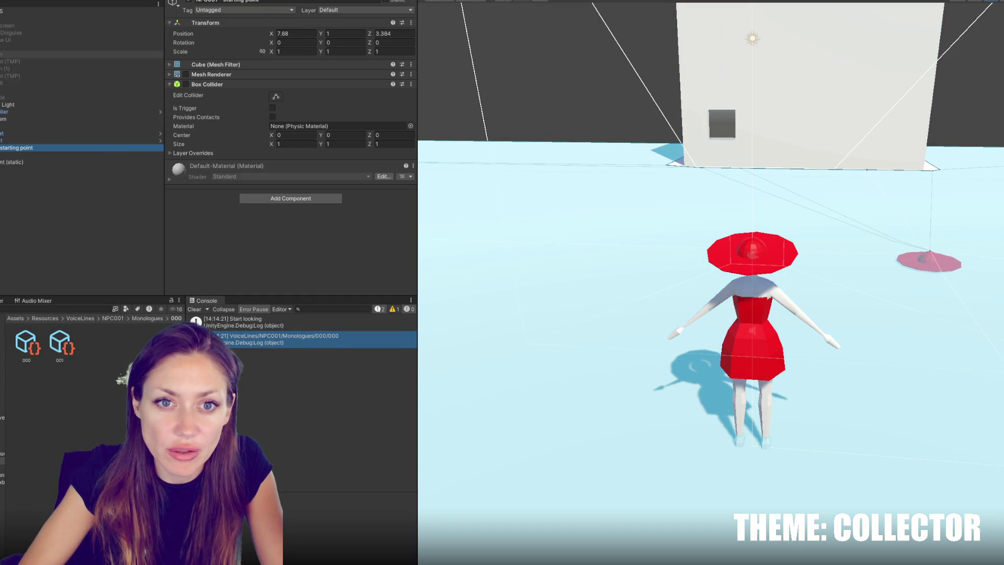
{"action": "left_click", "coordinate": [2, 68]}
Move the Timer bar up near the top of the canvas (Pos Y 408)
{"action": "left_click", "coordinate": [2, 47]}
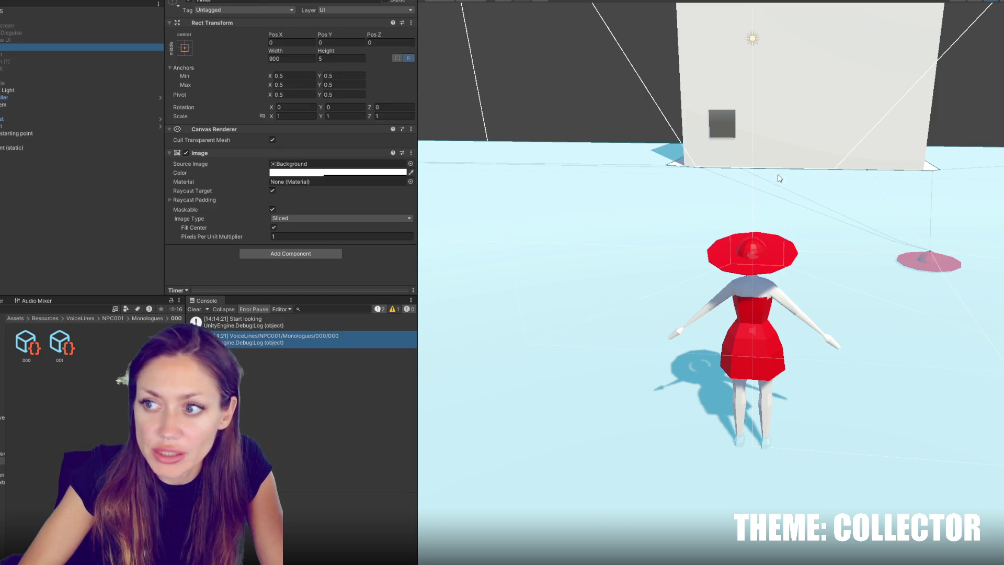
{"action": "key", "text": "f"}
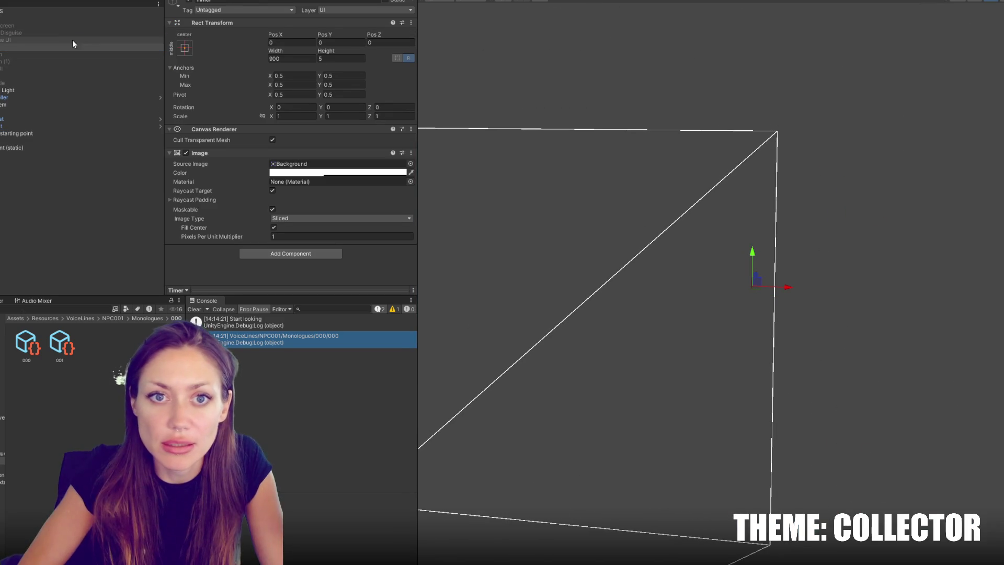
{"action": "left_click", "coordinate": [72, 39]}
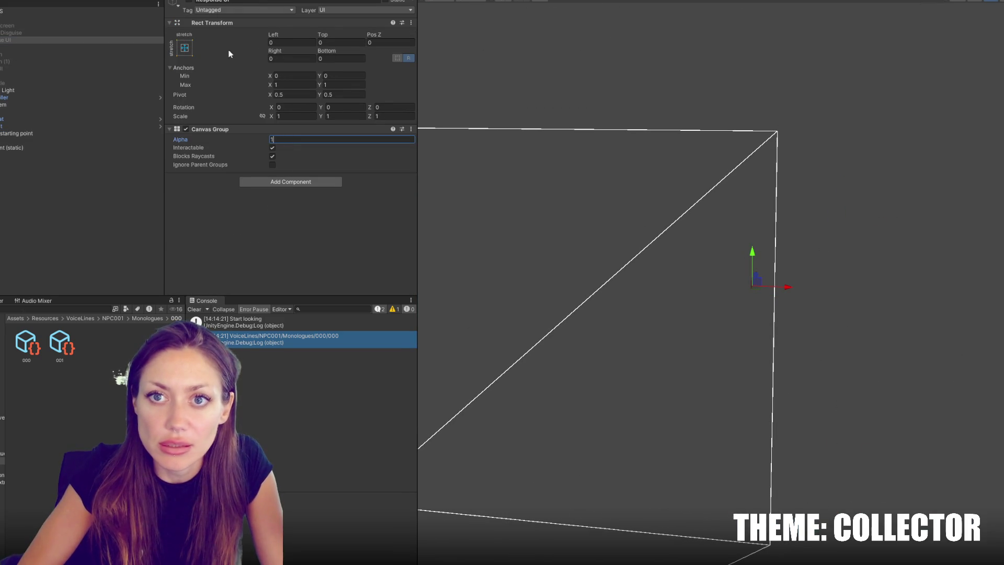
{"action": "left_click", "coordinate": [47, 47]}
{"action": "scroll", "coordinate": [830, 249], "scroll_direction": "down", "scroll_amount": 5}
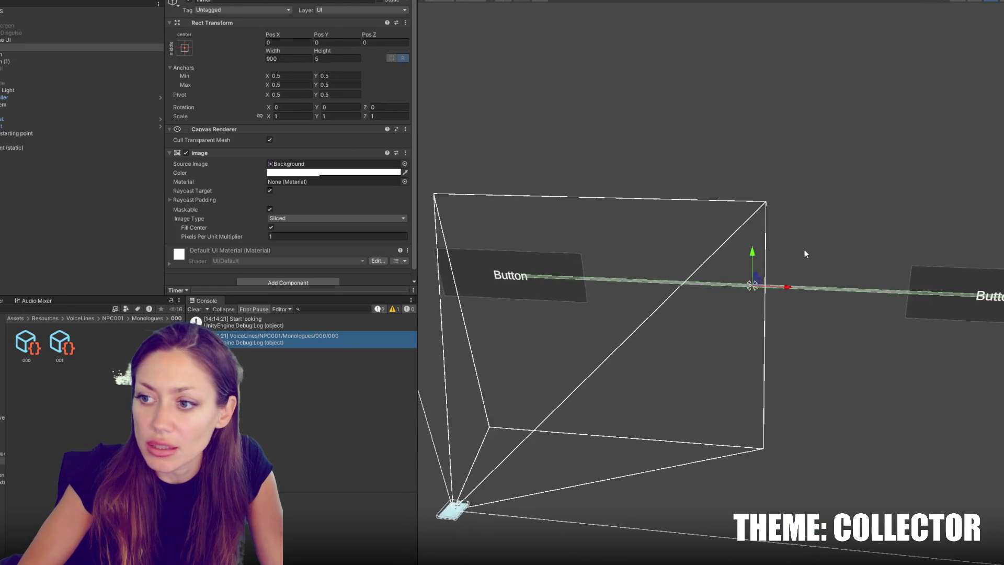
{"action": "left_click_drag", "start_coordinate": [754, 241], "coordinate": [752, 78]}
Clear the Timer bar's Source Image and lower its colour alpha
{"action": "left_click", "coordinate": [292, 163]}
{"action": "key", "text": "Delete"}
{"action": "left_click", "coordinate": [295, 173]}
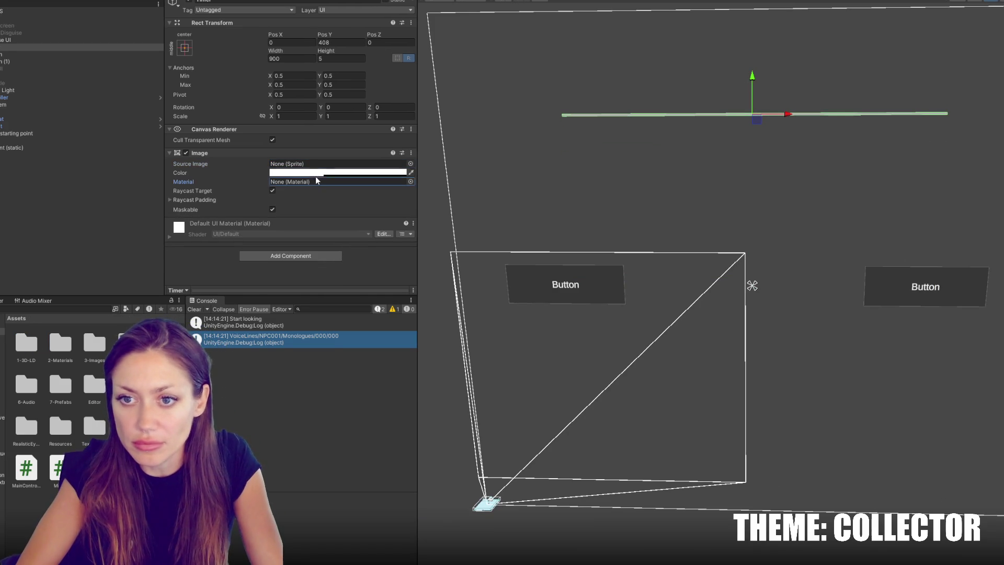
{"action": "left_click_drag", "start_coordinate": [372, 351], "coordinate": [381, 353]}
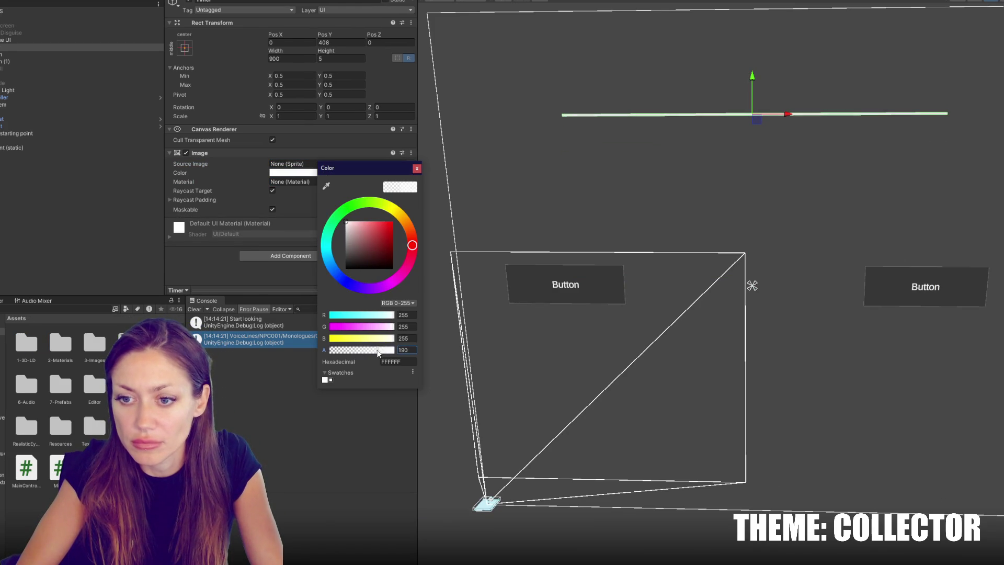
{"action": "left_click", "coordinate": [417, 168]}
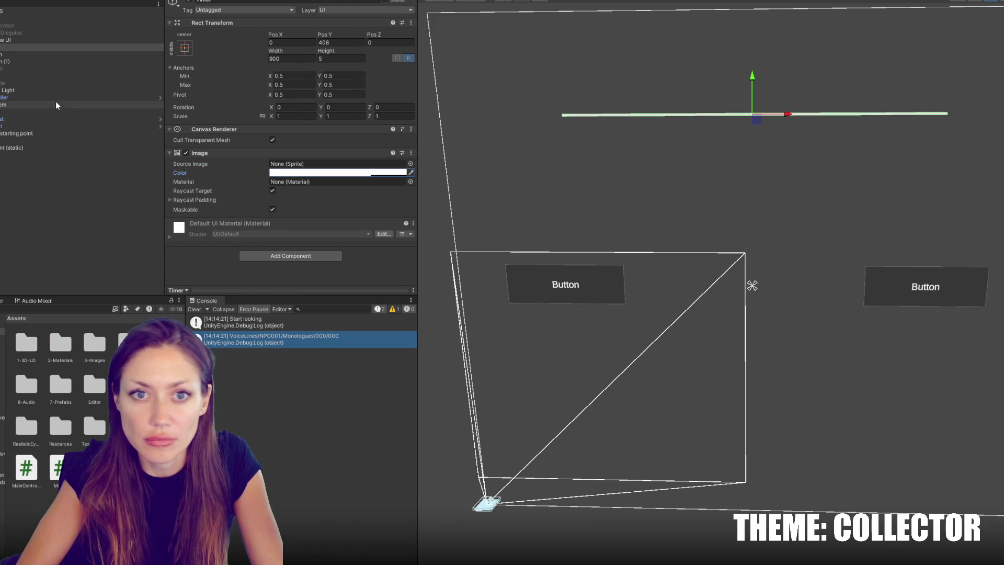
Duplicate the Timer as 'Timer BG', make it translucent black, and place it above Timer
{"action": "left_click", "coordinate": [20, 47]}
{"action": "key", "text": "ctrl+d"}
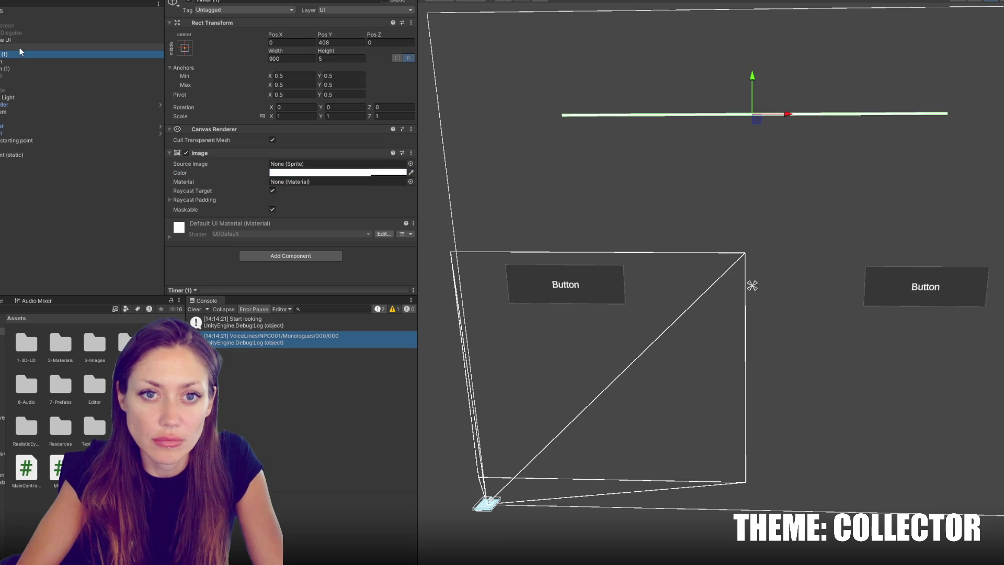
{"action": "left_click", "coordinate": [239, 2]}
{"action": "type", "text": "Timer BG"}
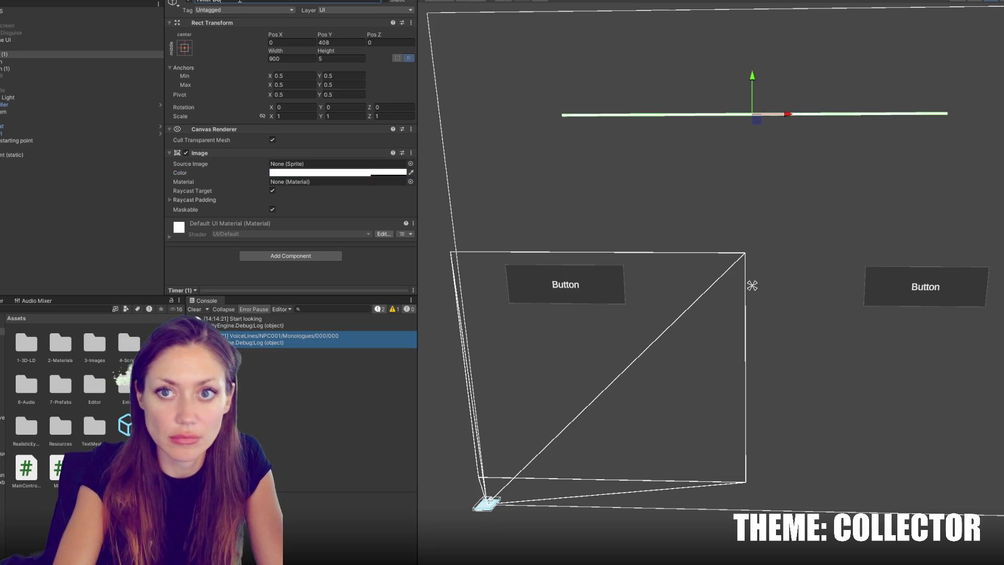
{"action": "key", "text": "Return"}
{"action": "left_click", "coordinate": [337, 173]}
{"action": "left_click_drag", "start_coordinate": [376, 240], "coordinate": [342, 290]}
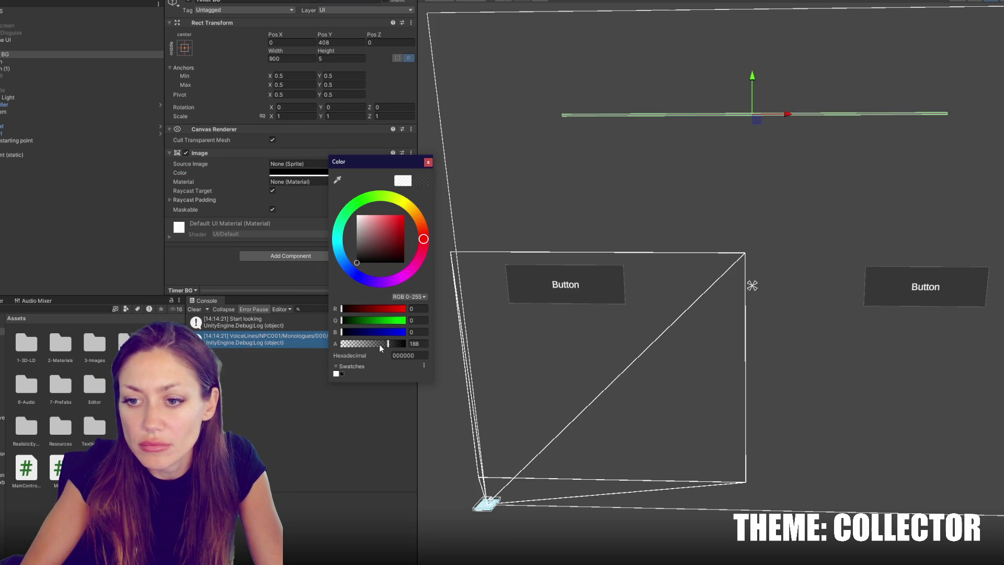
{"action": "mouse_move", "coordinate": [49, 55]}
{"action": "left_mouse_down"}
{"action": "mouse_move", "coordinate": [62, 48]}
{"action": "mouse_move", "coordinate": [52, 52]}
{"action": "left_mouse_up"}
Adjust the timer bar's width and fine-tune Timer BG's transparency
{"action": "left_click", "coordinate": [313, 173]}
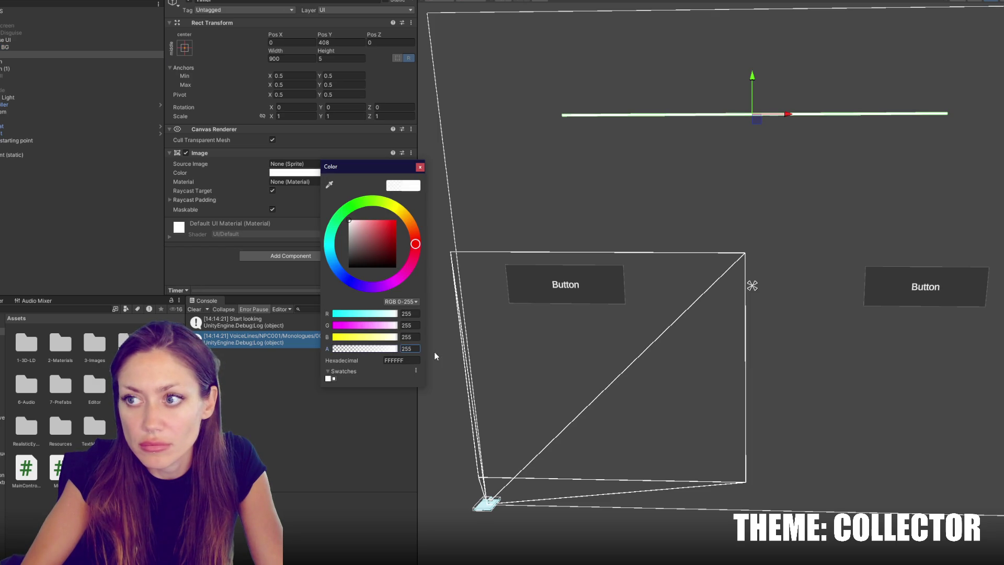
{"action": "left_click", "coordinate": [420, 167]}
{"action": "left_click_drag", "start_coordinate": [280, 50], "coordinate": [287, 56]}
{"action": "left_click", "coordinate": [78, 47]}
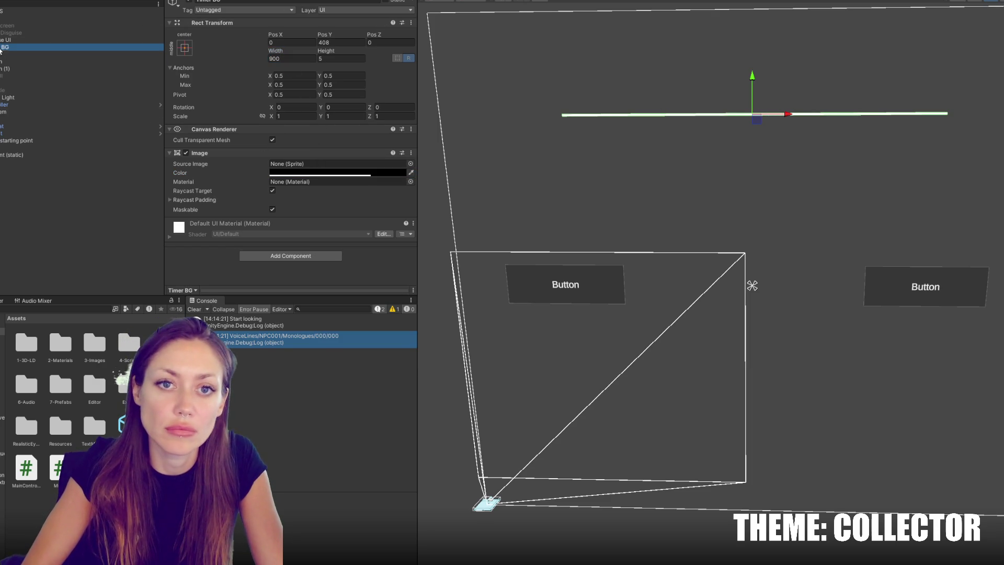
{"action": "left_click", "coordinate": [321, 175]}
{"action": "left_click", "coordinate": [353, 350]}
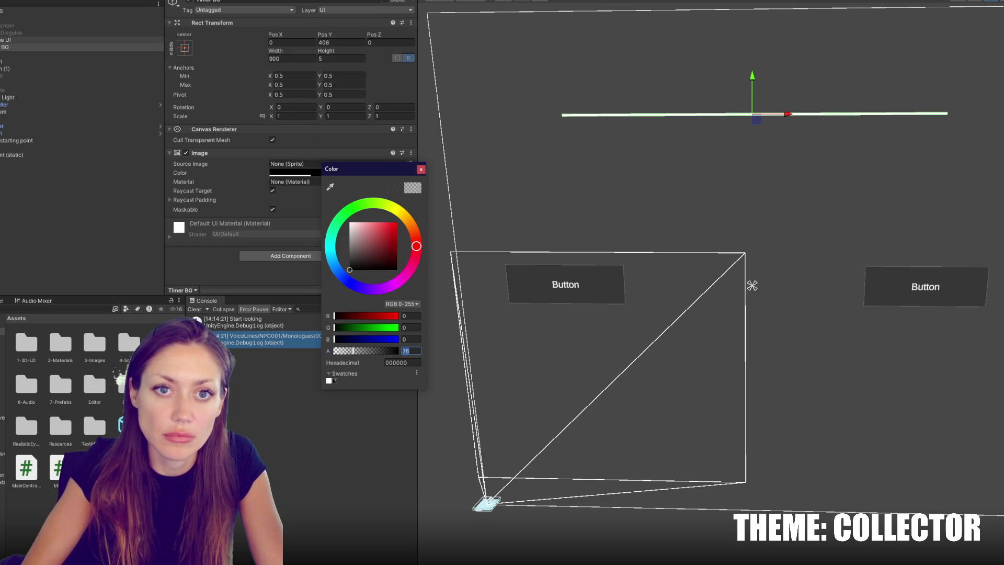
Set the response panel's Canvas Group Alpha to 0 to hide the response buttons
{"action": "left_click", "coordinate": [73, 40]}
{"action": "key", "text": "Left"}
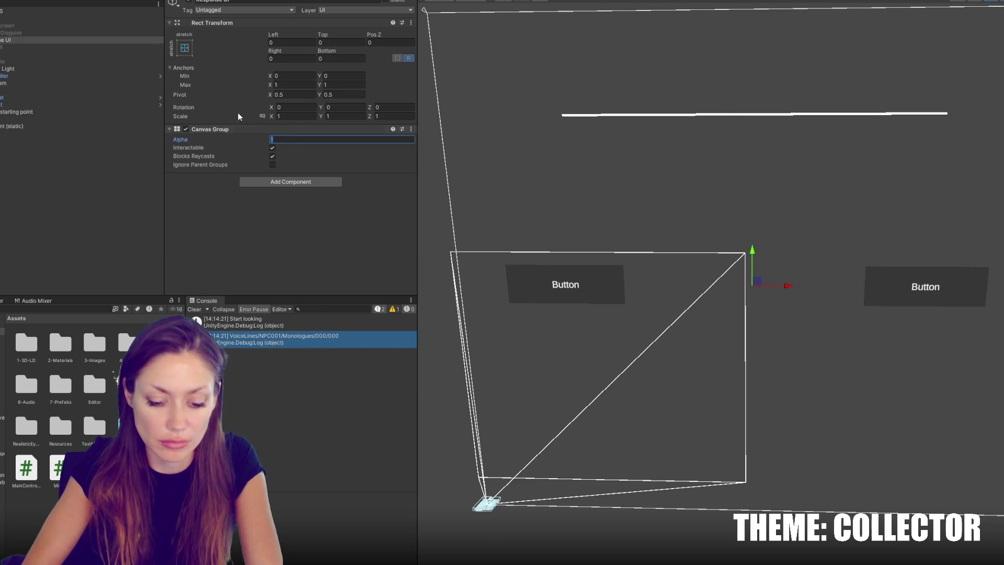
{"action": "type", "text": "0"}
{"action": "key", "text": "Return"}
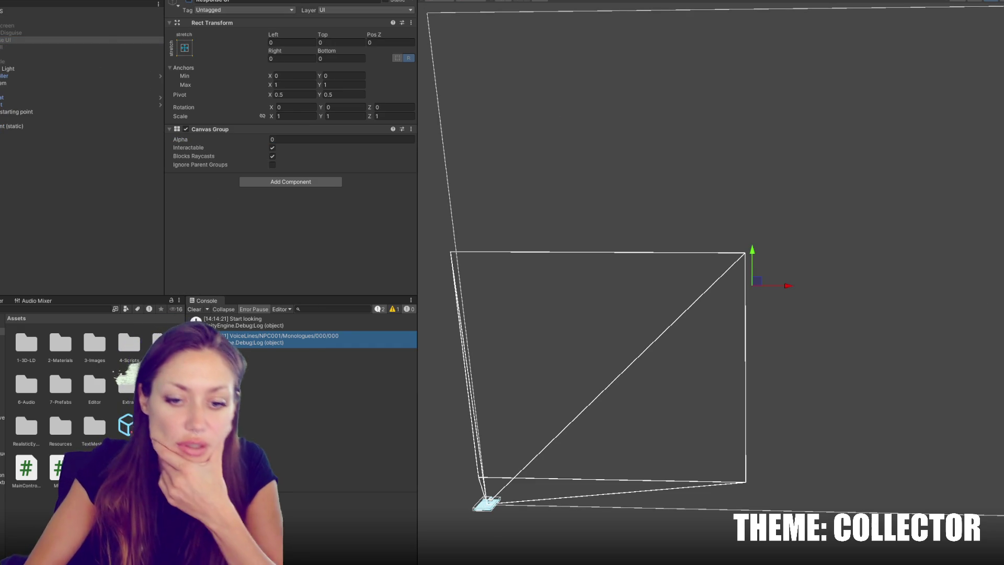